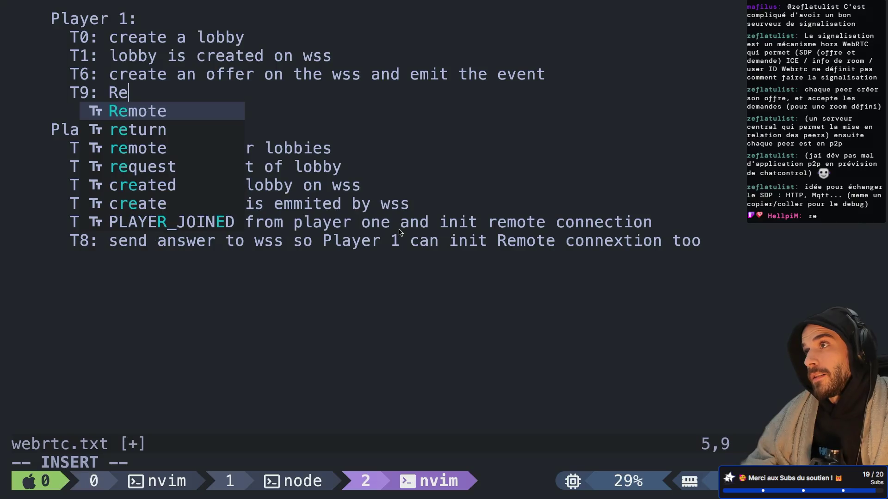
Step: Finish the T9 line as 'Receive anwser from player 2 and init remote connection'
type("ceive anser")
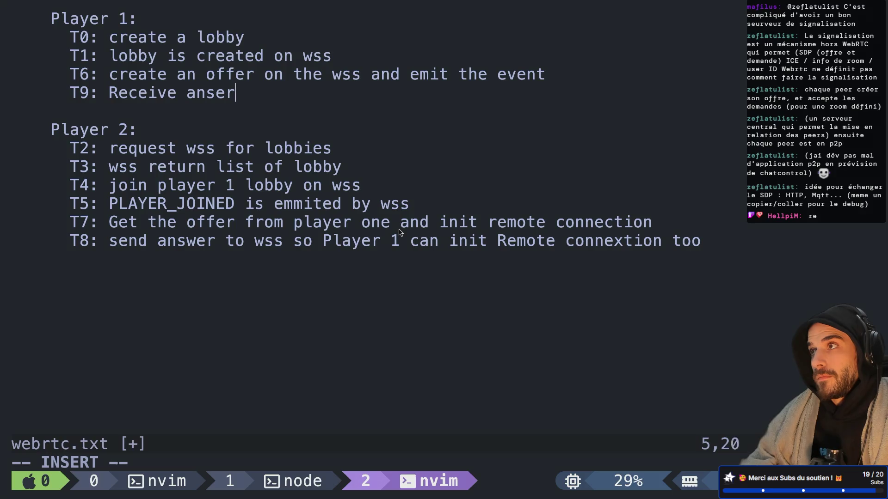
key("BackSpace")
key("BackSpace")
key("BackSpace")
type("wser from player 2")
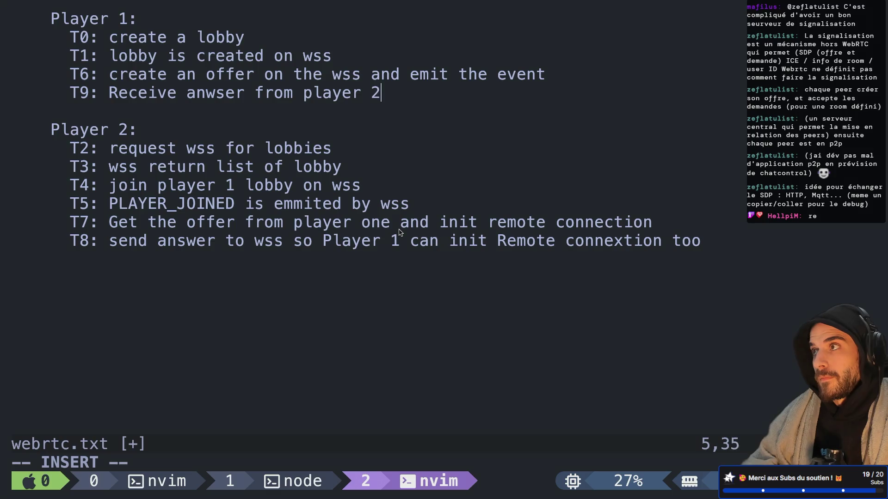
type(" and init remote connection")
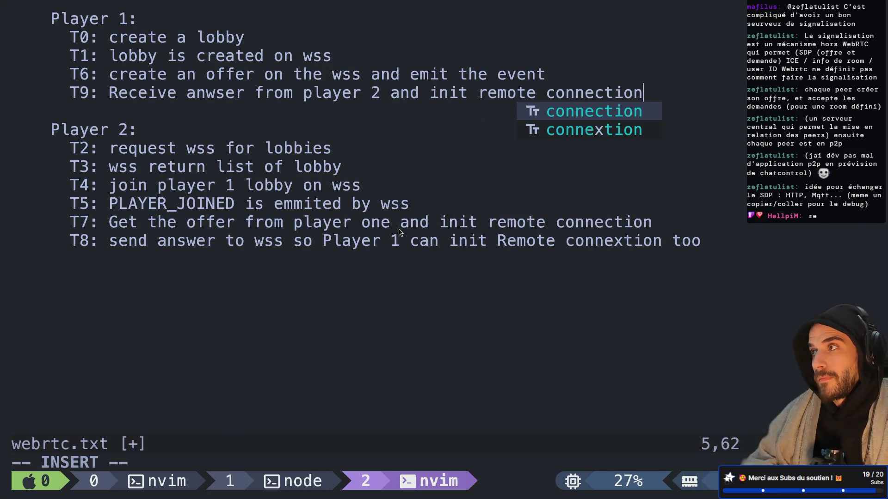
key("BackSpace")
key("BackSpace")
key("BackSpace")
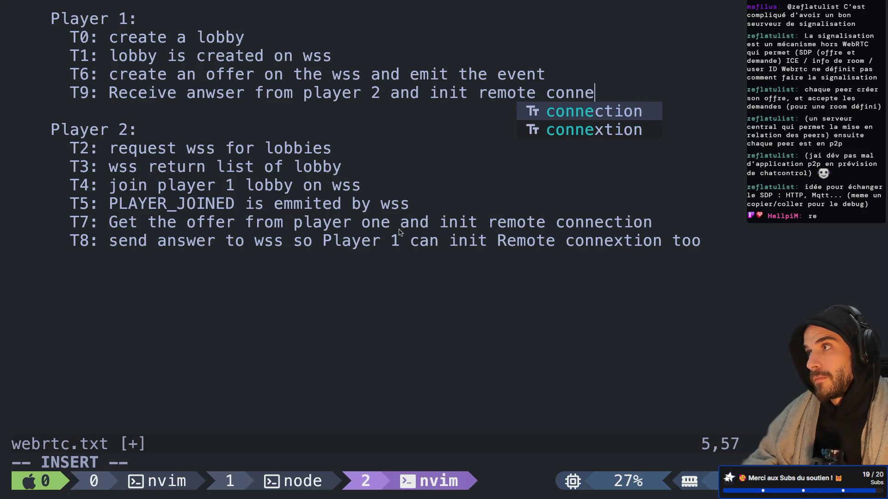
type("ction")
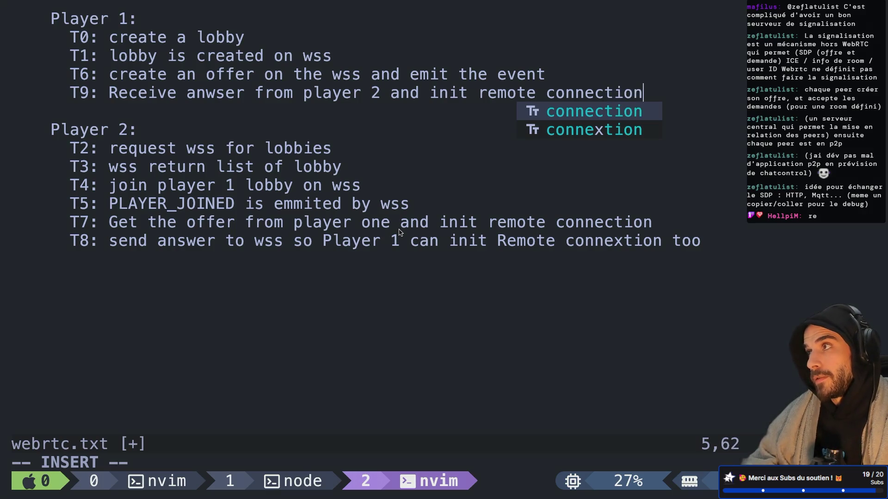
key("Escape")
Step: Correct 'connextion' on the T8 line and save webrtc.txt with :w and :wa
key("j")
key("j")
key("j")
key("j")
key("j")
key("j")
key("h")
key("h")
type("rc:w")
key("Return")
key("k")
key("k")
key("k")
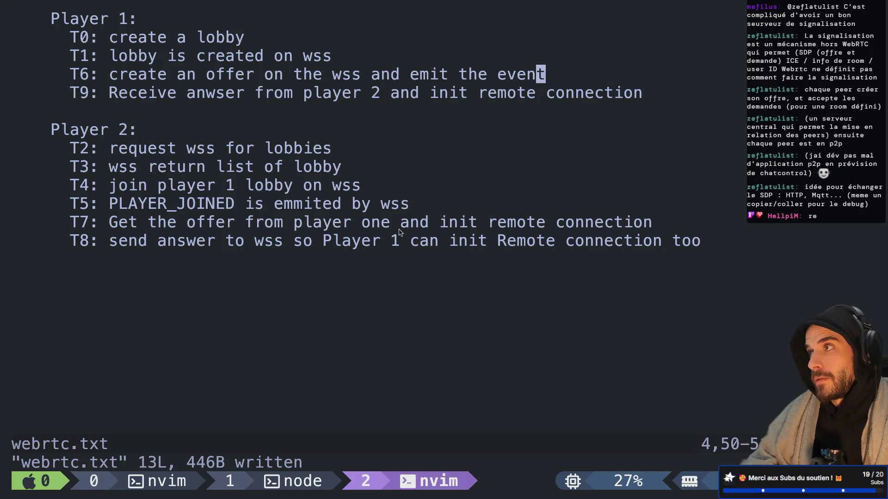
type("j:wa")
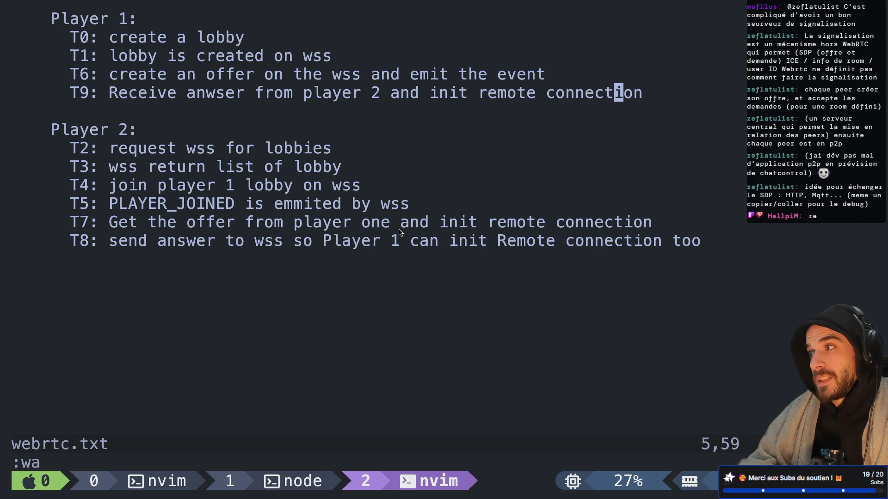
key("ctrl+Left")
key("ctrl+Left")
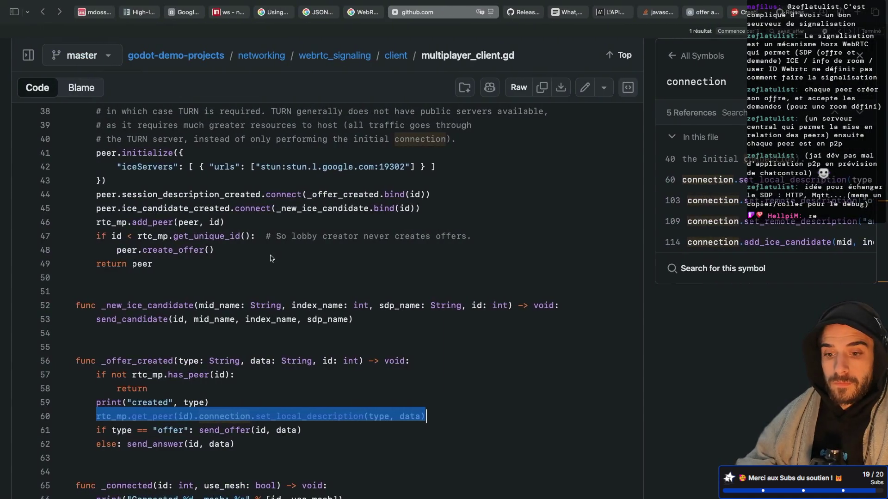
Step: Delete the webrtc.create_client() line near line 38 in the PLAYER_JOINED branch
scroll(357, 232, "down", 10)
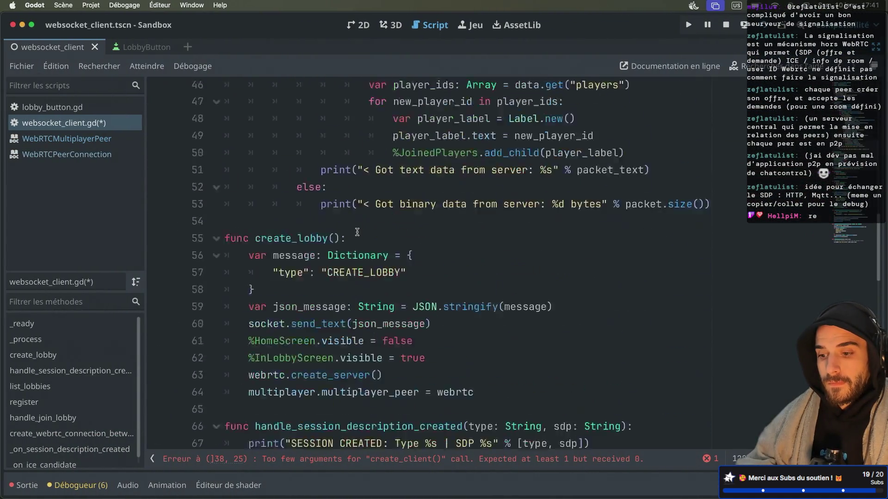
scroll(357, 232, "down", 3)
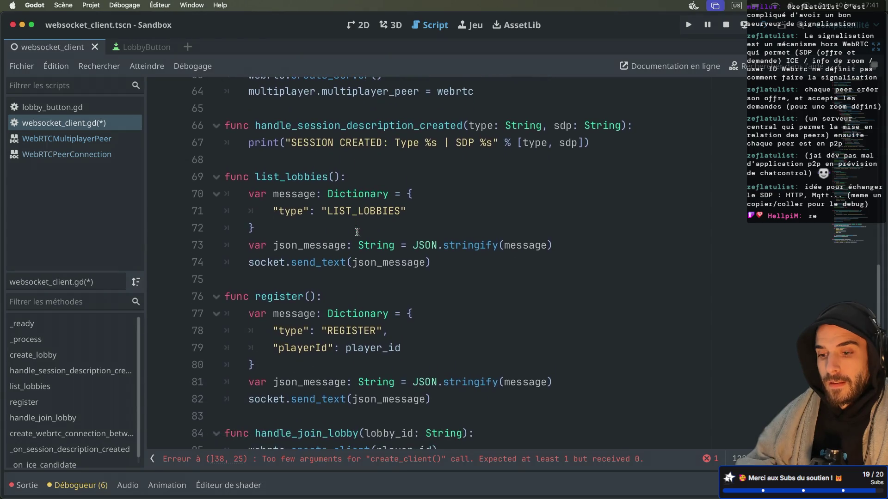
scroll(357, 232, "up", 5)
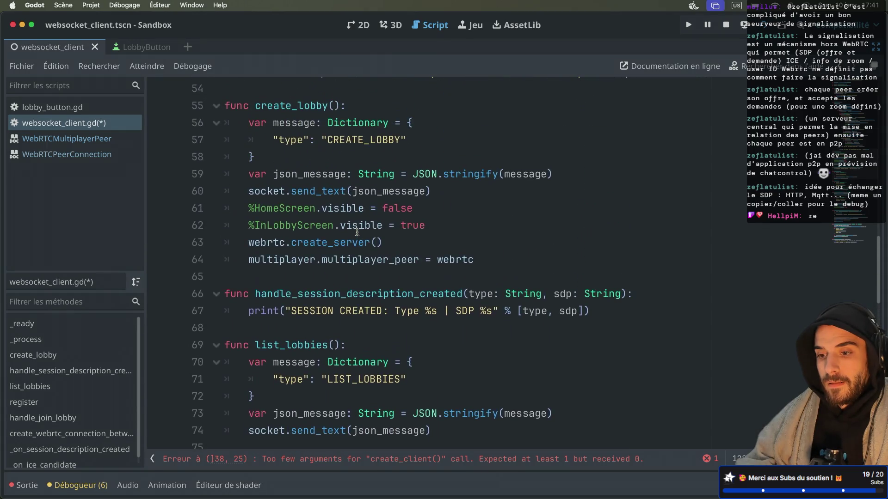
scroll(357, 232, "down", 1)
scroll(357, 233, "up", 10)
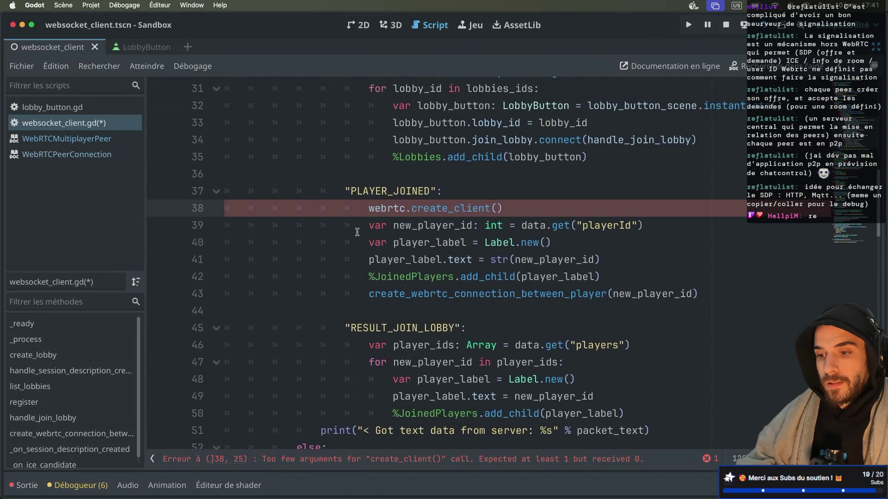
scroll(357, 233, "down", 2)
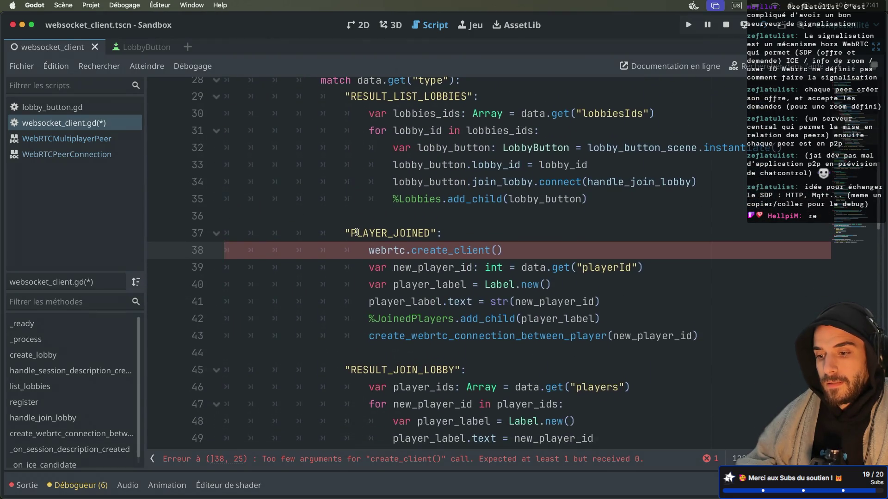
scroll(357, 232, "down", 2)
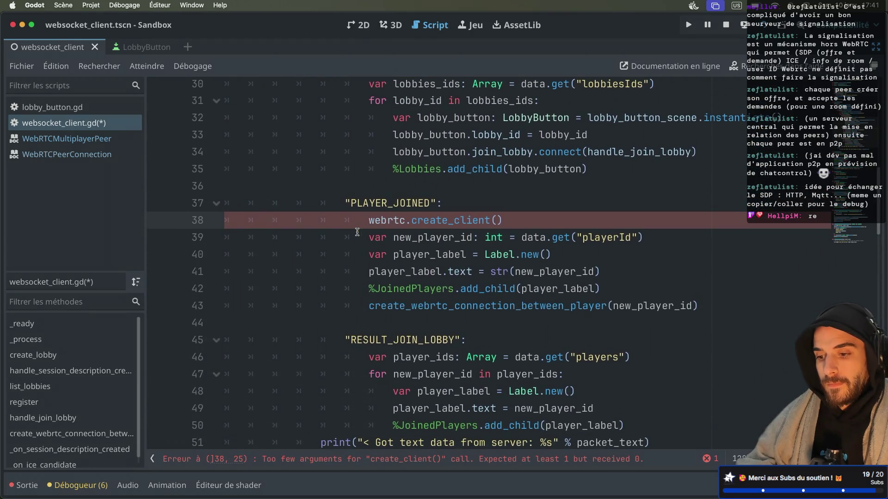
double_click(439, 305)
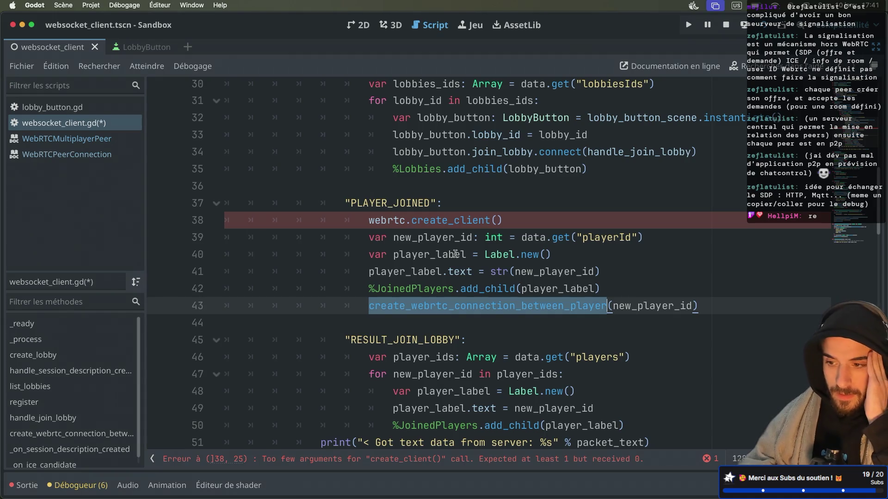
left_click_drag(540, 221, 537, 210)
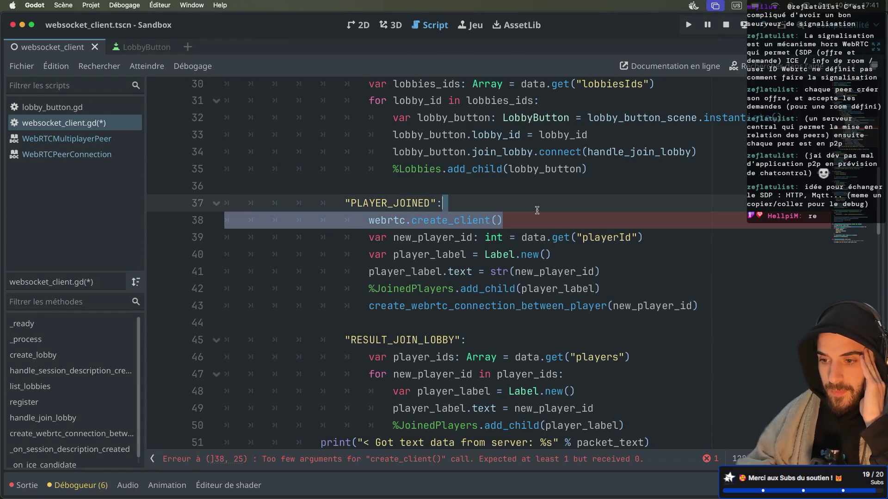
key("BackSpace")
left_click(463, 290)
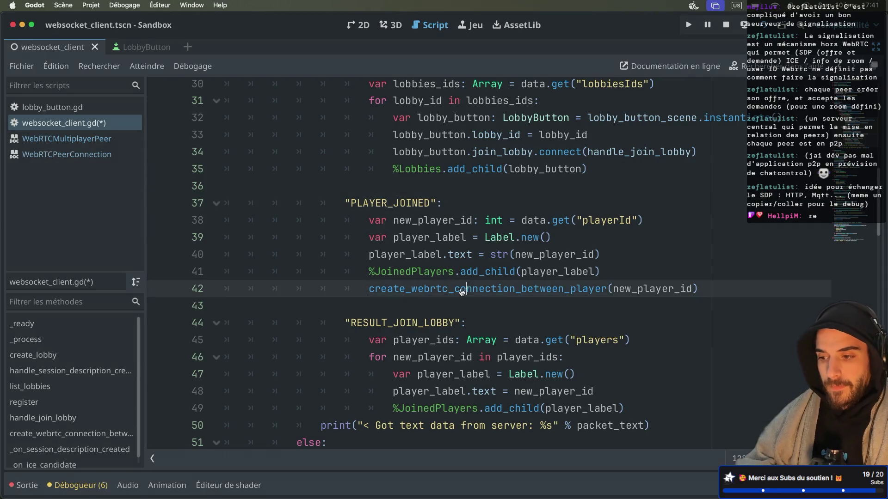
Step: Go to the create_webrtc_connection_between_player definition at line 96 and review its peer setup
left_click(461, 289, "super")
scroll(370, 259, "down", 2)
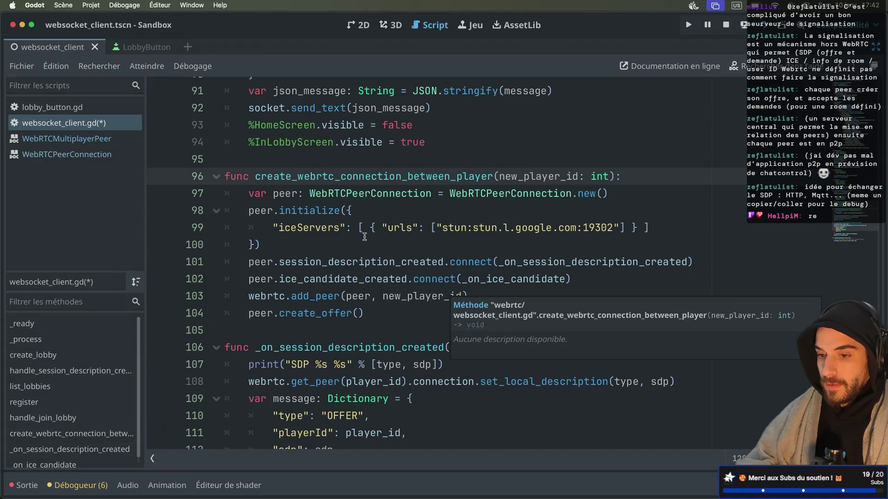
scroll(364, 237, "down", 1)
left_click_drag(271, 225, 214, 177)
left_click(276, 228)
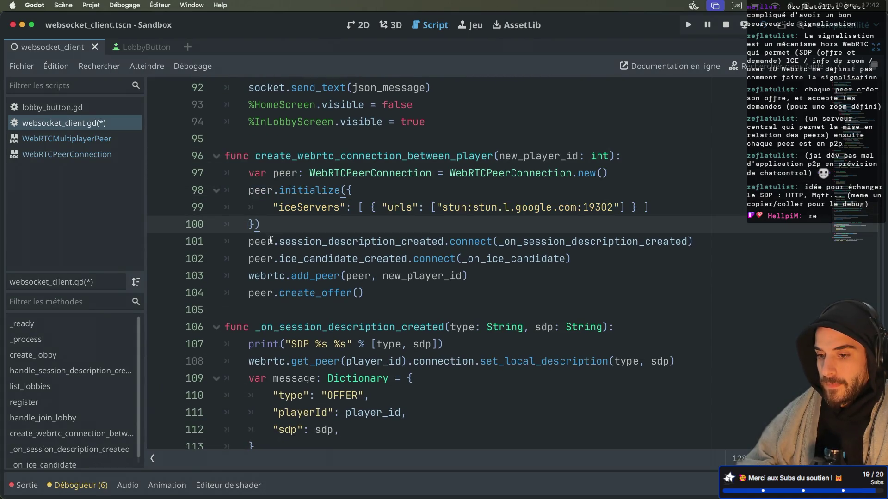
mouse_move(248, 241)
left_mouse_down()
mouse_move(311, 242)
mouse_move(324, 231)
left_mouse_up()
left_click(260, 275)
double_click(513, 258)
left_click(323, 310)
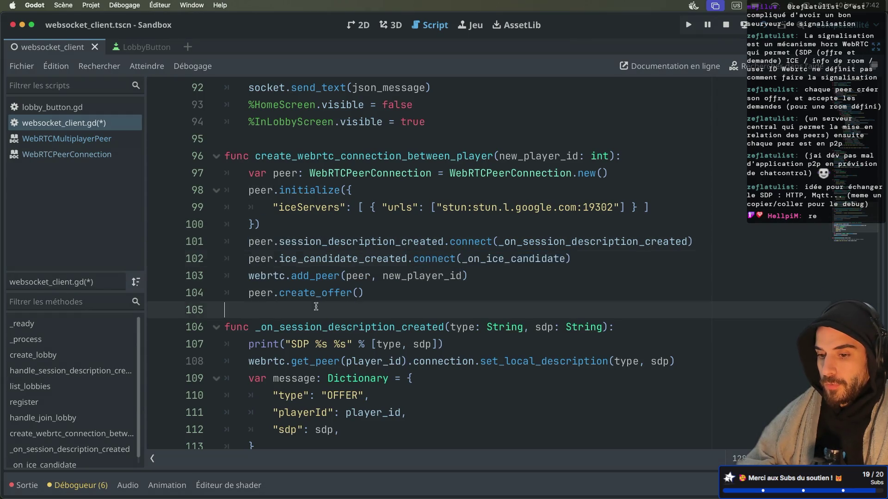
Step: Inspect create_offer and the _on_session_description_created handler that sends the OFFER message
double_click(319, 297)
left_click(376, 241)
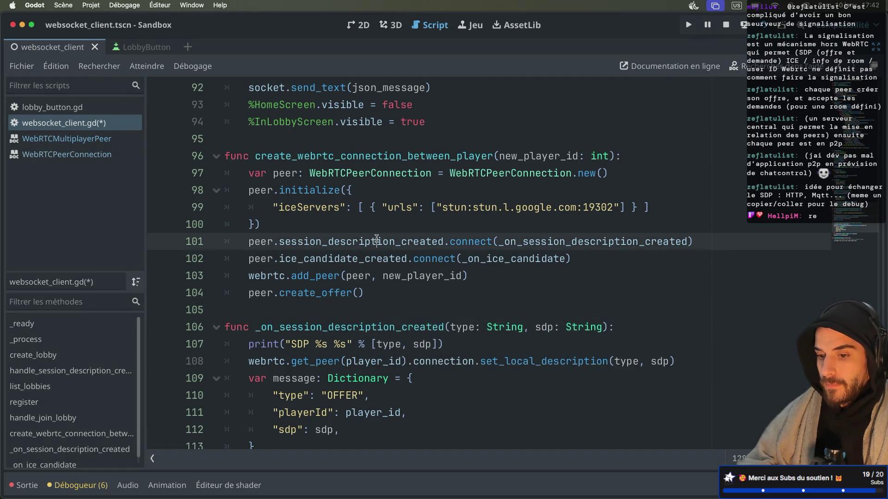
scroll(377, 241, "down", 3)
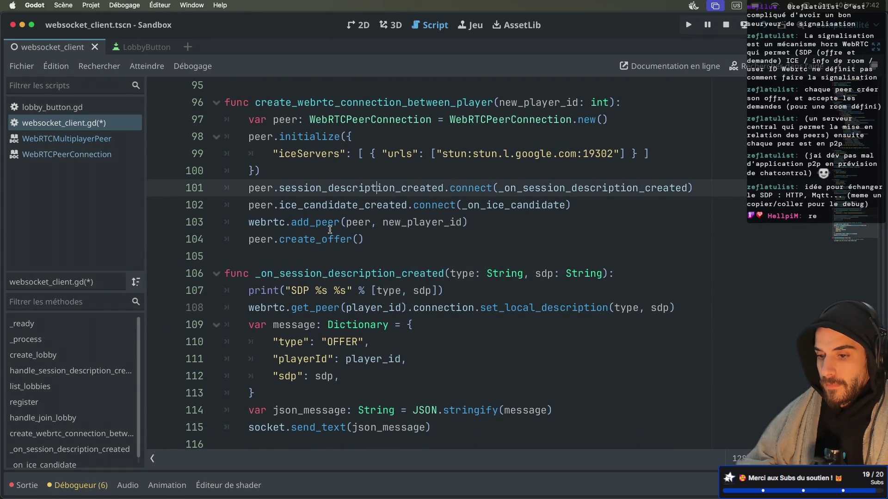
double_click(325, 239)
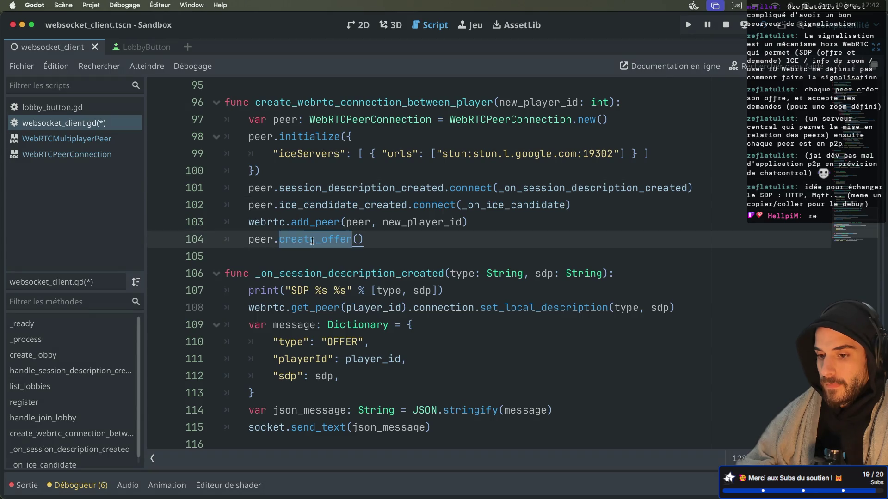
left_click(389, 238)
double_click(523, 188)
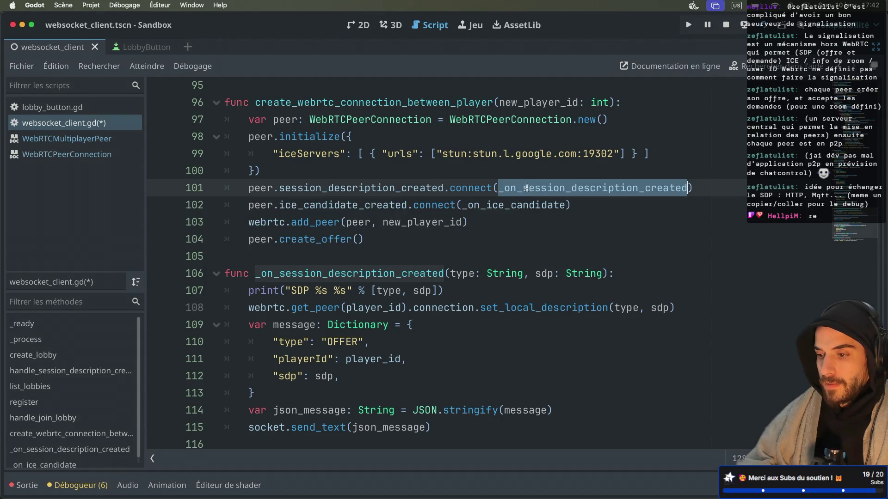
scroll(398, 278, "down", 3)
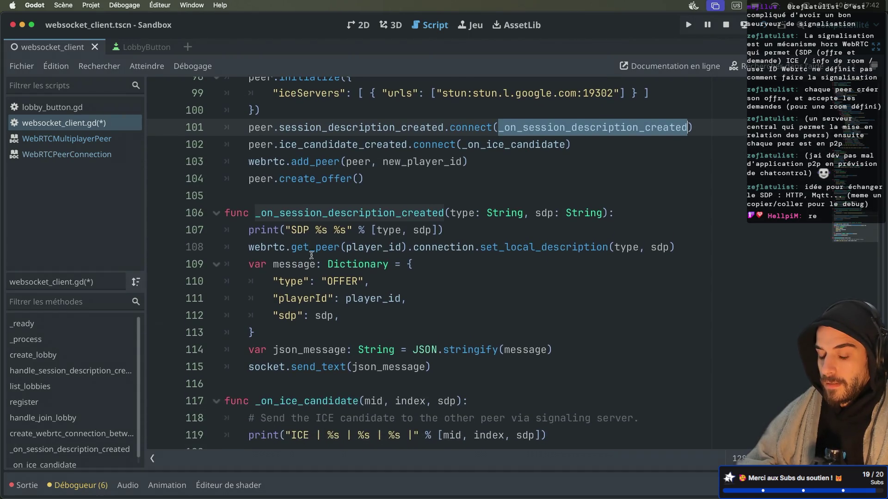
left_click(252, 230)
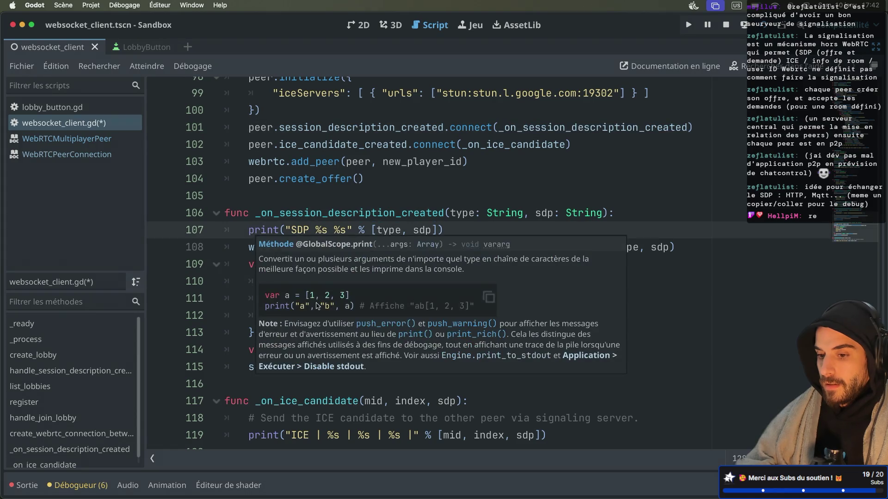
left_click(419, 162)
double_click(355, 283)
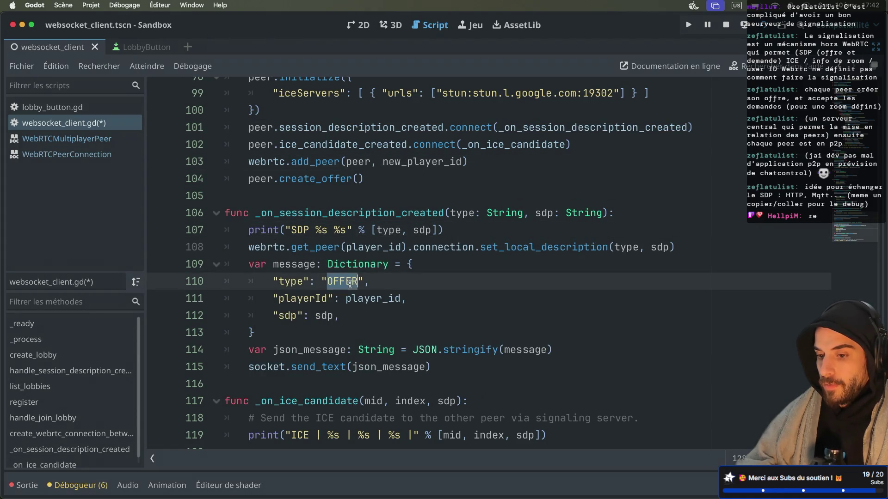
mouse_move(353, 302)
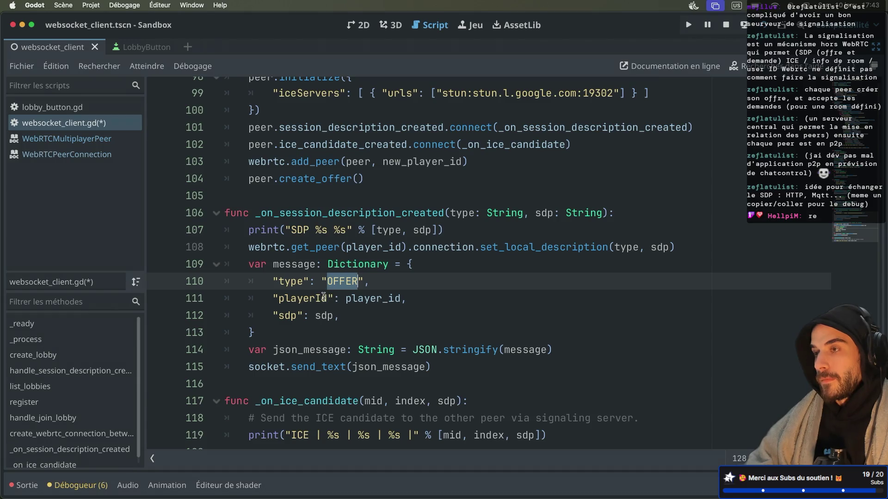
scroll(324, 296, "up", 3)
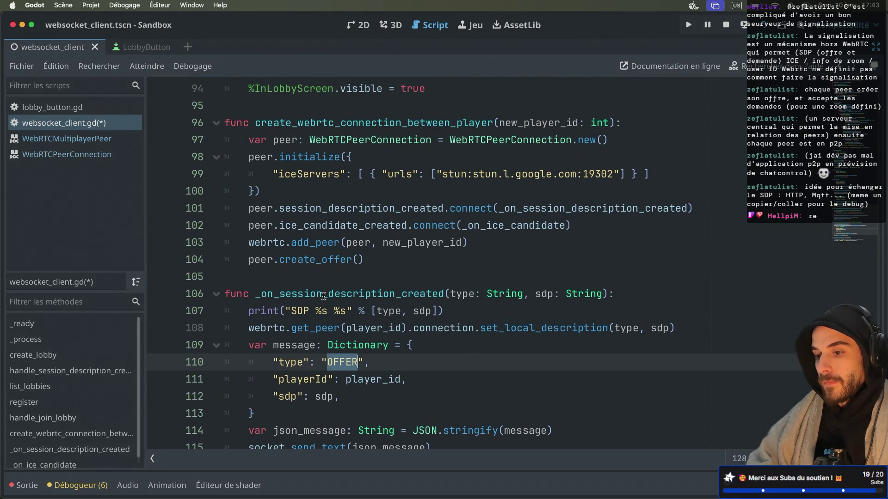
scroll(324, 297, "down", 1)
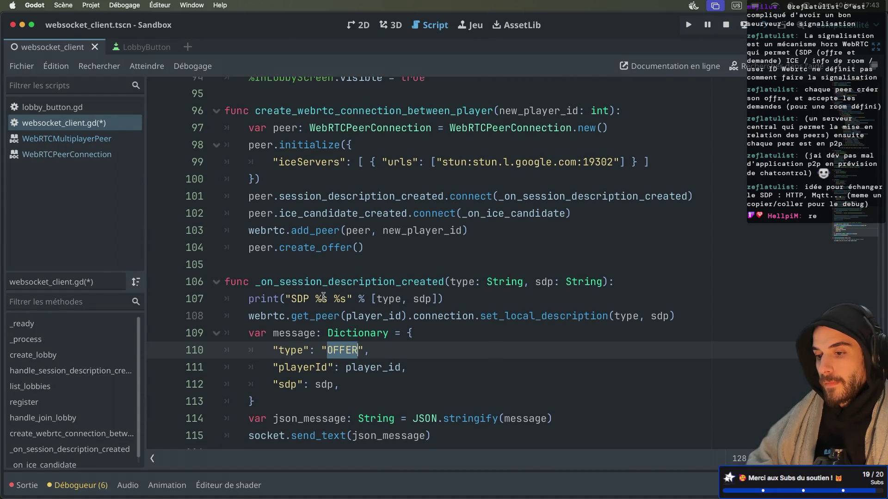
double_click(537, 196)
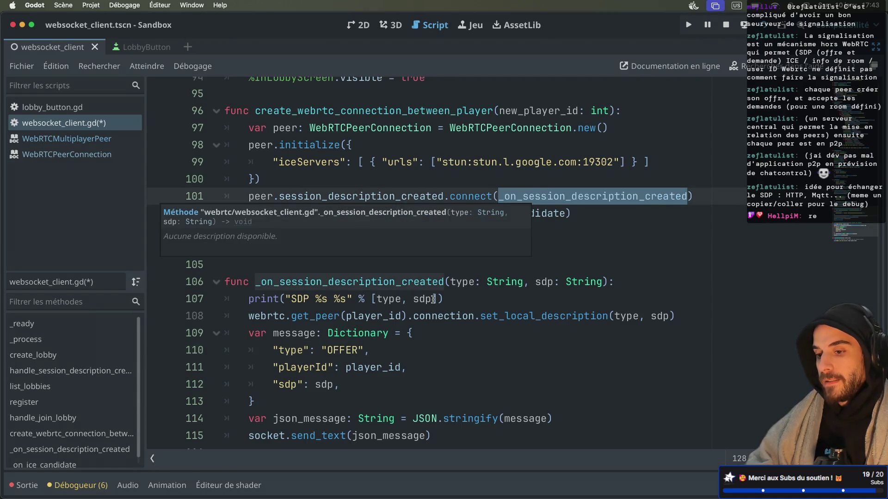
left_click(411, 331)
left_click(385, 352)
key("ctrl+Right")
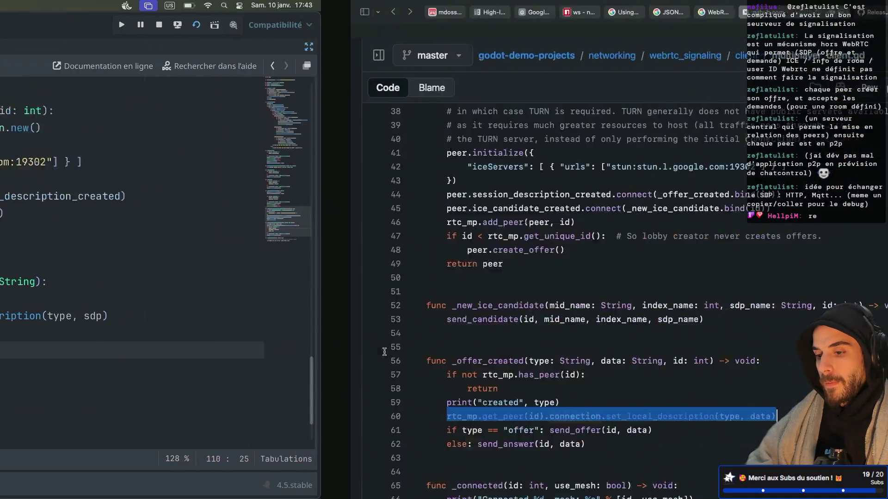
left_click(354, 344)
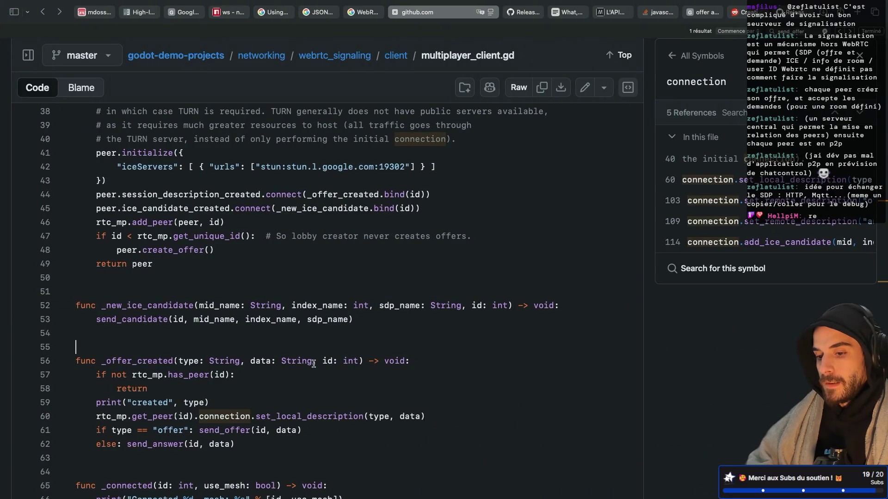
scroll(329, 286, "up", 5)
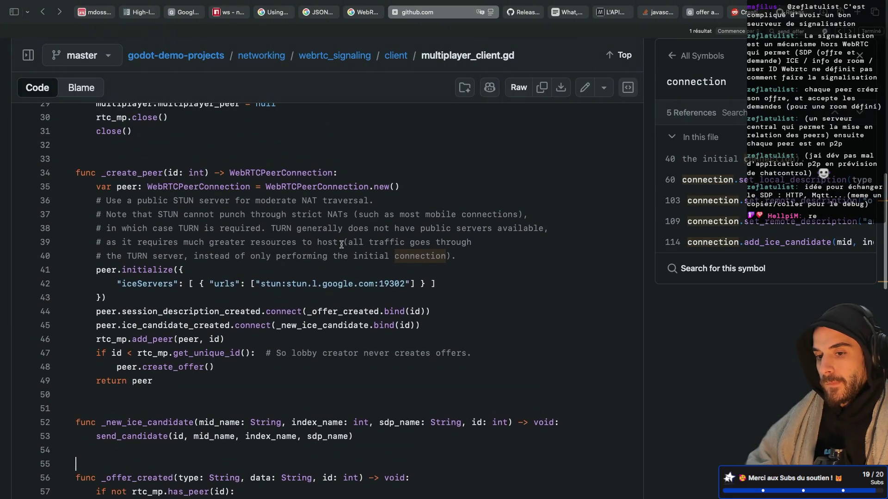
scroll(341, 245, "down", 4)
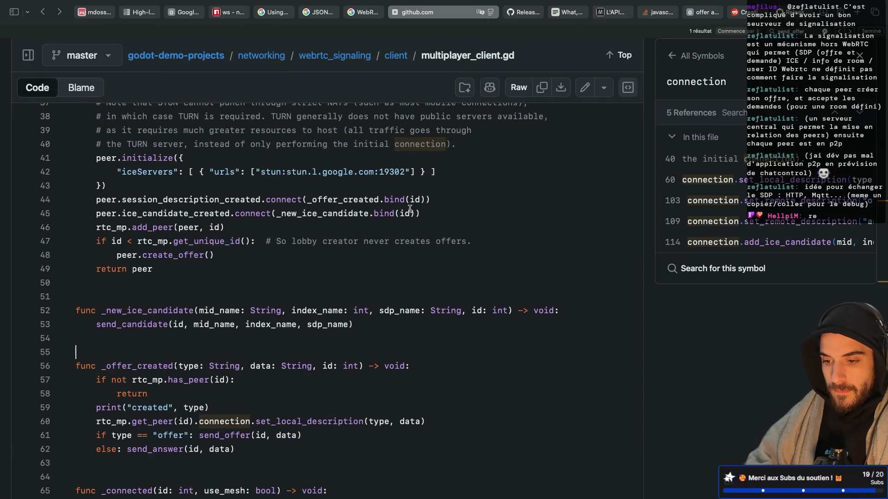
scroll(410, 208, "up", 4)
scroll(410, 209, "down", 4)
key("super+Tab")
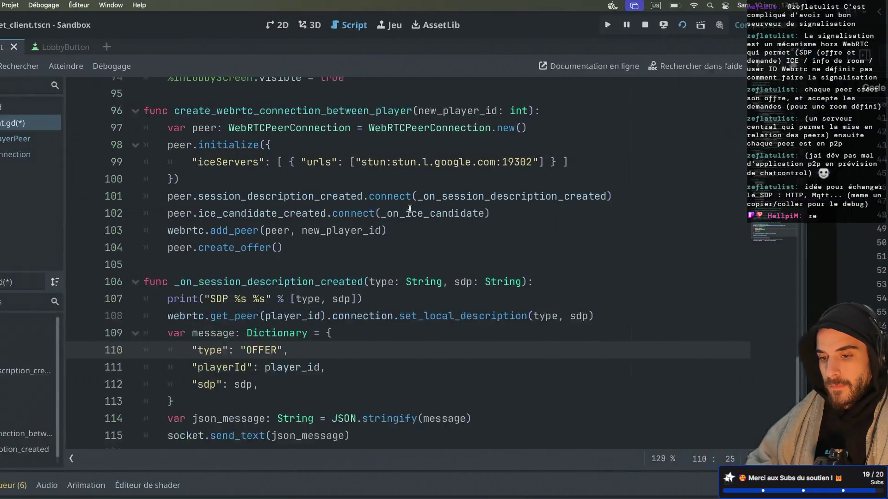
Step: Add ', new_player: int' to the callback signature on line 106 and save the script
left_click(603, 282)
type(", new")
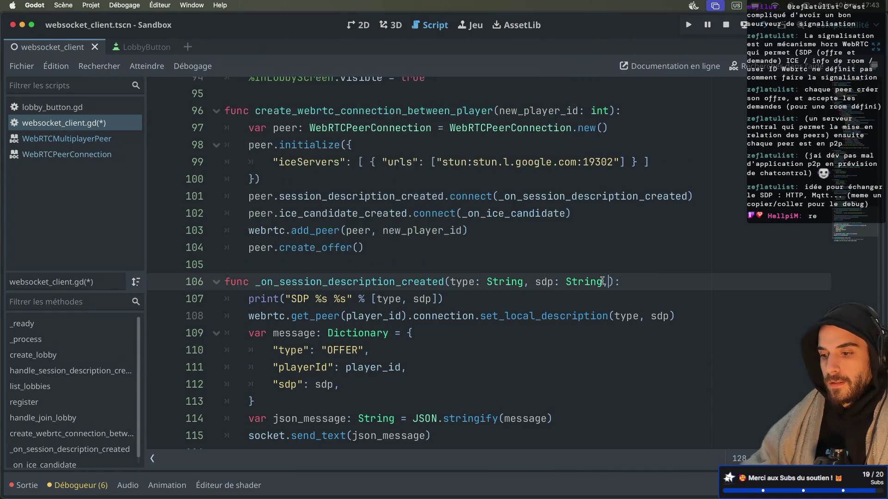
type("_player: int")
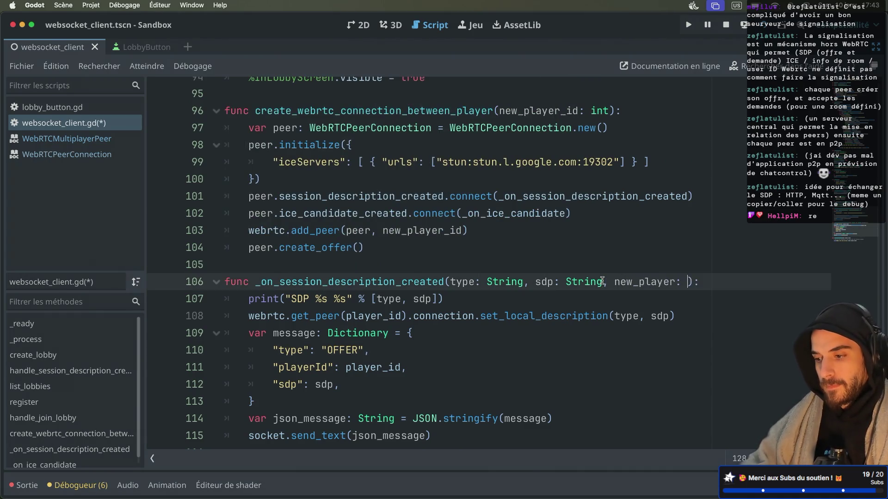
left_click(589, 249)
key("ctrl+s")
Step: Append .bind(new_player_id) to the signal connect call on line 101
left_click(534, 294)
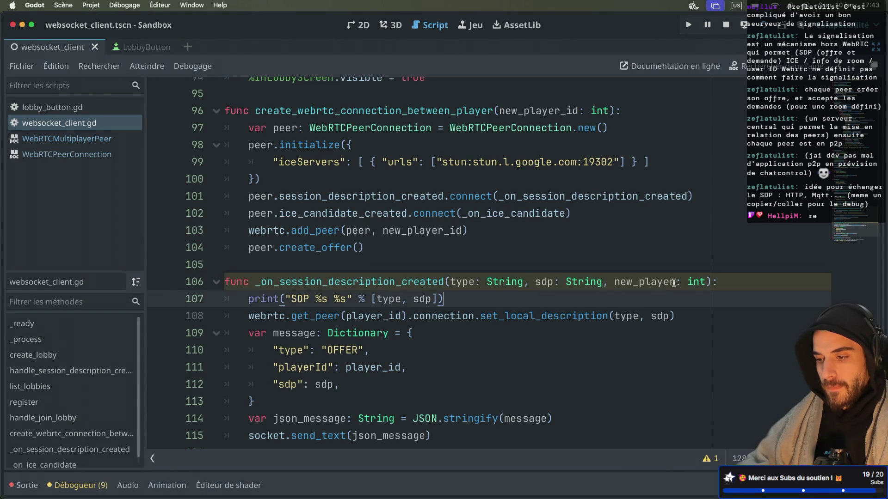
left_click(687, 196)
type(".bind")
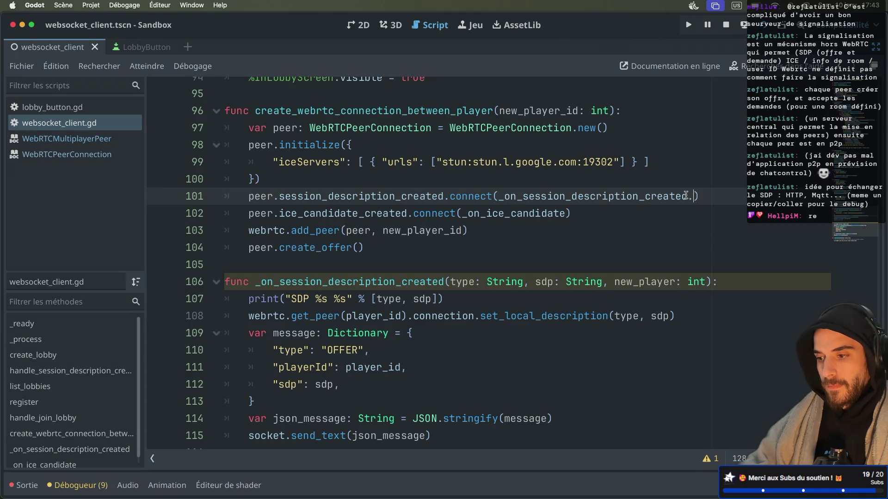
key("Return")
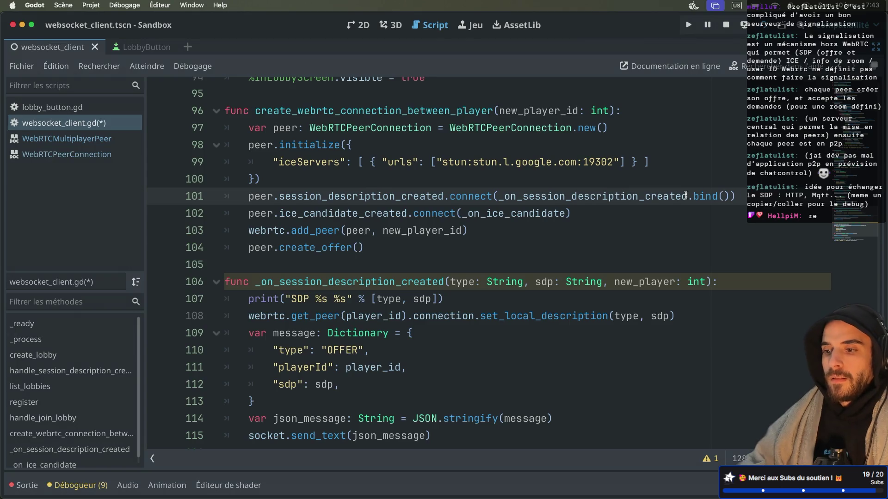
type("new")
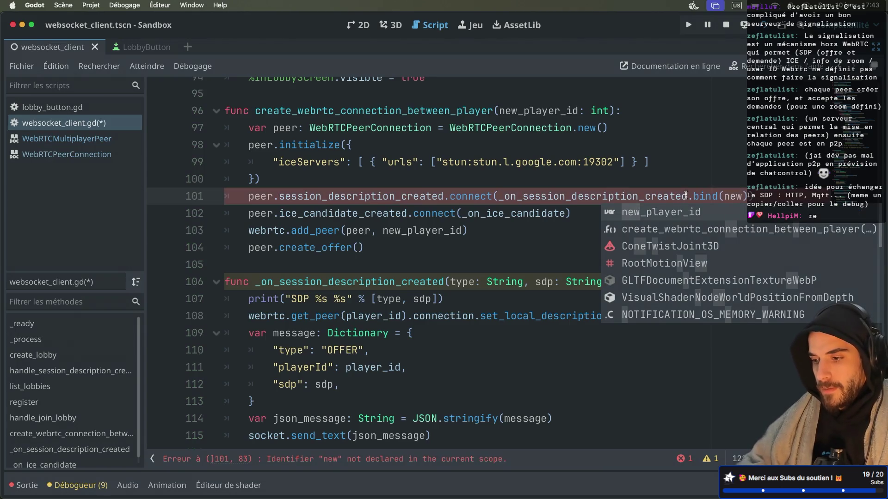
left_click(676, 211)
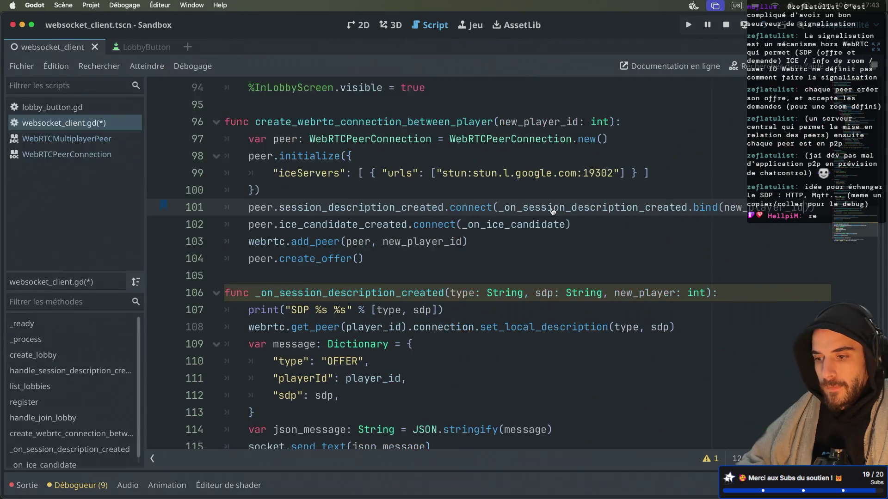
scroll(769, 222, "up", 1)
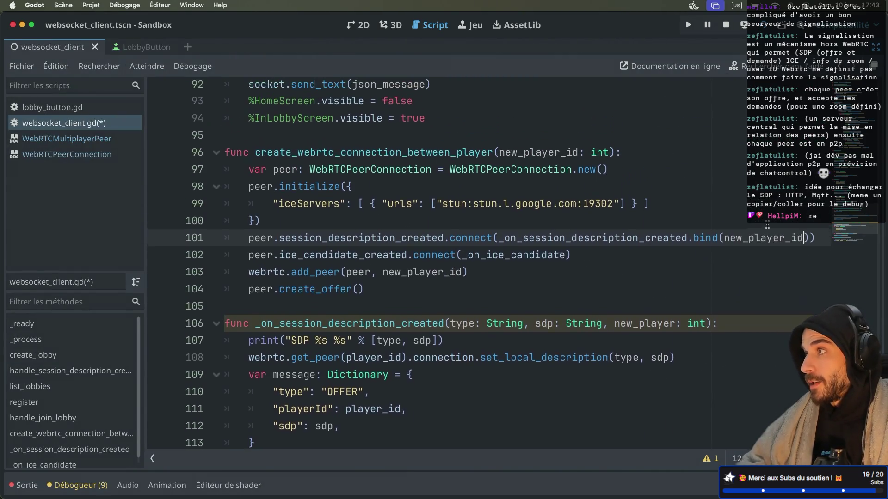
left_click(673, 326)
Step: Read the Callable bind documentation, then select the new_player parameter on line 106
left_click(706, 242, "ctrl")
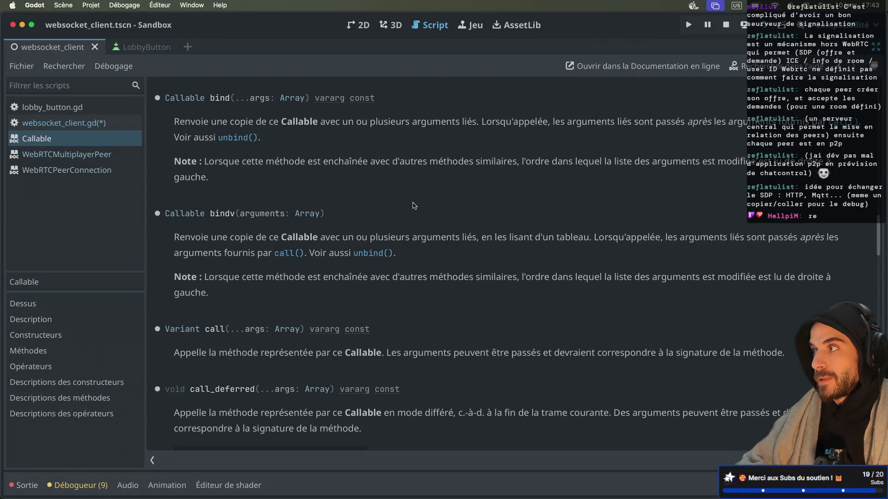
key("super+w")
scroll(416, 218, "down", 2)
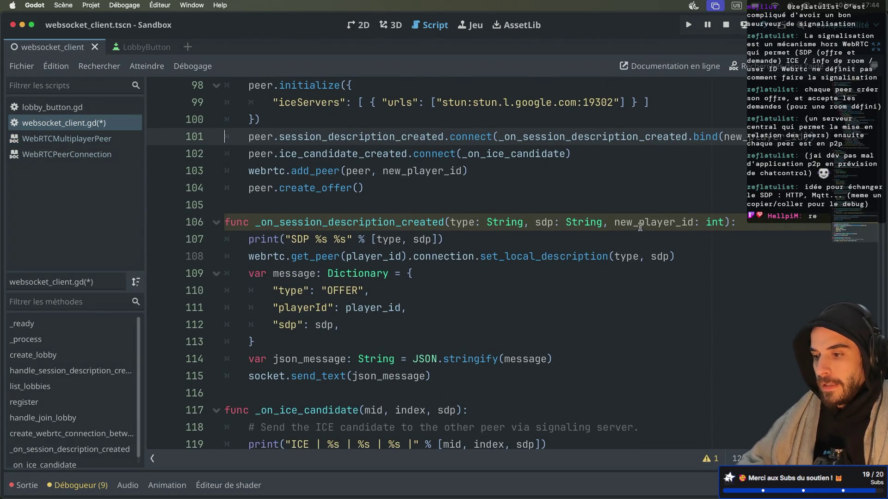
double_click(639, 224)
Step: Duplicate the OFFER message's playerId line as a new line 112
left_click(323, 307)
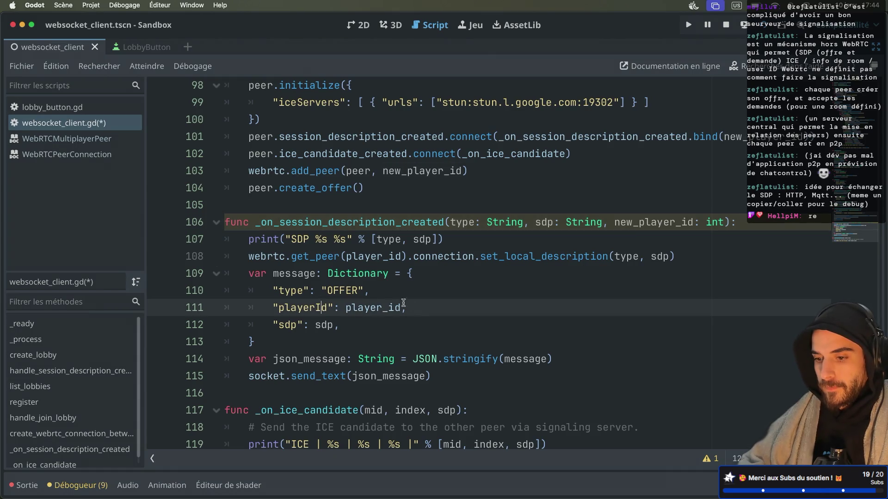
left_click_drag(425, 306, 423, 299)
key("super+c")
left_click(423, 303)
key("super+v")
Step: Rename the duplicated key on line 112 to newPlayerId
left_click(327, 325)
key("BackSpace")
key("BackSpace")
key("BackSpace")
key("BackSpace")
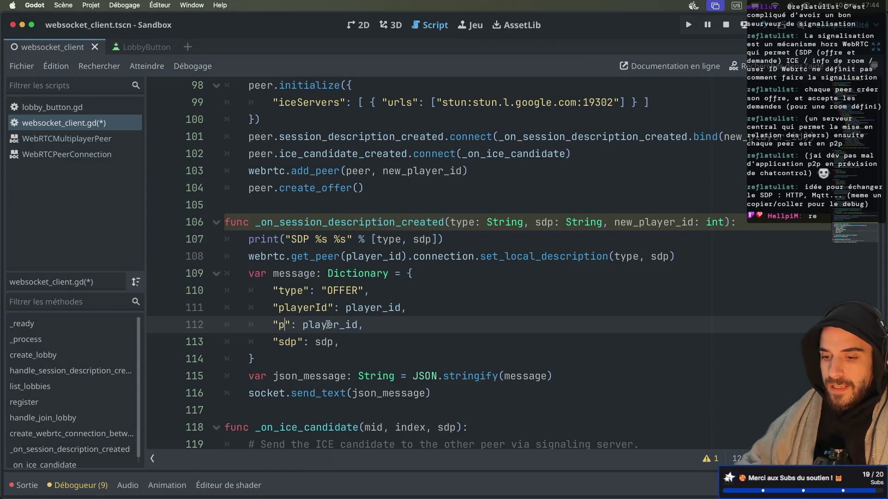
type("newPlayerId")
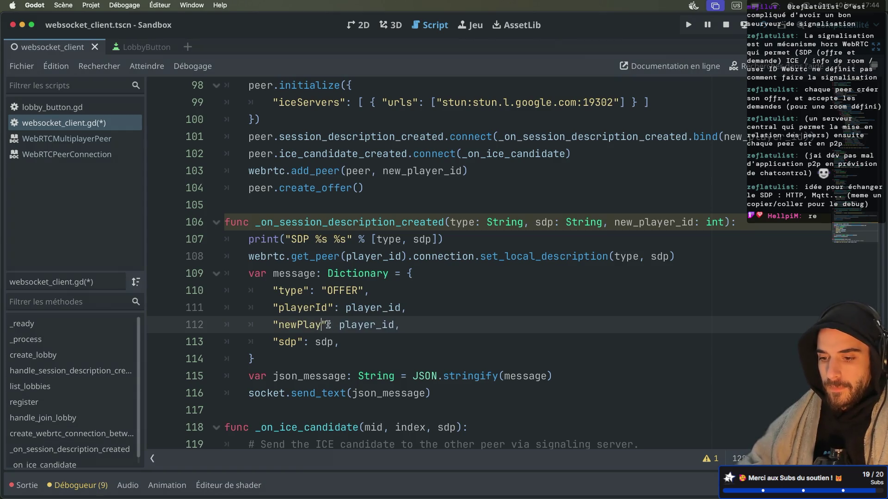
double_click(309, 306)
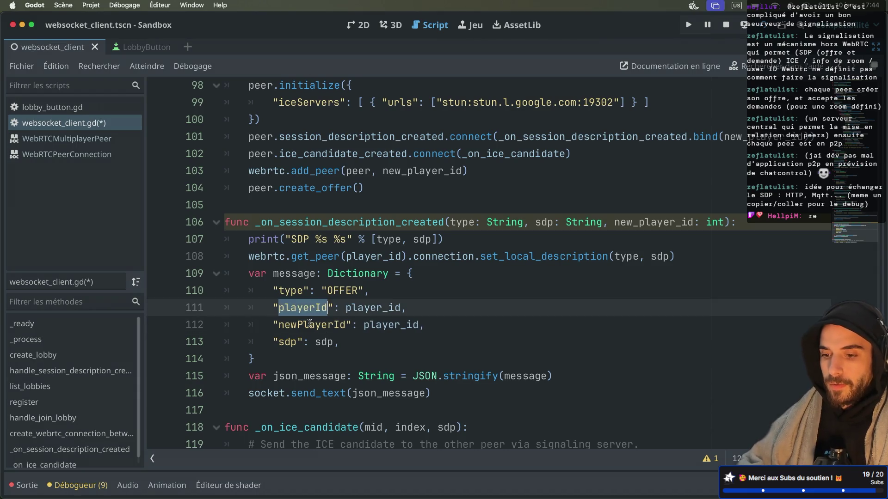
double_click(308, 324)
mouse_move(350, 310)
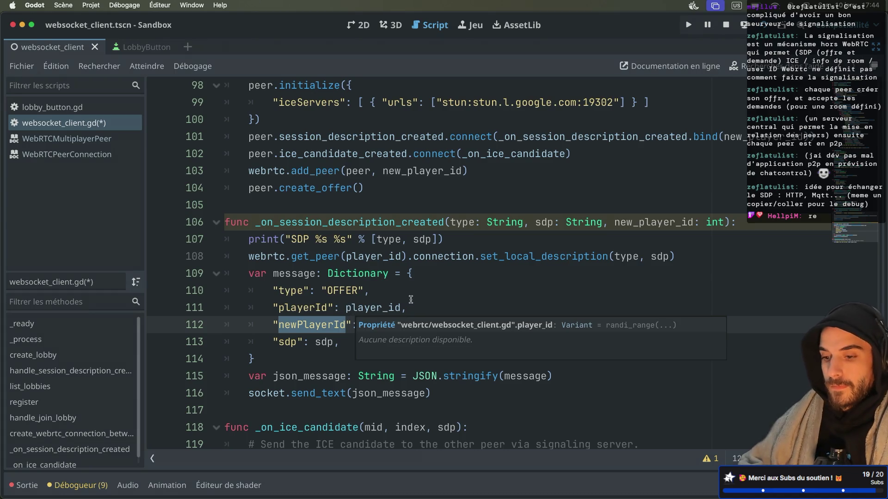
Step: Set the newPlayerId entry's value to new_player_id and save the script
double_click(394, 325)
type("new,")
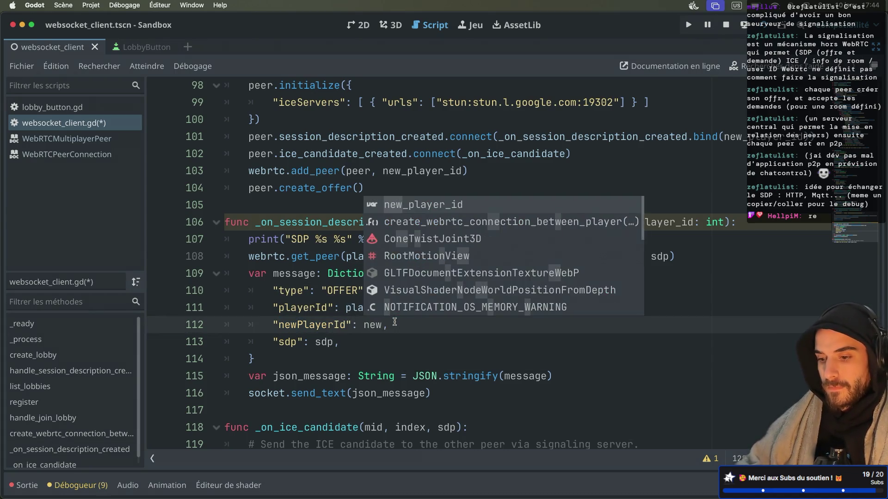
type("_p")
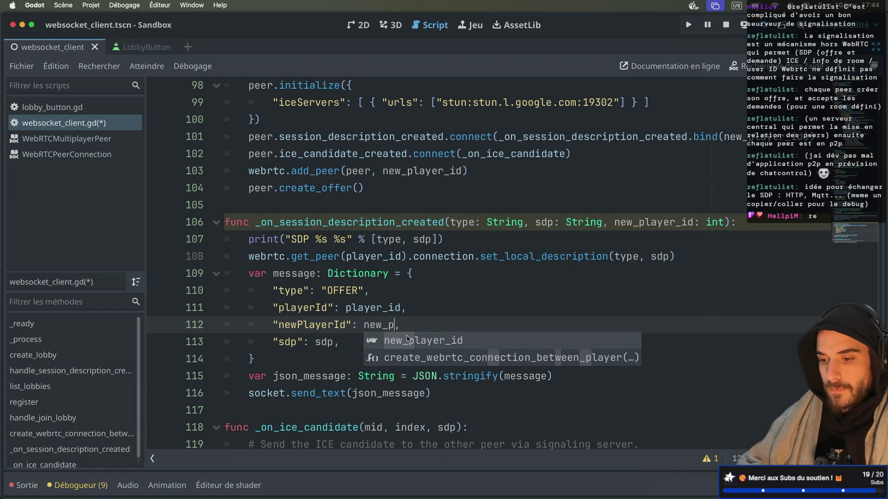
key("Return")
key("ctrl+s")
left_click(428, 311)
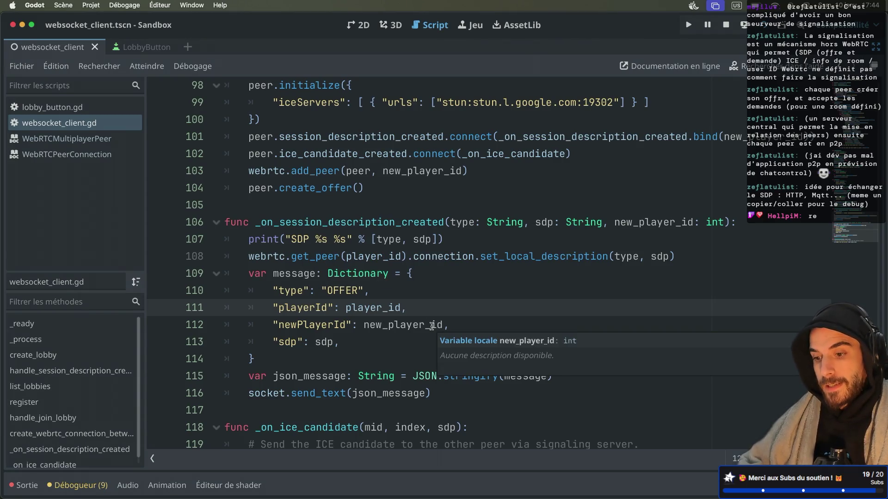
key("ctrl+Right")
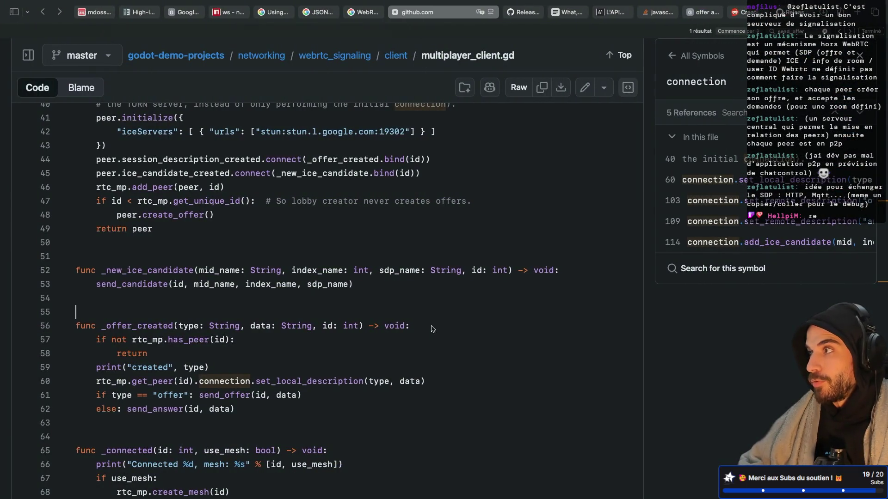
Step: Save all open notes with :wa and switch to the terminal window holding the server code
key("ctrl+Right")
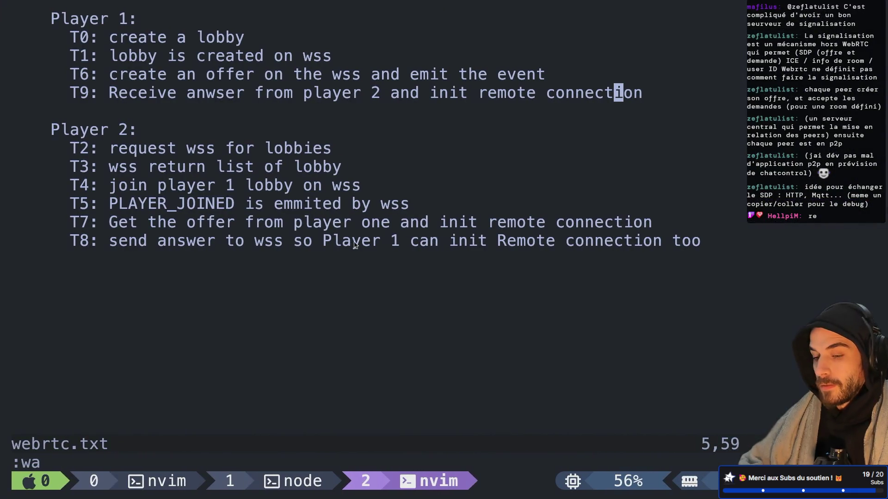
type("kj:wa")
key("Return")
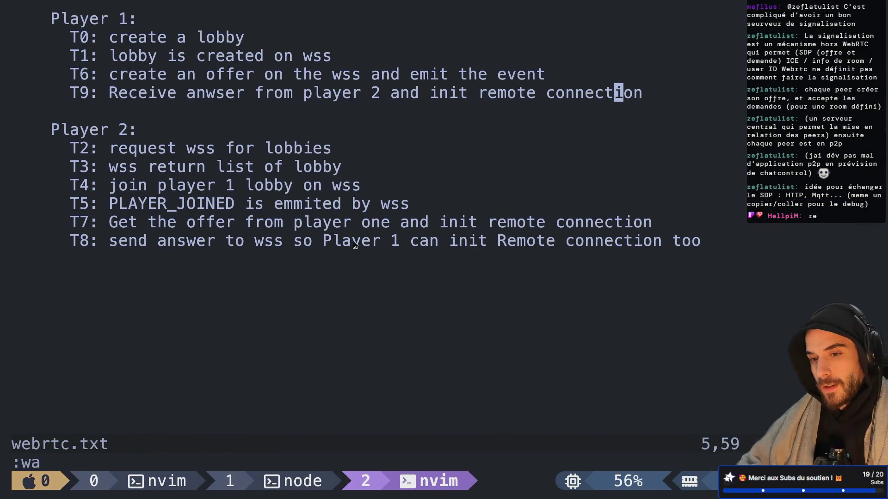
key("ctrl+b")
key("w")
key("Up")
key("Up")
key("Return")
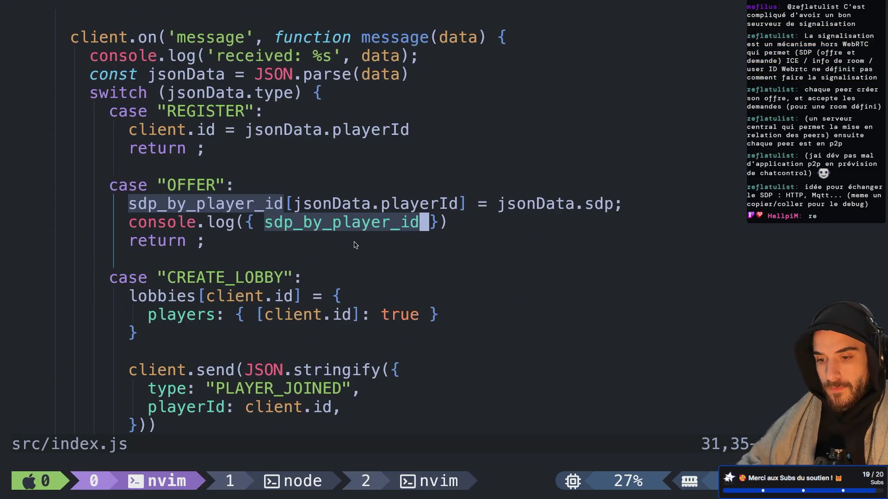
Step: Shrink the terminal text and browse src/index.js from the uuid import line
key("super+minus")
key("super+minus")
key("super+minus")
key("k")
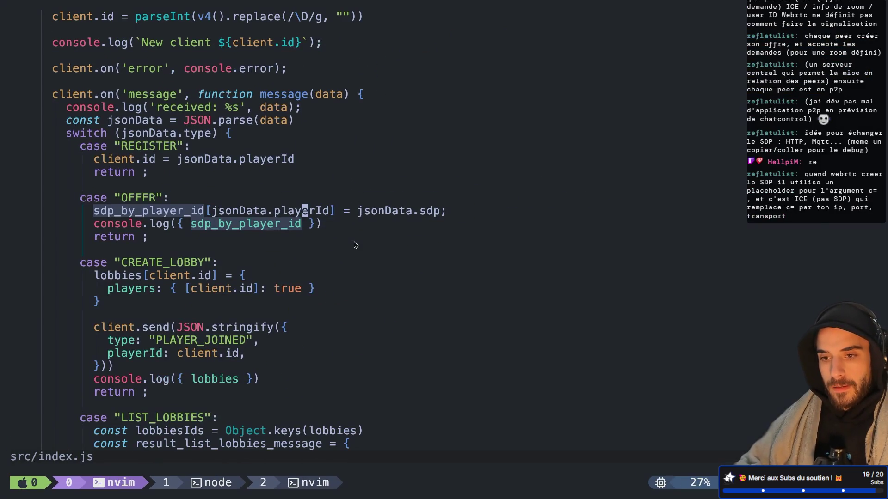
key("g")
key("g")
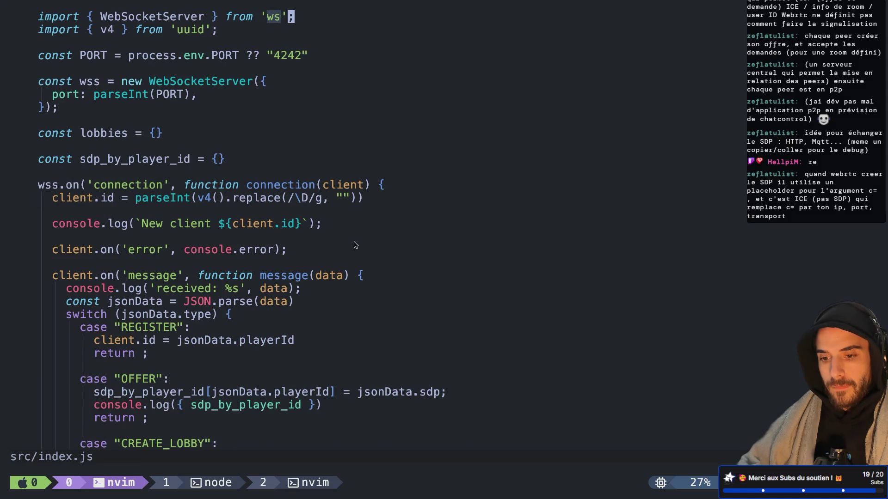
key("j")
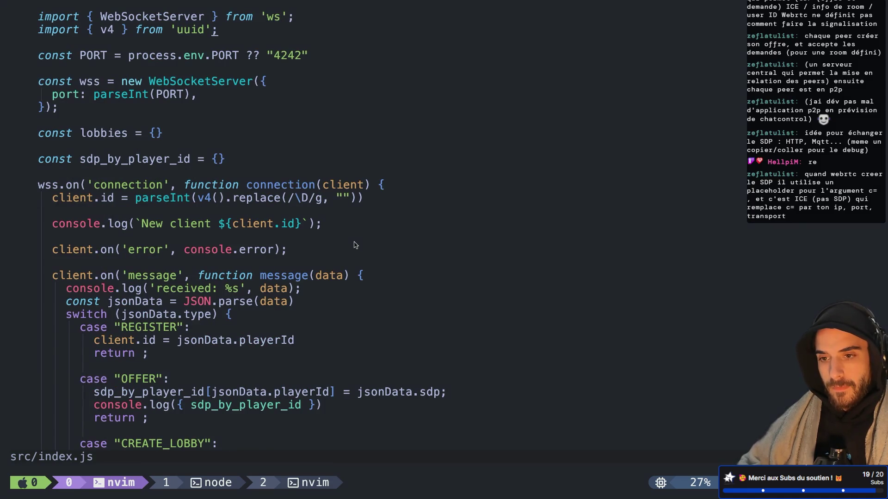
key("i")
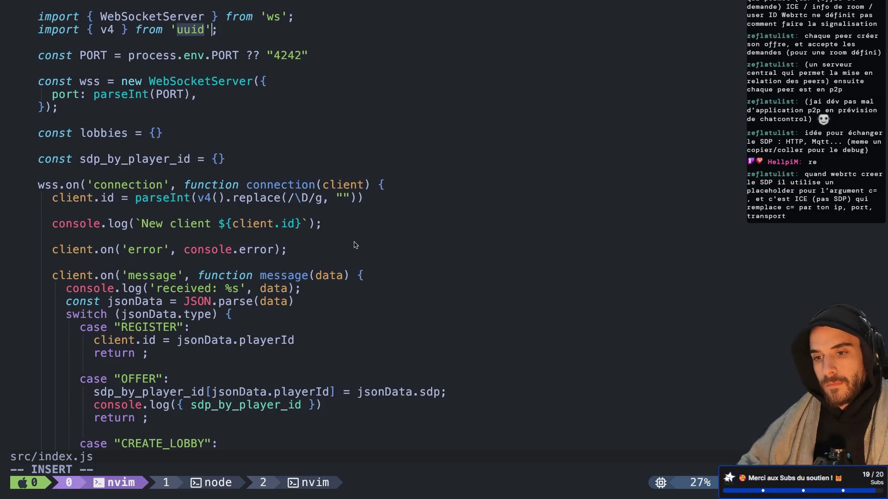
type("d")
key("BackSpace")
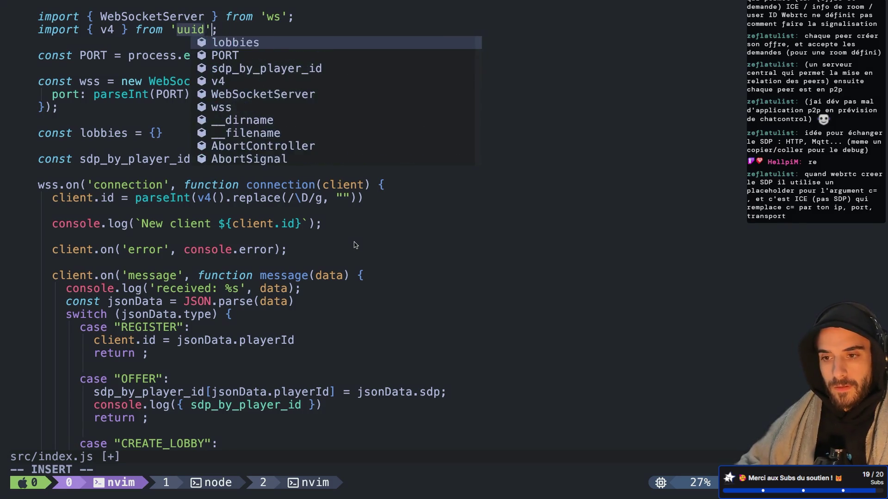
key("Escape")
scroll(355, 245, "down", 10)
scroll(355, 245, "up", 6)
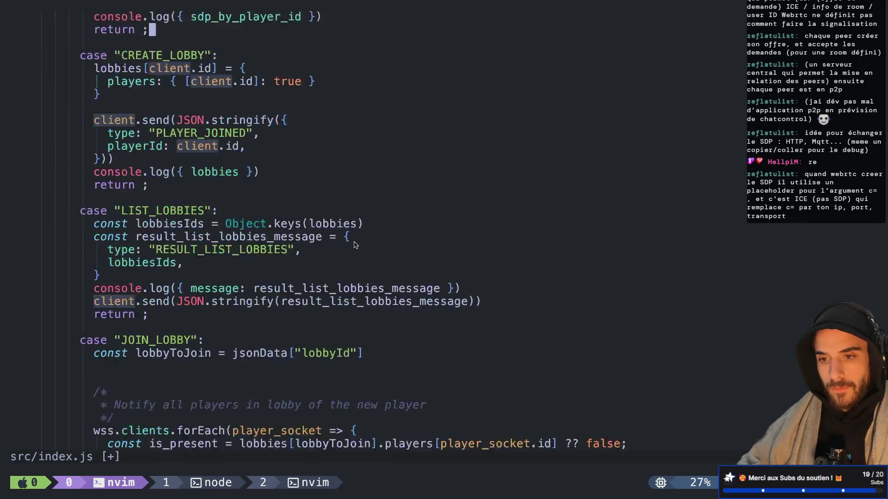
Step: Wrap the OFFER case's jsonData.playerId storage key in a `${...}` template literal
key("j")
key("j")
key("j")
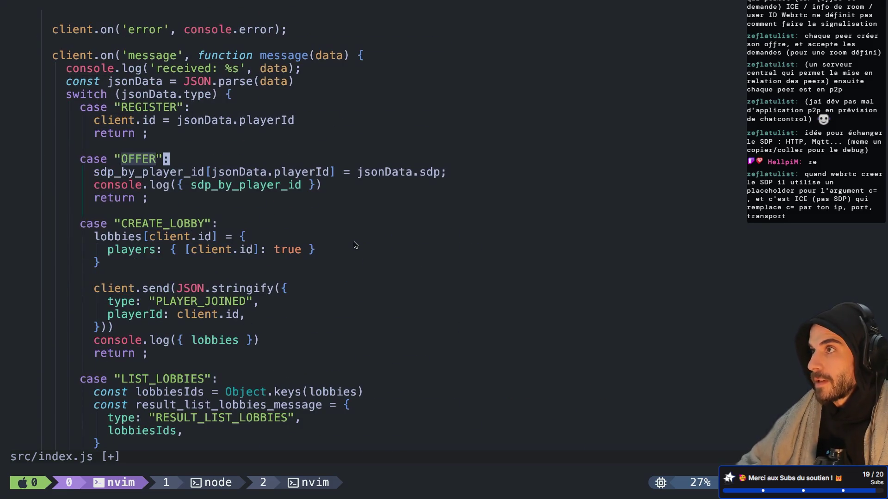
key("j")
key("j")
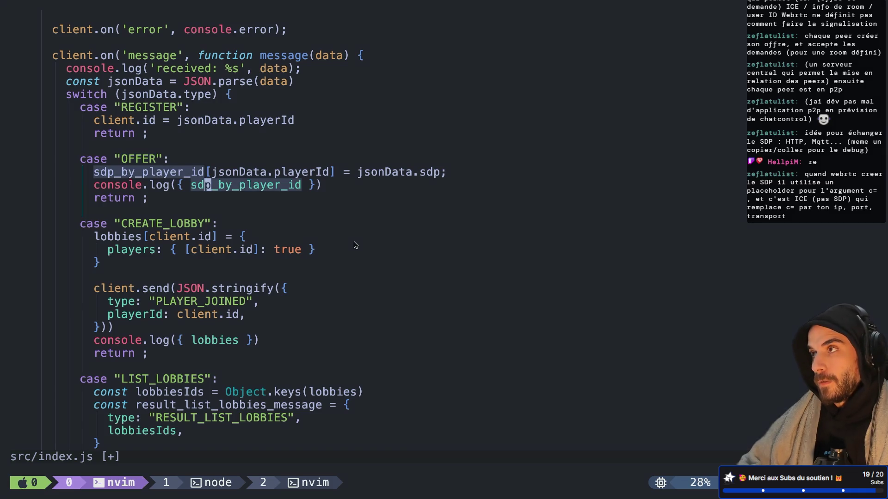
key("l")
key("k")
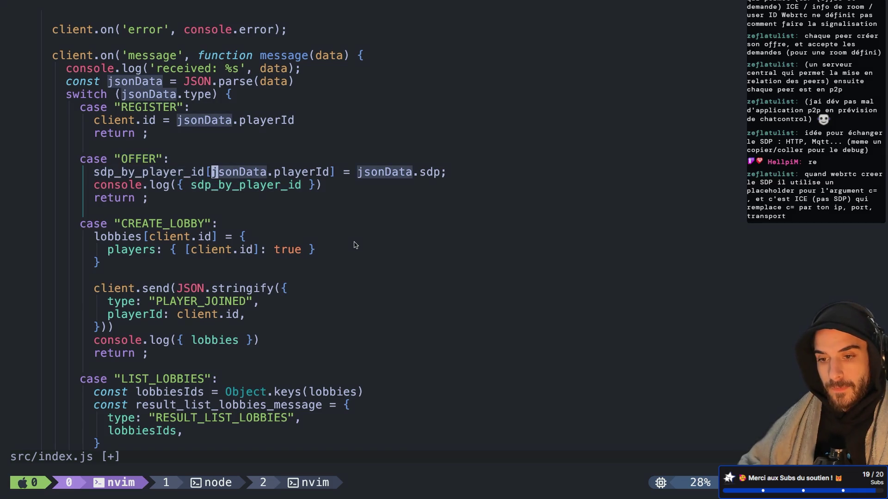
type("id[")
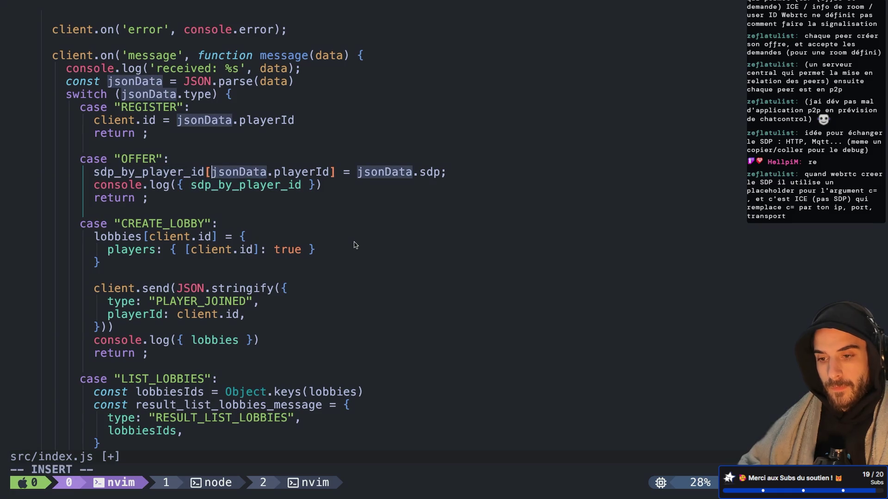
type("`${")
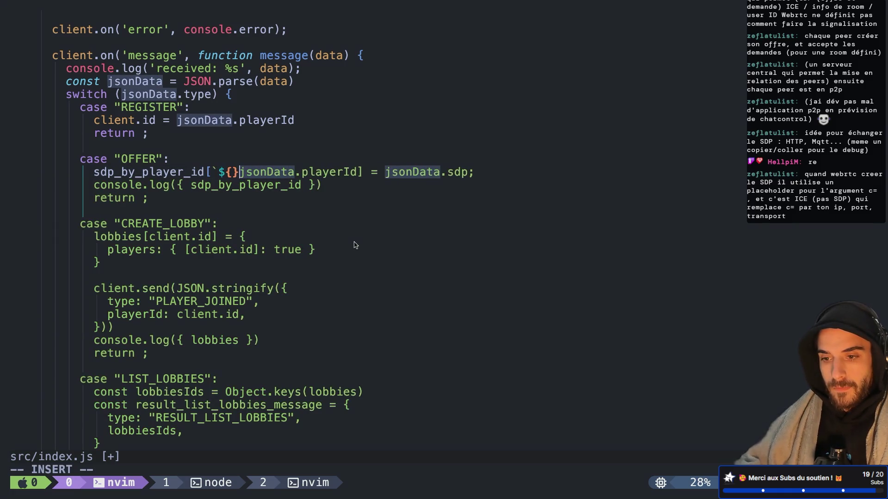
key("Escape")
key("l")
key("l")
key("e")
key("e")
key("e")
type("a")
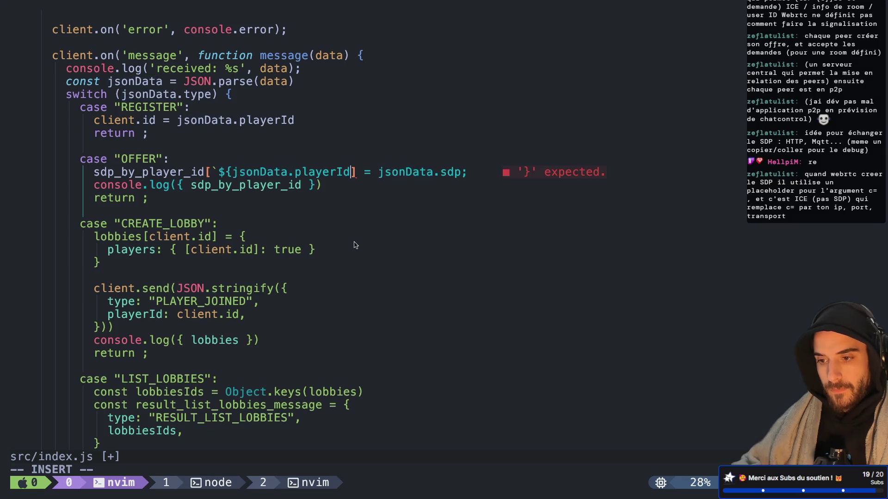
type("}`")
Step: Extend the key to `${jsonData.playerId}:${jsonData.newPlayerId}` and save src/index.js
key("Left")
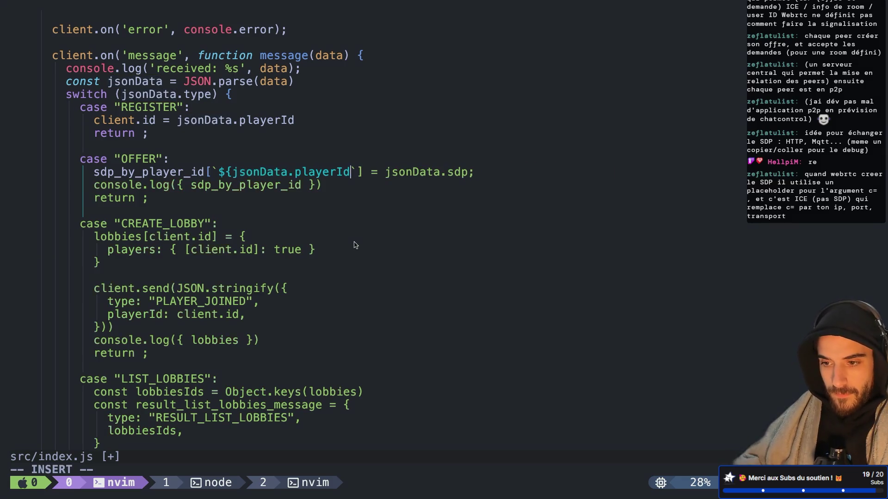
type(":${}")
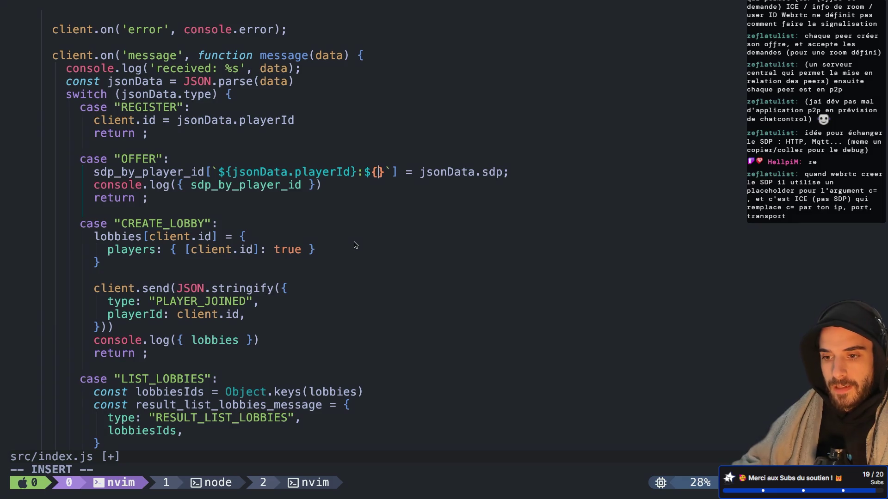
type("jsonData.new")
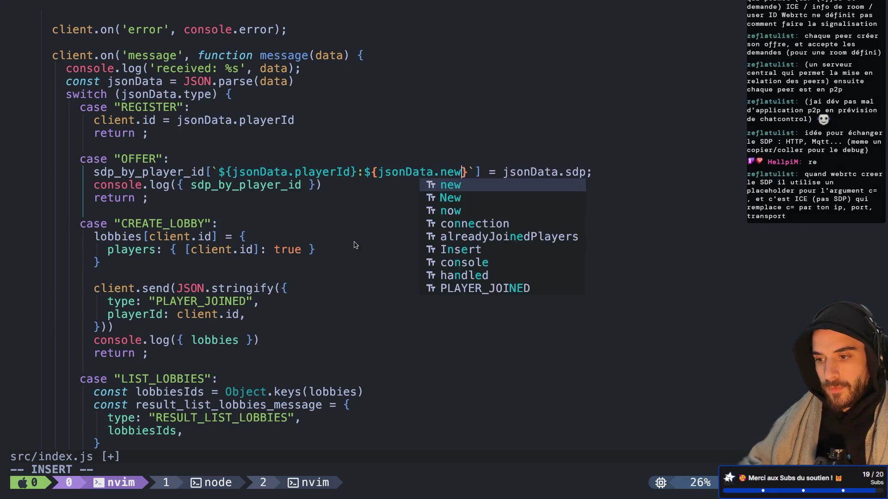
type("PlayerId")
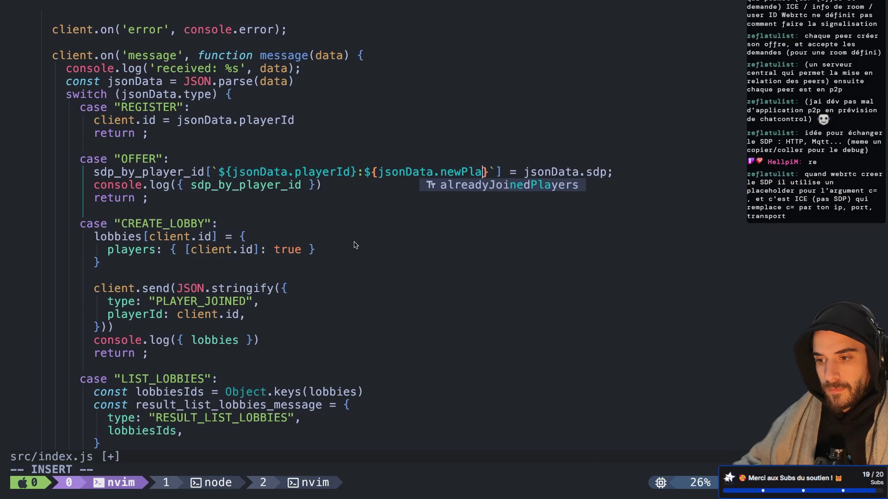
key("Escape")
type(":w")
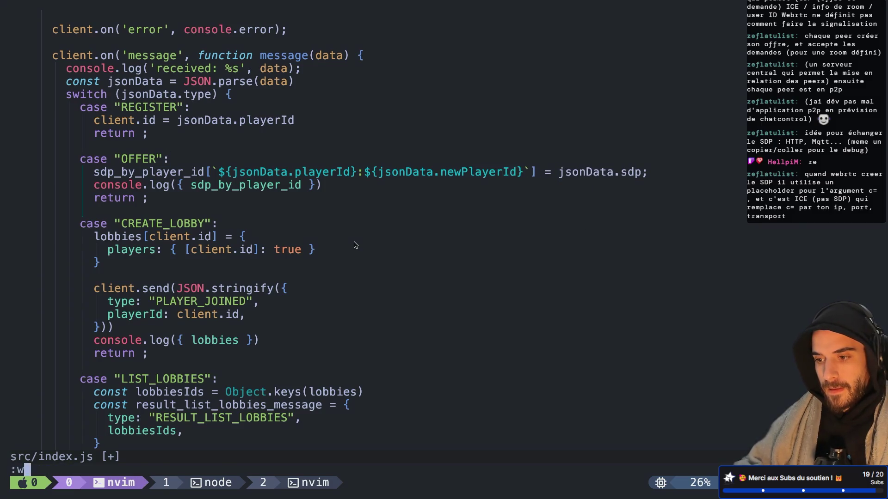
key("Return")
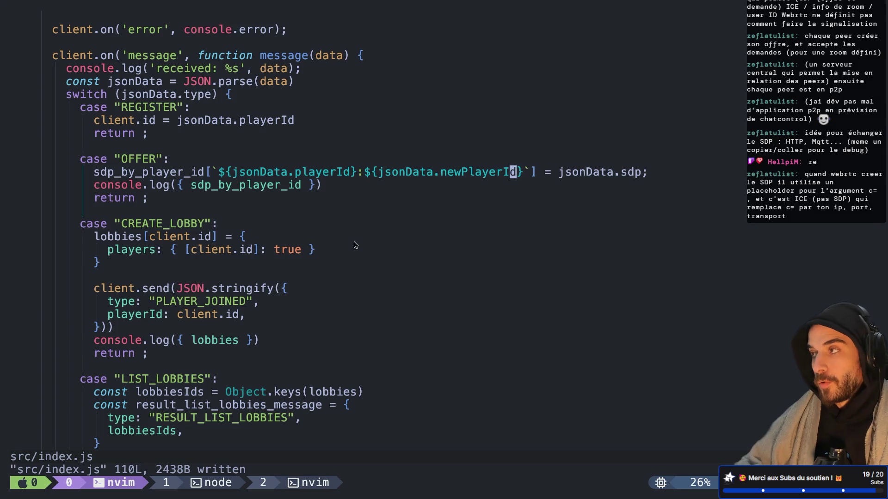
key("ctrl+Left")
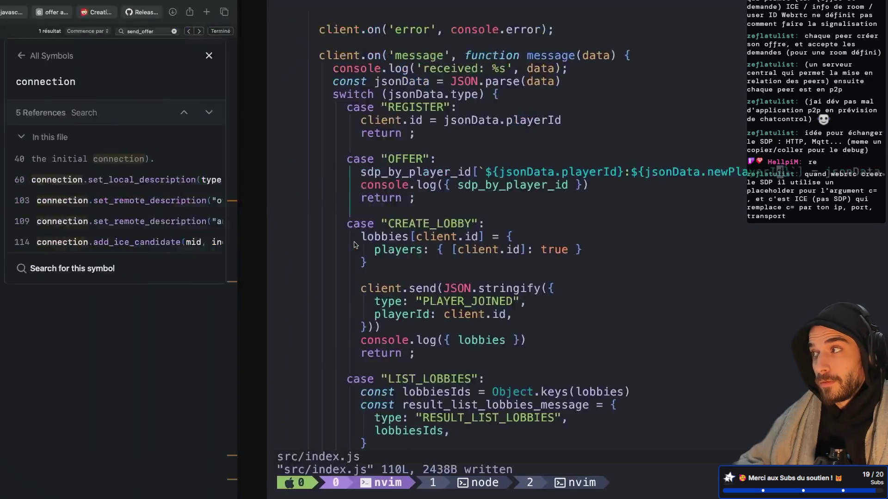
Step: Open the ws_webrtc_client.gd example on GitHub, then head back to the Godot editor
key("super+bracketleft")
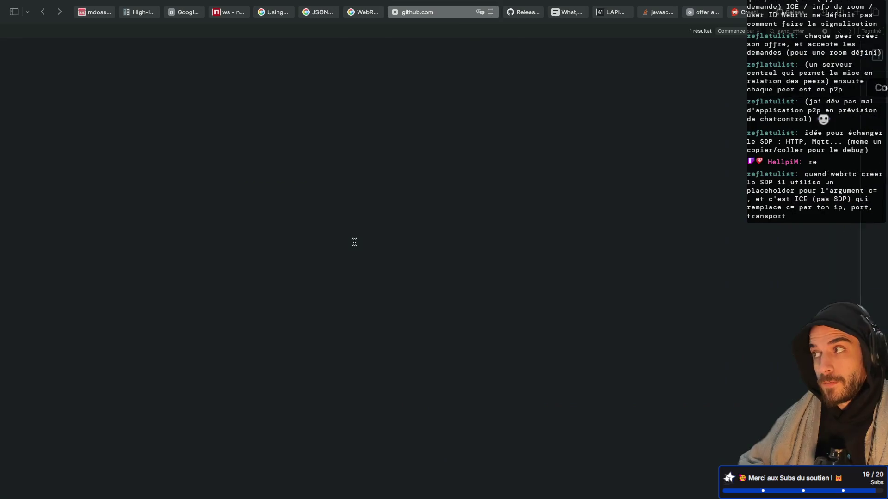
key("ctrl+Right")
key("ctrl+Right")
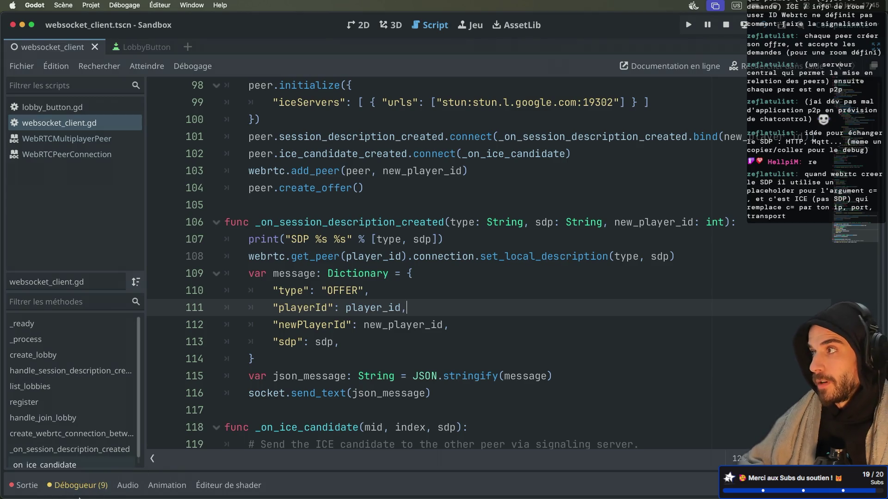
Step: Scroll the output log's PLAYER_JOINED message and SESSION offer SDP, then return to Neovim
mouse_move(78, 498)
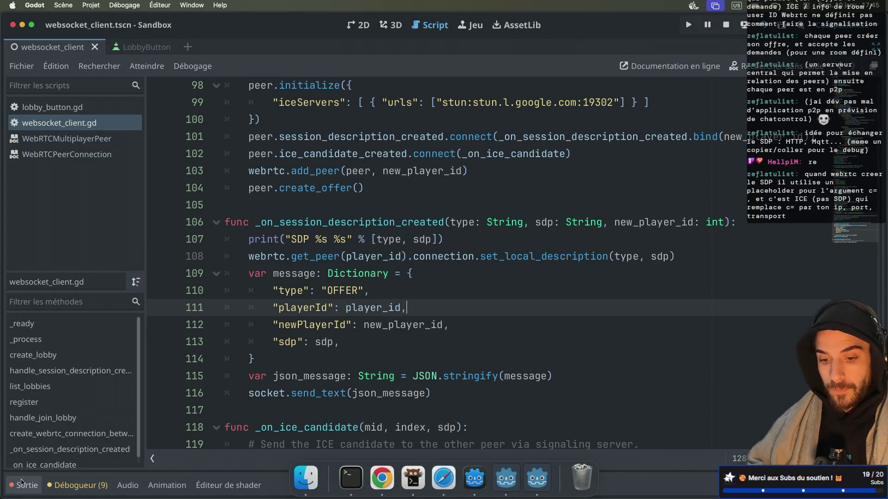
left_click(23, 485)
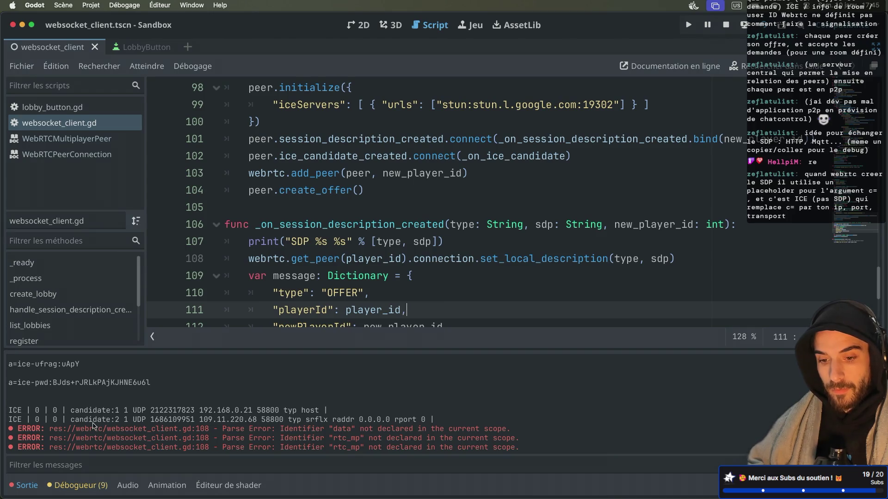
scroll(172, 419, "up", 5)
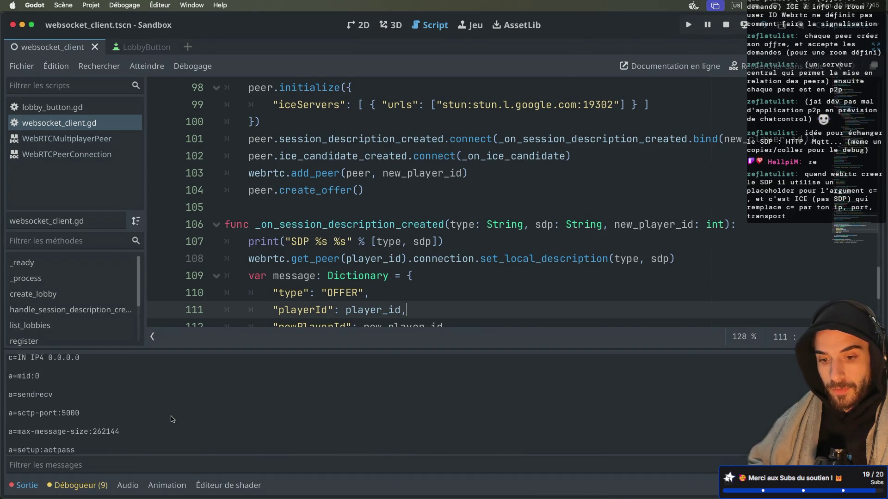
scroll(172, 419, "up", 1)
scroll(172, 419, "up", 3)
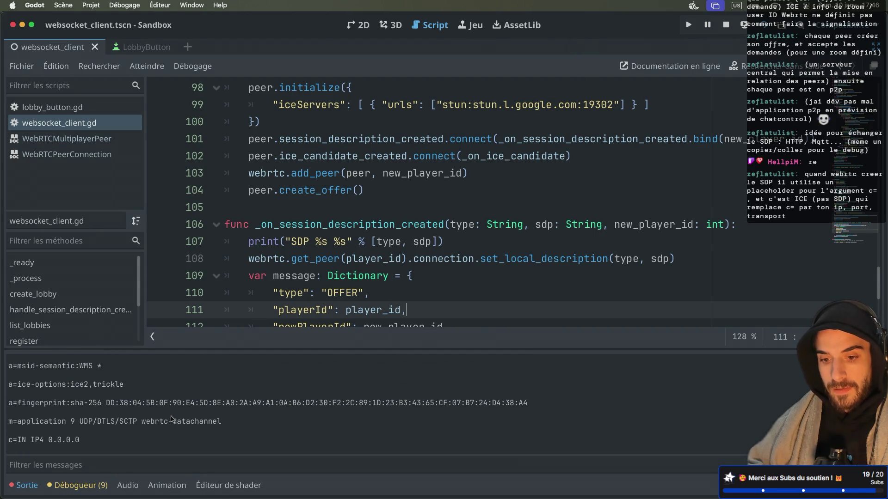
scroll(172, 419, "up", 2)
scroll(172, 419, "down", 4)
scroll(172, 419, "up", 5)
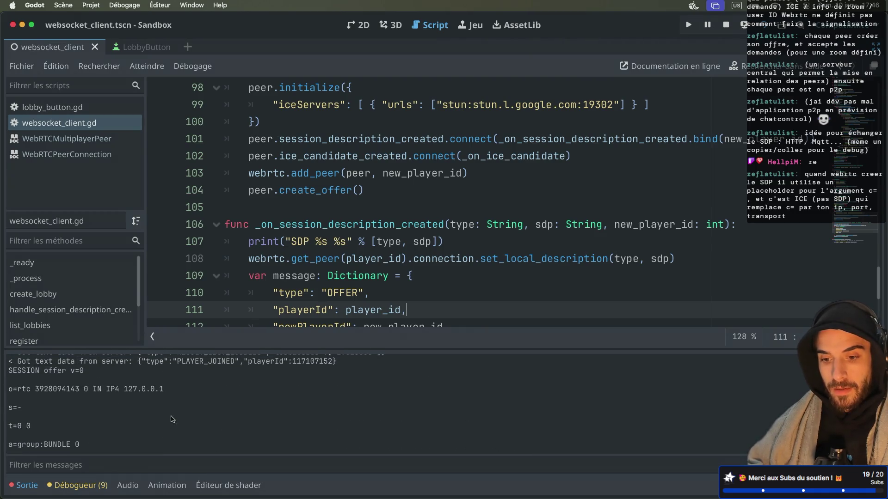
scroll(172, 419, "up", 2)
scroll(172, 419, "down", 1)
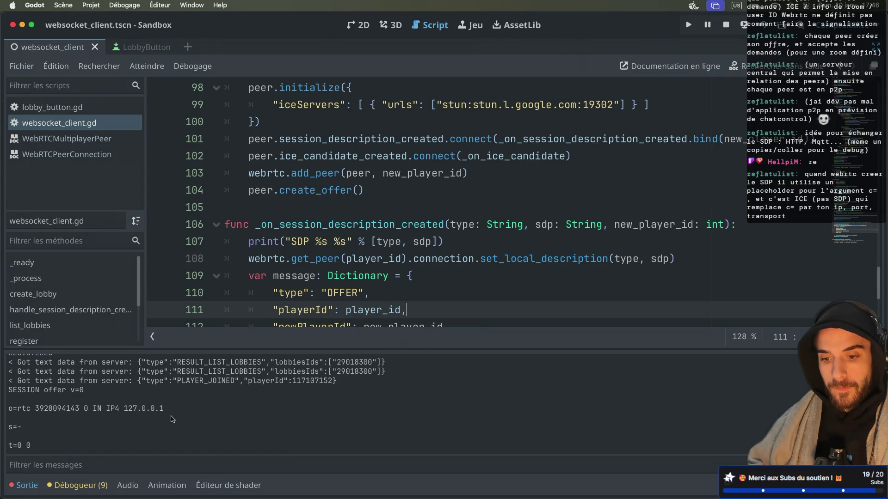
scroll(172, 419, "down", 2)
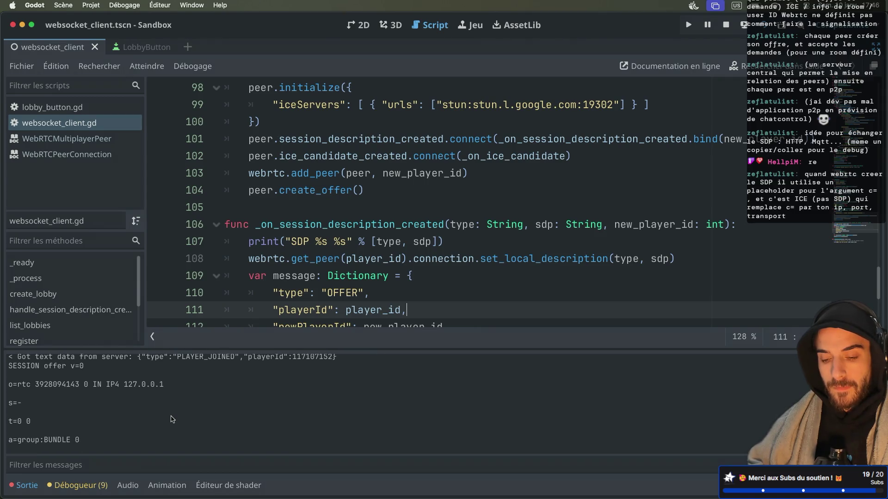
left_click(466, 174)
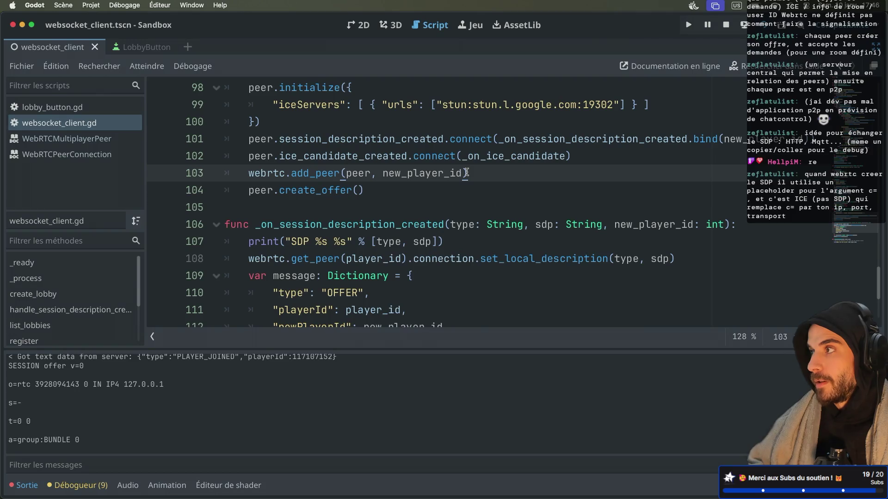
key("ctrl+Right")
key("ctrl+Right")
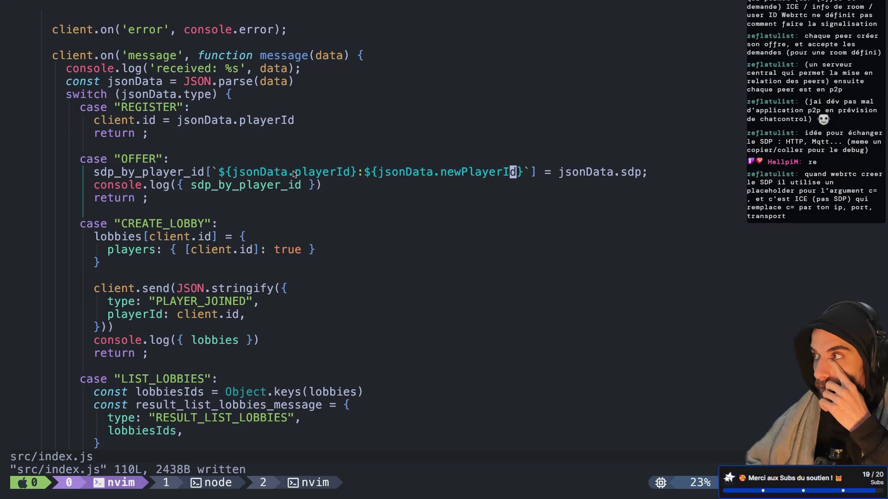
Step: Duplicate the four-line OFFER case block in index.js, with a blank line between the copies
scroll(220, 164, "down", 1)
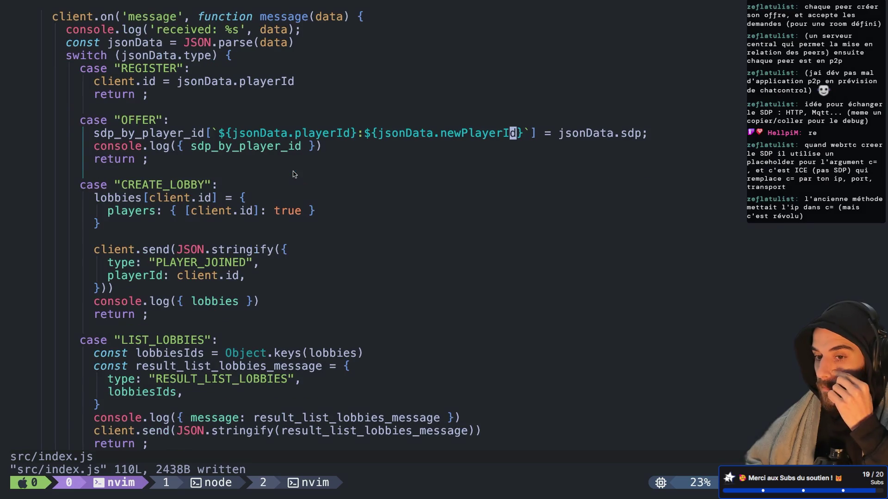
left_click(219, 157)
type("k:")
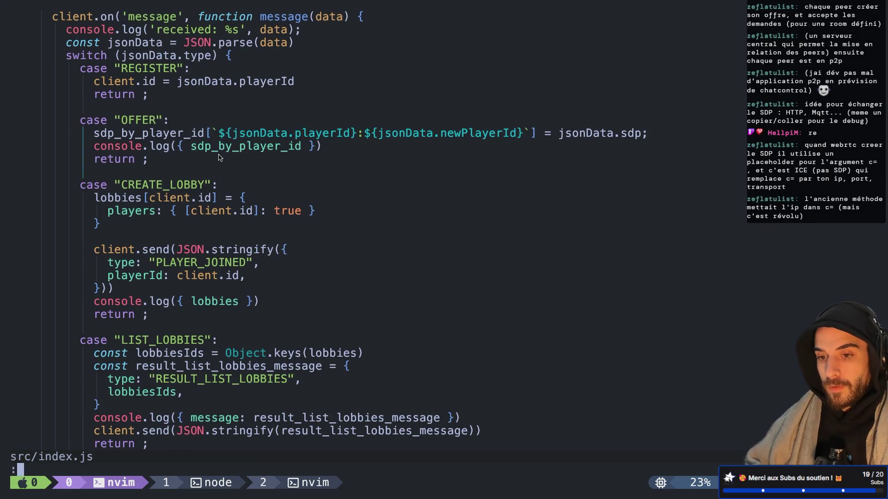
type("wa")
key("k")
key("k")
key("V")
key("j")
key("j")
key("j")
key("y")
key("P")
key("j")
key("j")
key("j")
key("o")
key("Escape")
key("j")
Step: Rename the copied case label from OFFER to ANSWER and save index.js
key("$")
key("h")
key("h")
key("c")
key("i")
key("quotedbl")
type("ANS\":")
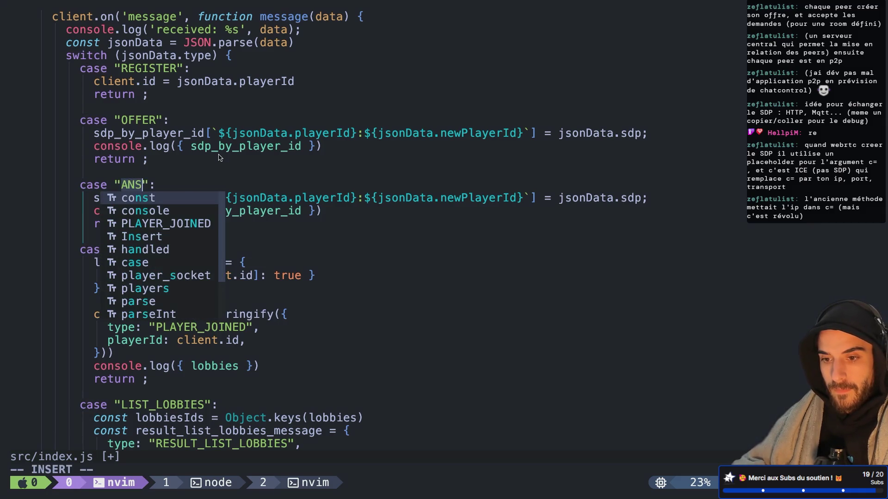
type("WER")
key("Escape")
type(":w")
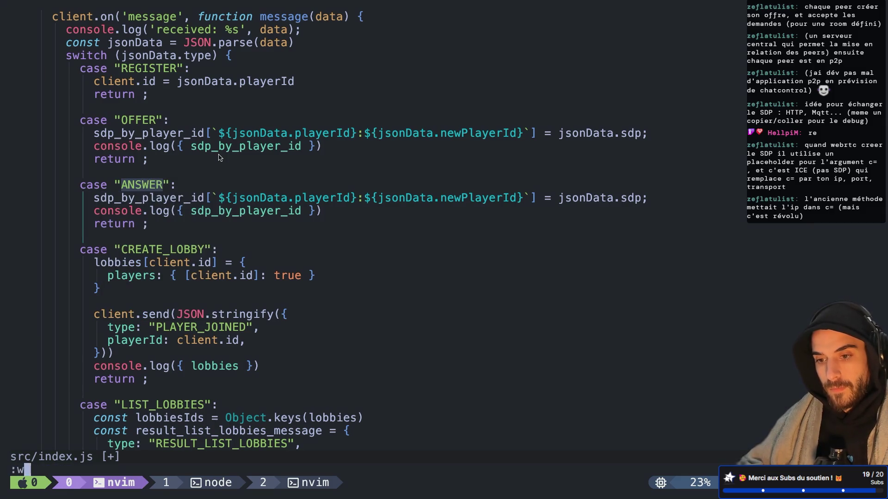
key("Return")
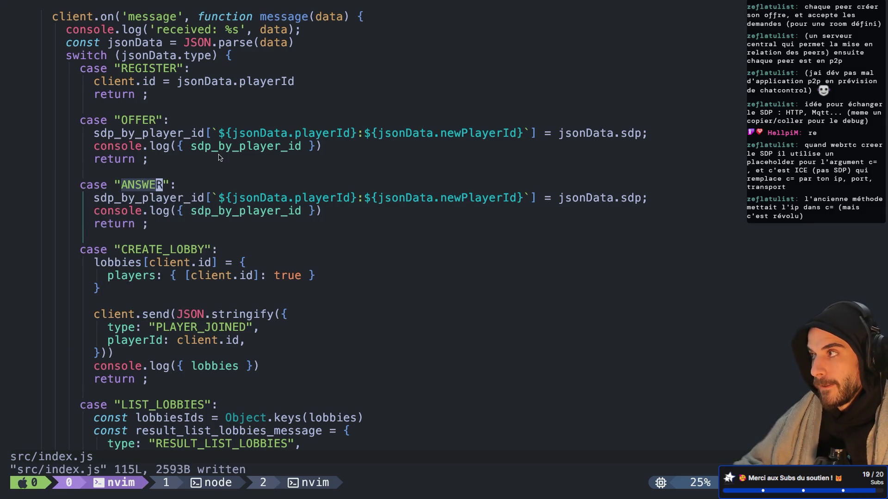
Step: Comment out the sdp_by_player_id storage line in the ANSWER case and save index.js
key("j")
key("h")
key("h")
key("h")
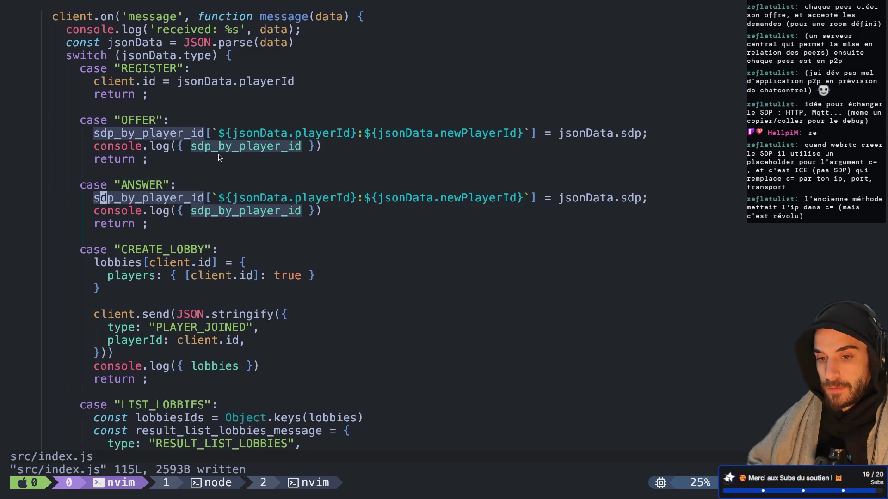
type("I//")
key("BackSpace")
key("BackSpace")
type("//")
key("Escape")
type(":w")
key("Return")
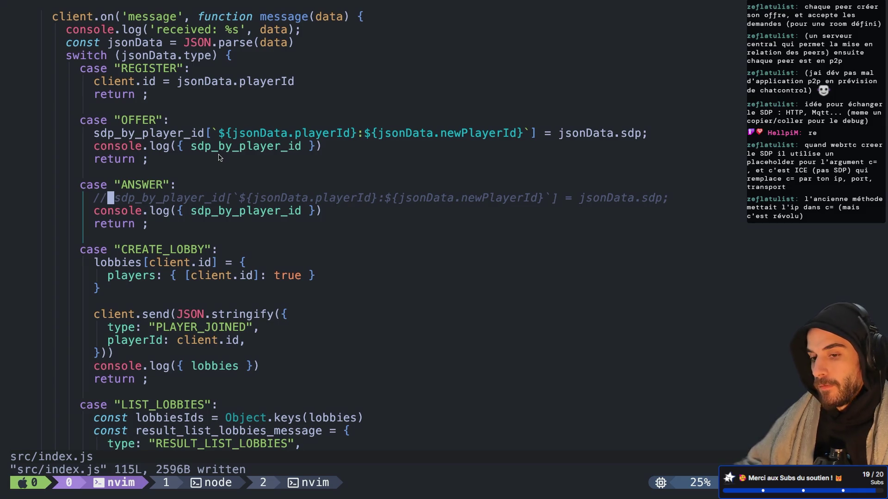
Step: Restart the signalling server with node src/index.js in the node tmux window
scroll(220, 158, "up", 7)
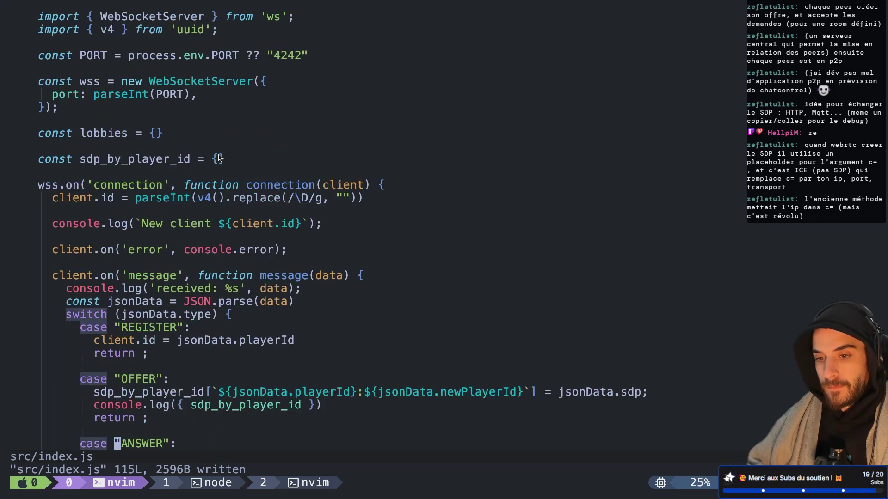
scroll(220, 157, "down", 2)
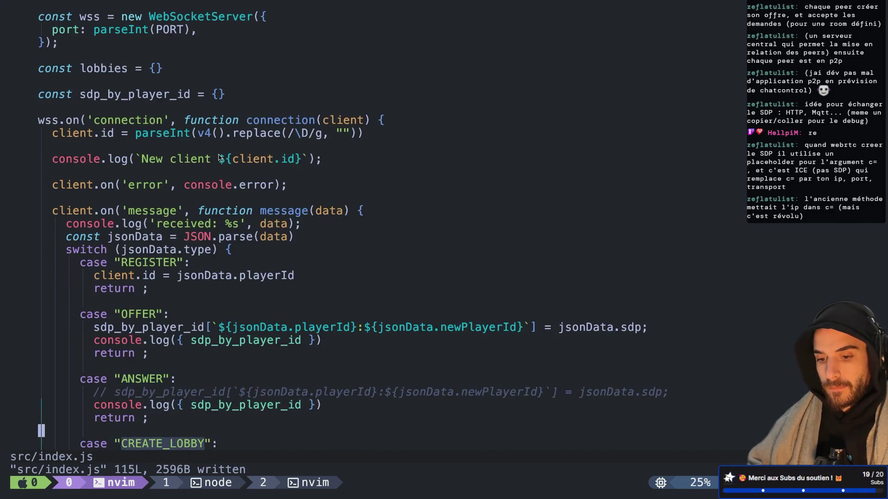
key("ctrl+b")
key("w")
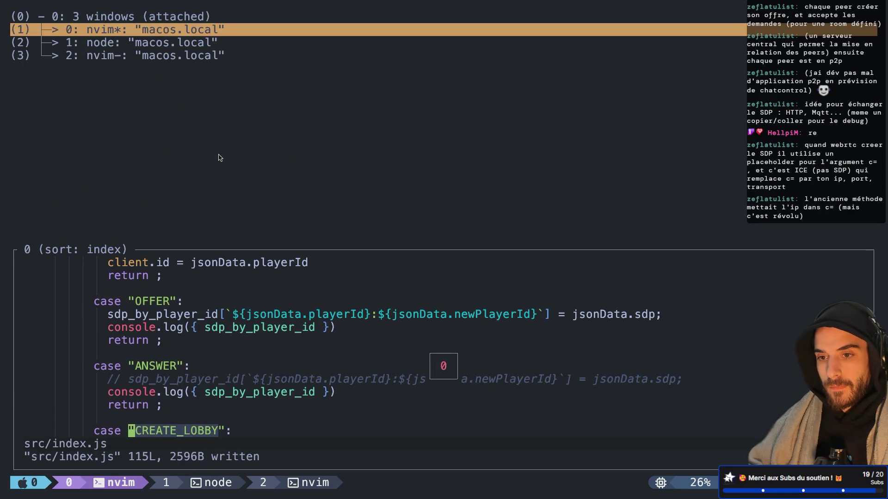
key("Down")
key("Return")
key("ctrl+c")
key("Up")
key("Return")
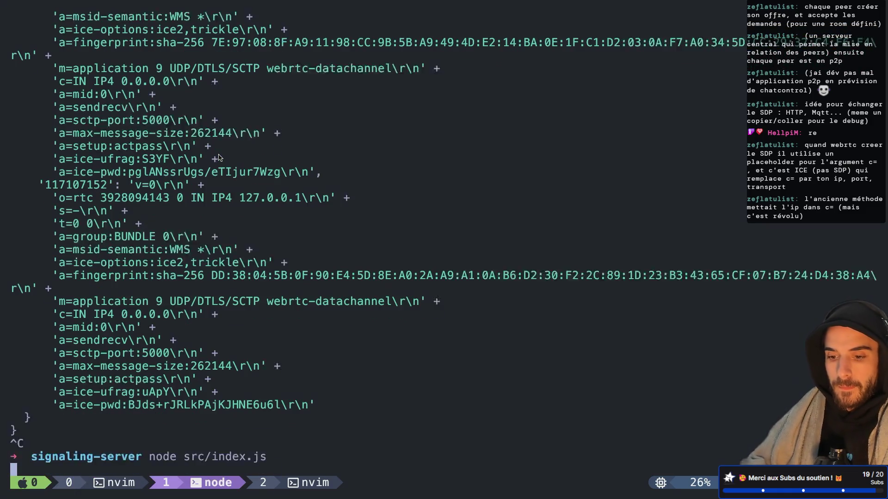
key("super+Tab")
key("super+Tab")
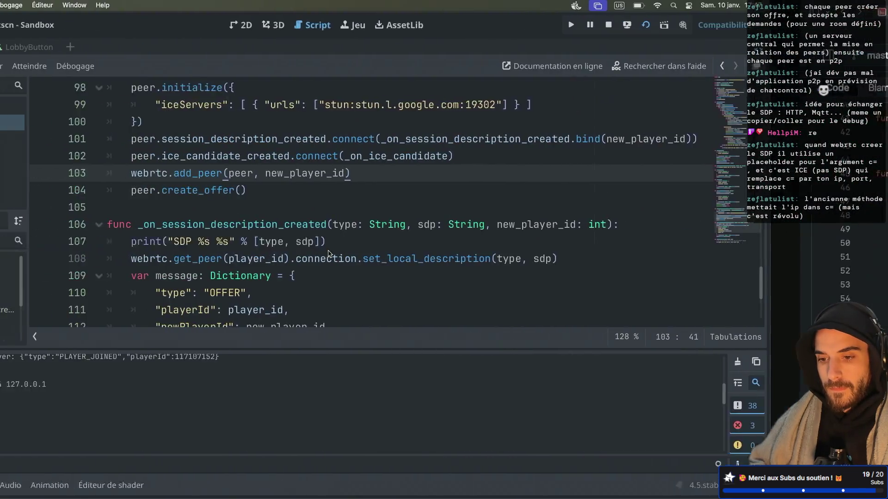
Step: Run the two game instances and create a lobby in the second window
key("XF86MonBrightnessUp")
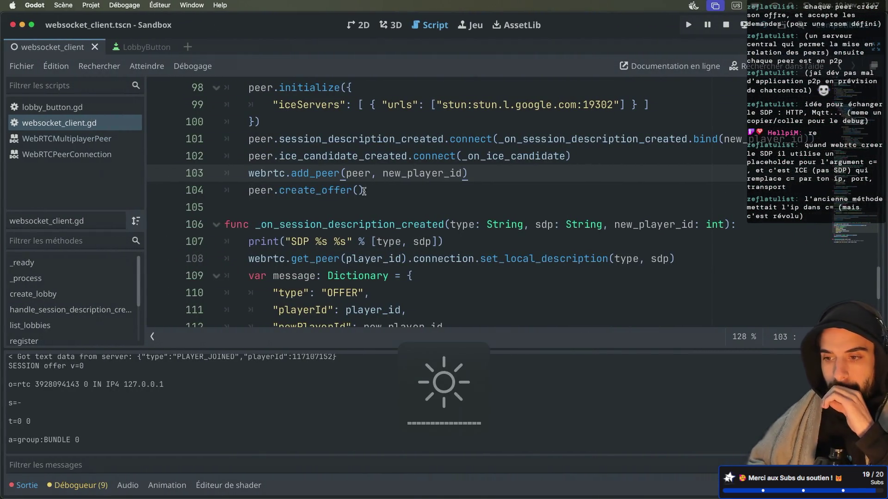
key("super+b")
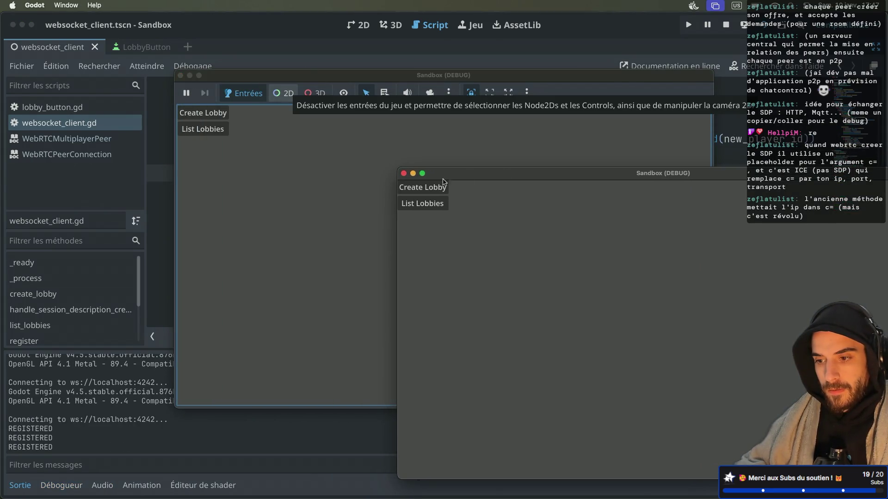
left_click(443, 184)
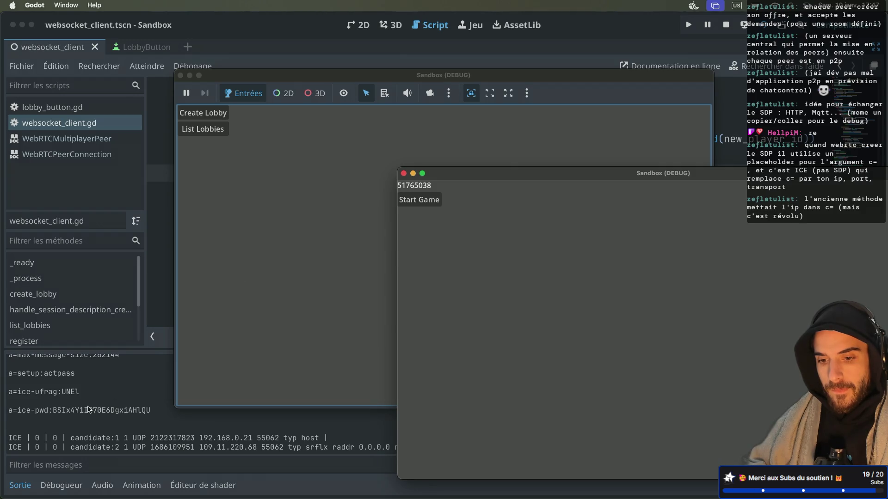
left_click(89, 409)
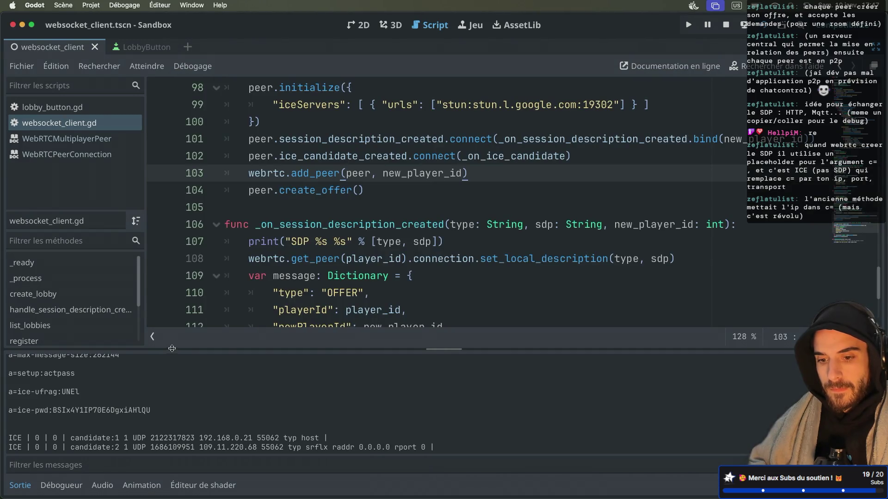
Step: Enlarge the Output panel to read the logged SDP offer, then shrink it back
left_click_drag(171, 348, 173, 211)
scroll(180, 302, "up", 5)
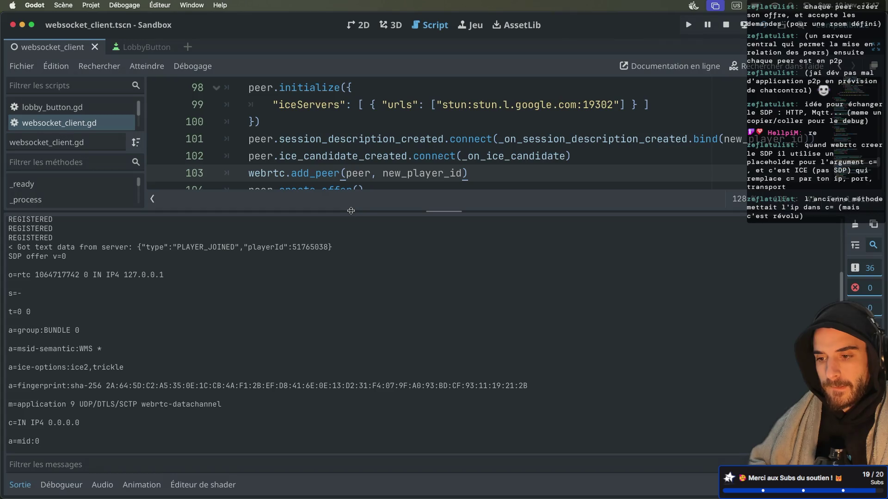
left_click_drag(351, 211, 350, 213)
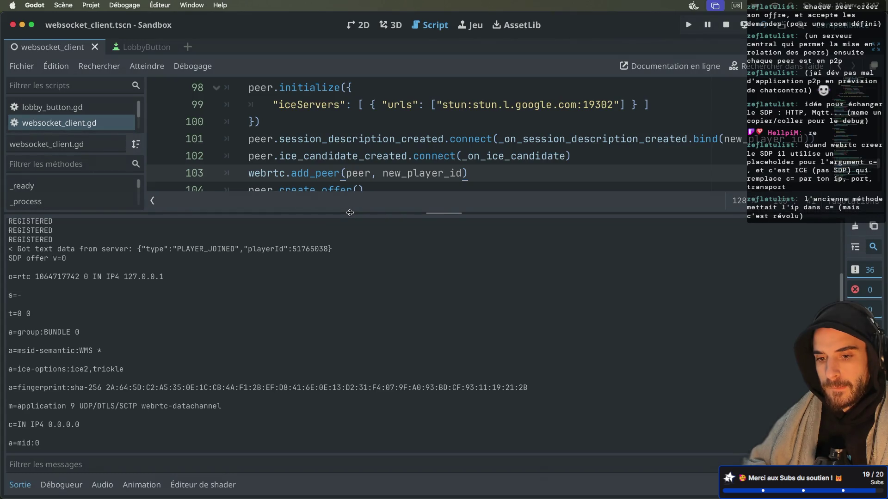
left_click_drag(350, 212, 350, 423)
key("ctrl+Right")
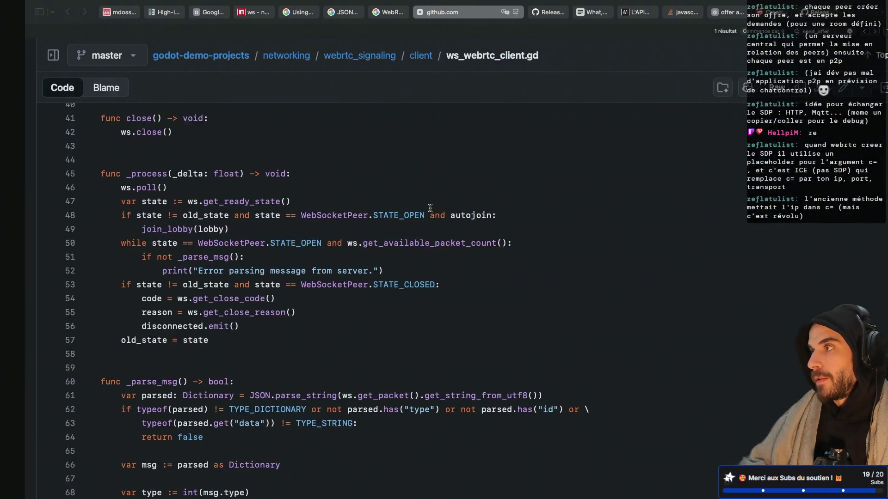
Step: Go to the PLAYER_JOINED reply in index.js's CREATE_LOBBY handler in the editor tmux window
key("ctrl+Right")
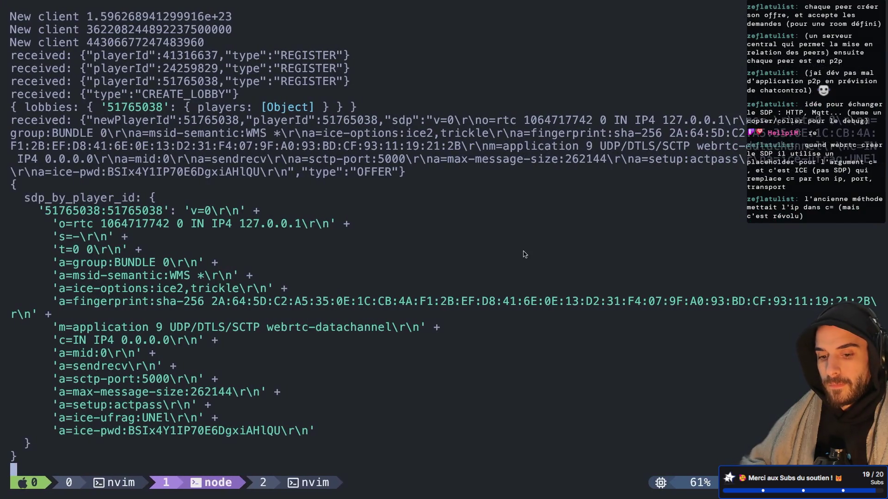
key("ctrl+b")
key("w")
key("Up")
key("Return")
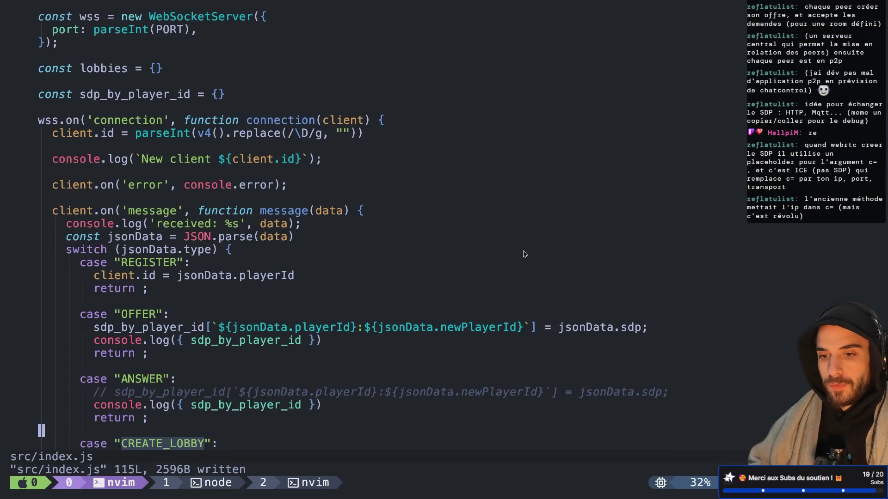
key("j")
key("k")
key("k")
key("k")
key("k")
key("k")
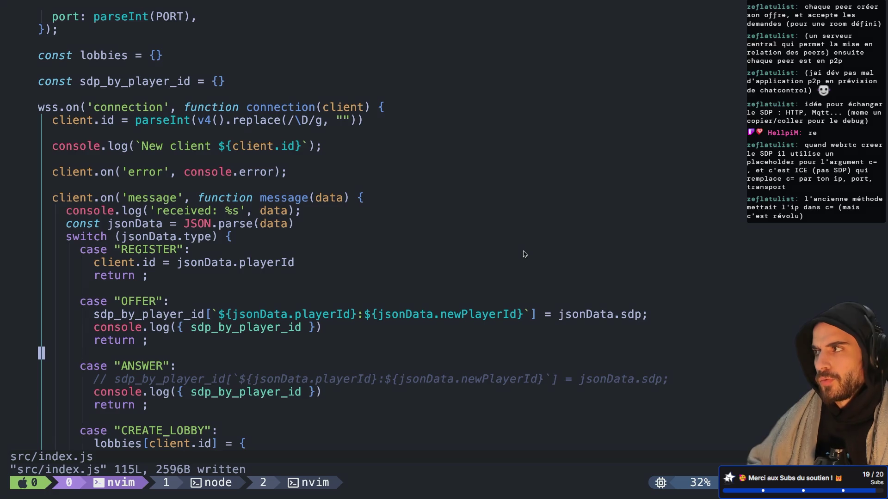
key("j")
key("j")
key("j")
key("j")
key("j")
key("ctrl+d")
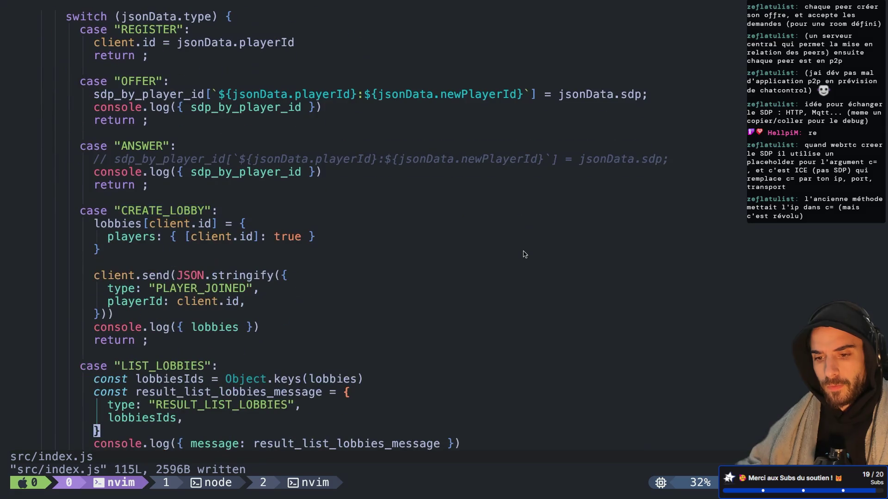
key("ctrl+d")
key("ctrl+u")
key("k")
key("k")
key("k")
key("k")
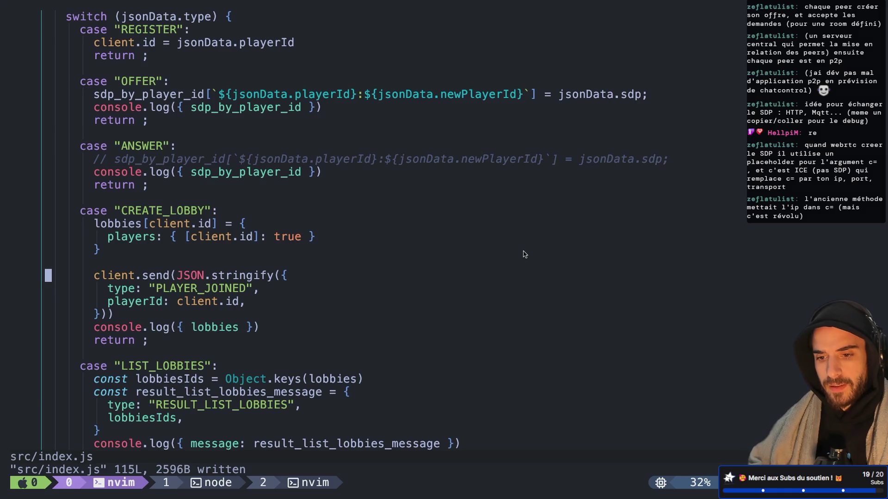
Step: Delete the PLAYER_JOINED client.send block and save index.js
key("V")
key("j")
key("j")
type("jd:w")
key("Return")
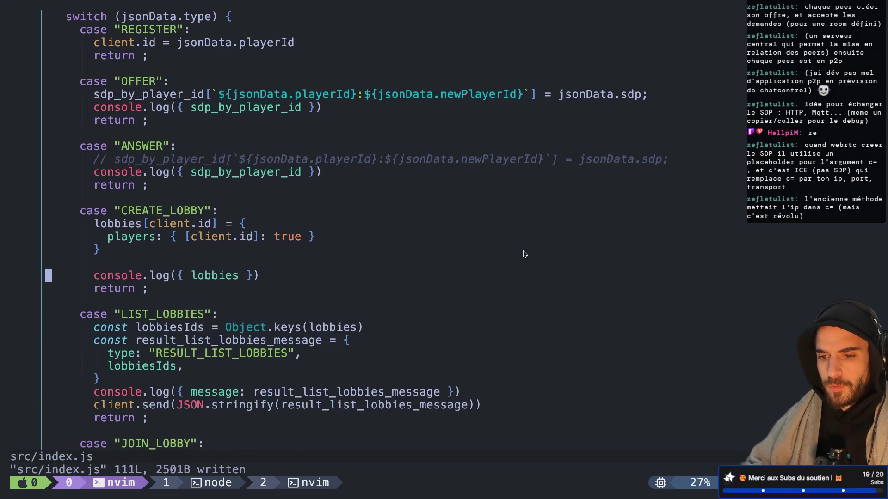
Step: Save all files and restart the signalling server with node src/index.js
type(":wa")
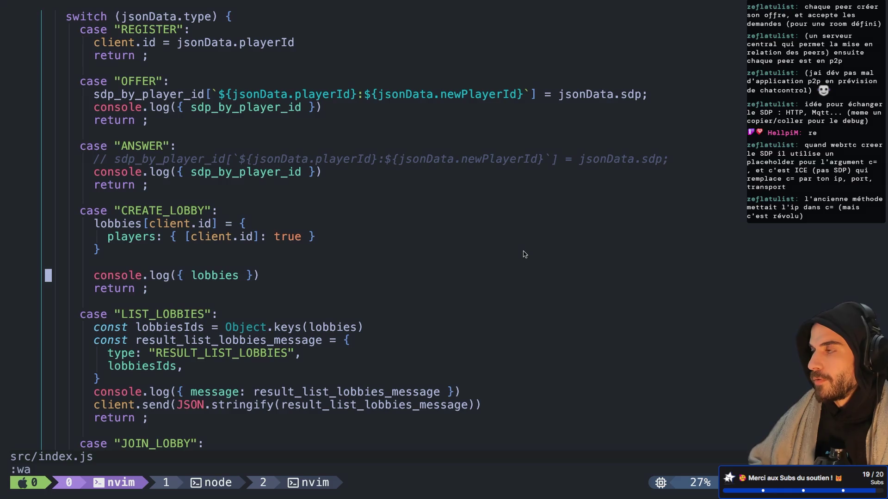
key("Return")
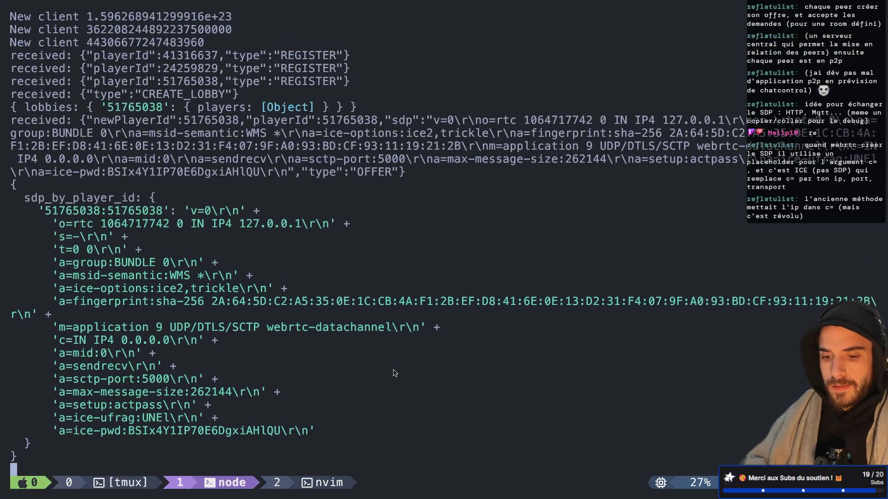
key("ctrl+c")
key("Up")
key("Return")
key("super+Tab")
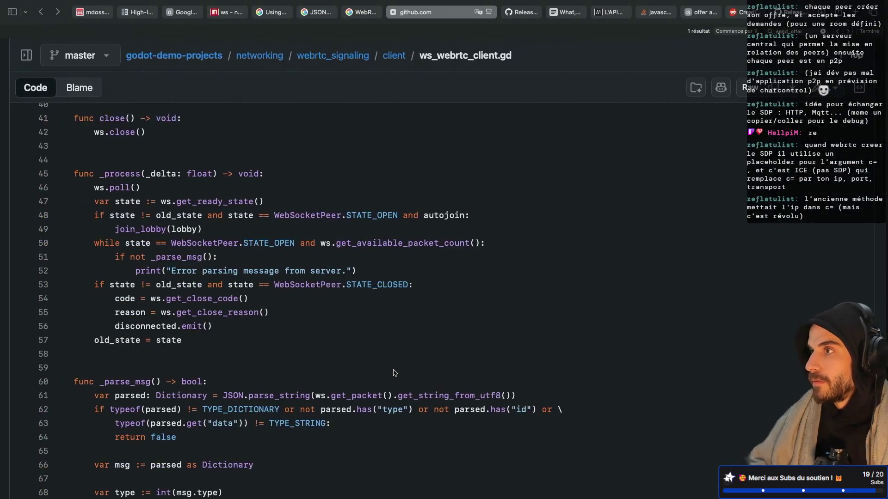
Step: Run the two game instances, create a lobby in the second window, and move it aside
key("super+Tab")
left_click(762, 27)
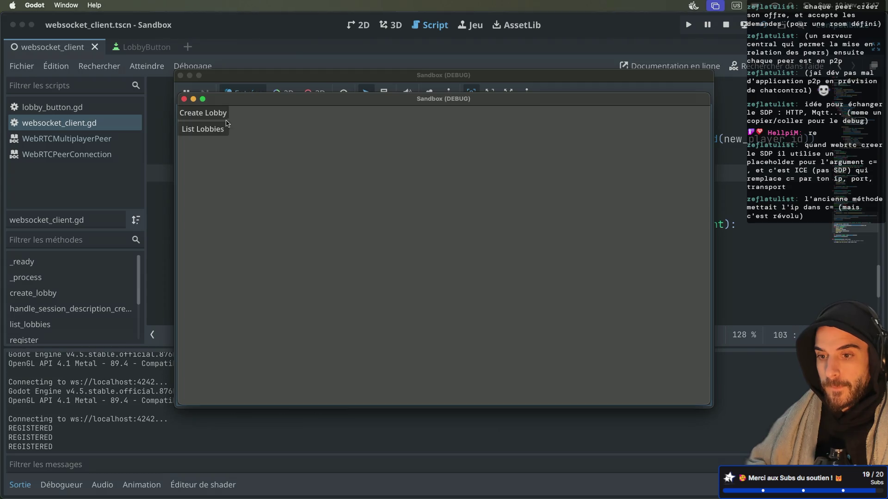
left_click(292, 135)
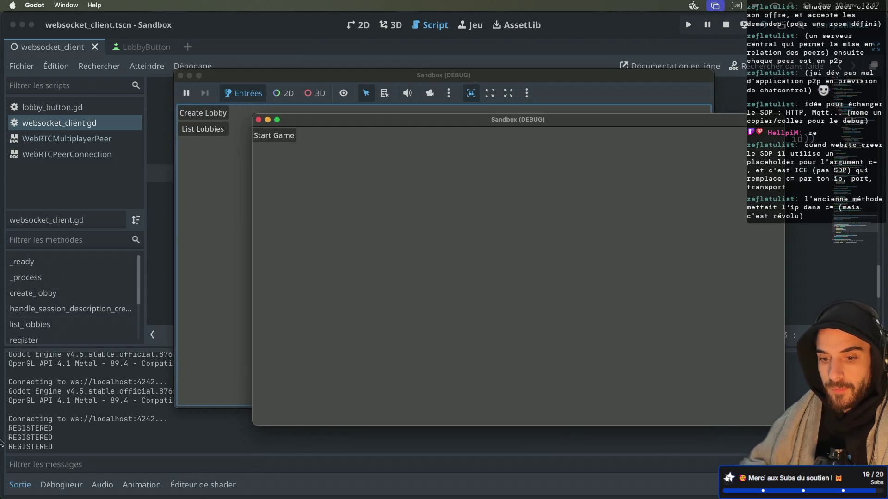
mouse_move(459, 121)
left_mouse_down()
mouse_move(536, 159)
mouse_move(546, 175)
left_mouse_up()
Step: List lobbies in the first window and join lobby 122746774, which breaks at line 108
left_click(225, 138)
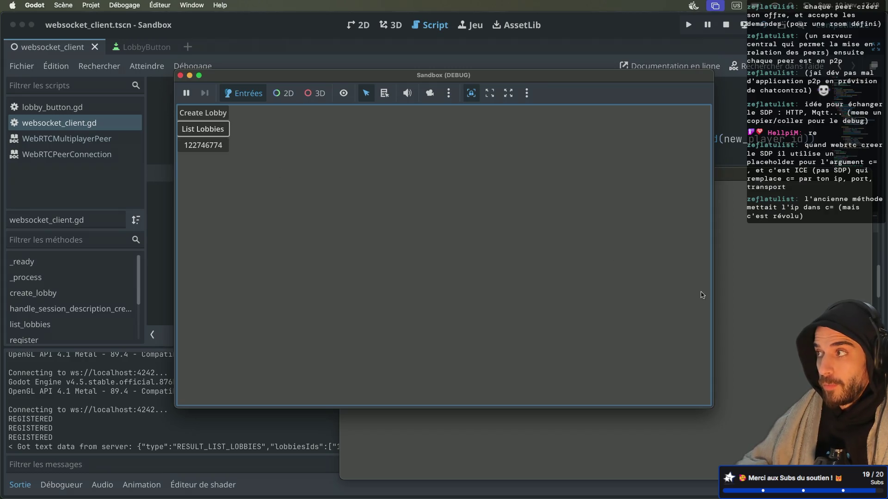
left_click(777, 297)
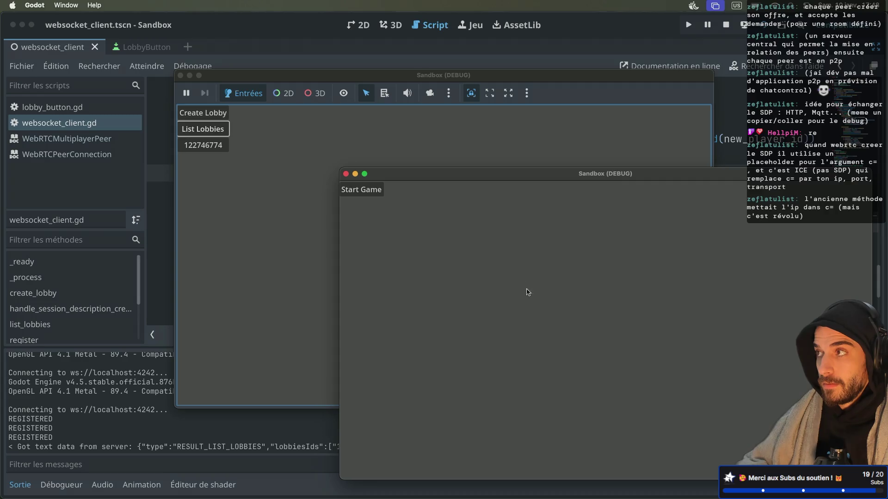
left_click(304, 238)
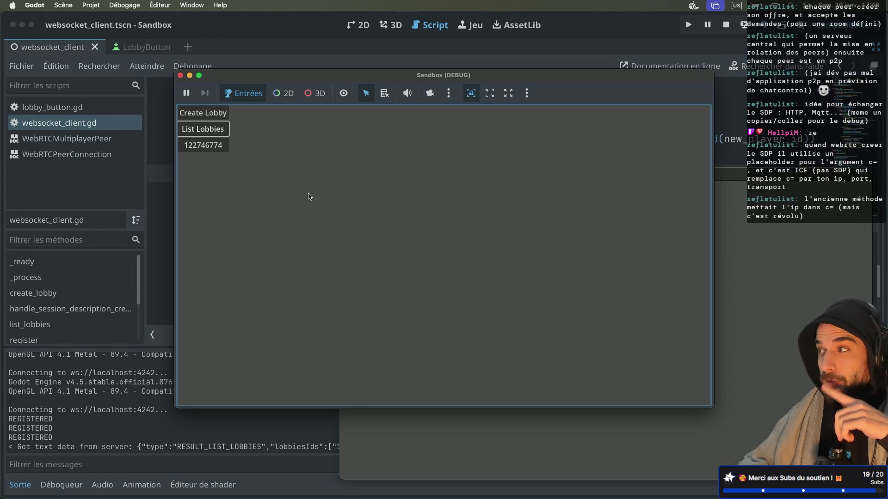
left_click(211, 148)
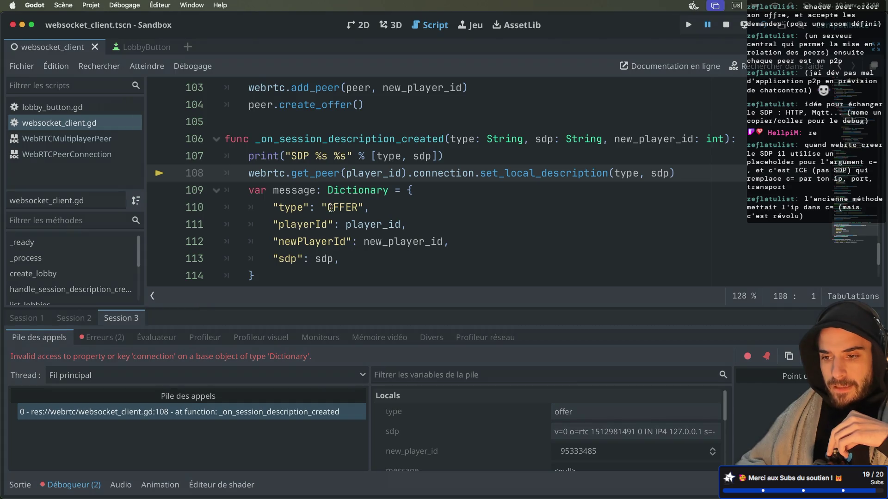
mouse_move(340, 182)
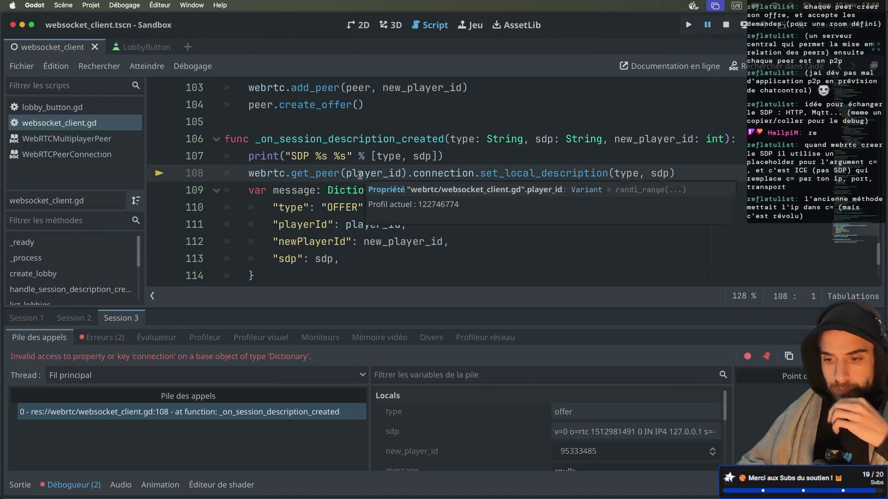
scroll(370, 173, "up", 20)
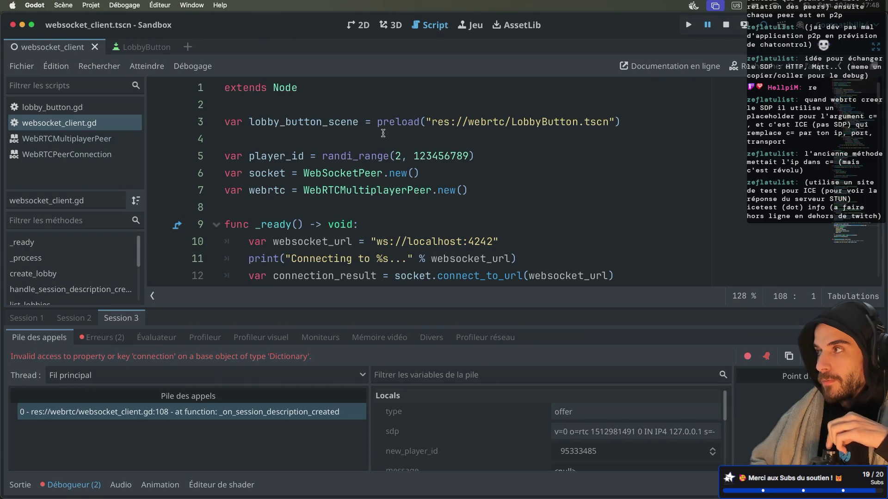
Step: Review websocket_client.gd's create_lobby code, then collapse the Débogueur panel to enlarge the script
scroll(383, 133, "down", 2)
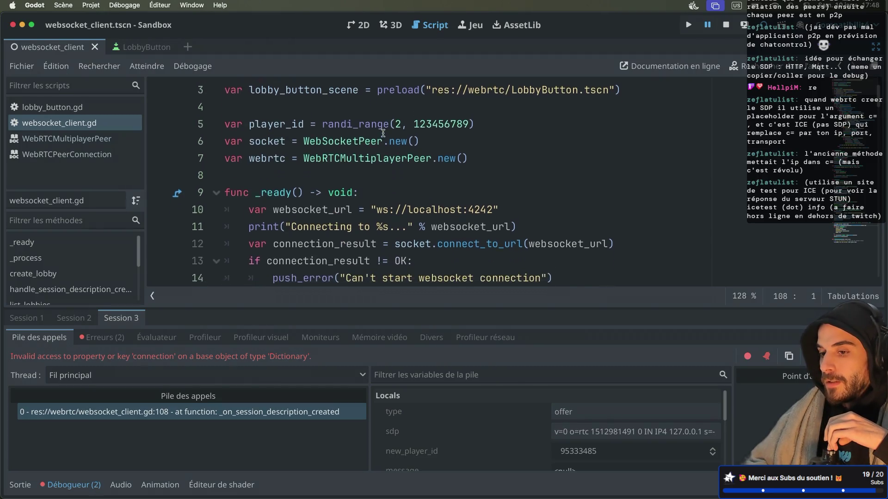
scroll(383, 134, "up", 2)
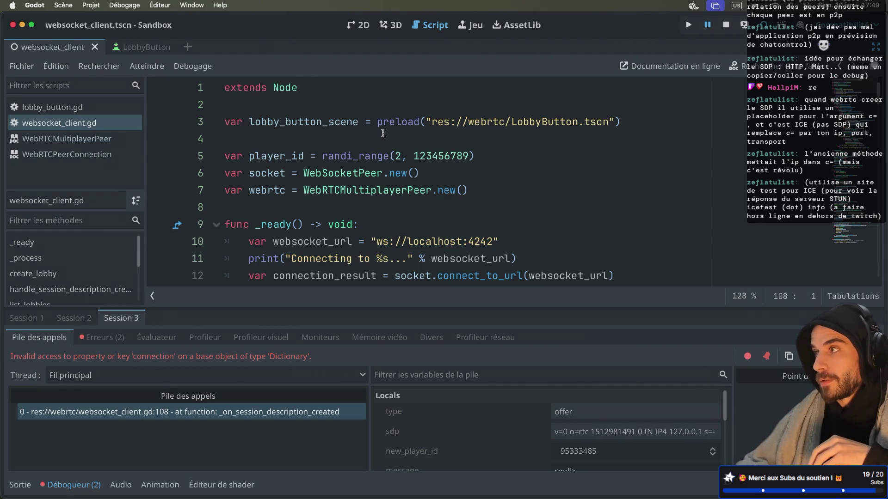
scroll(383, 133, "down", 3)
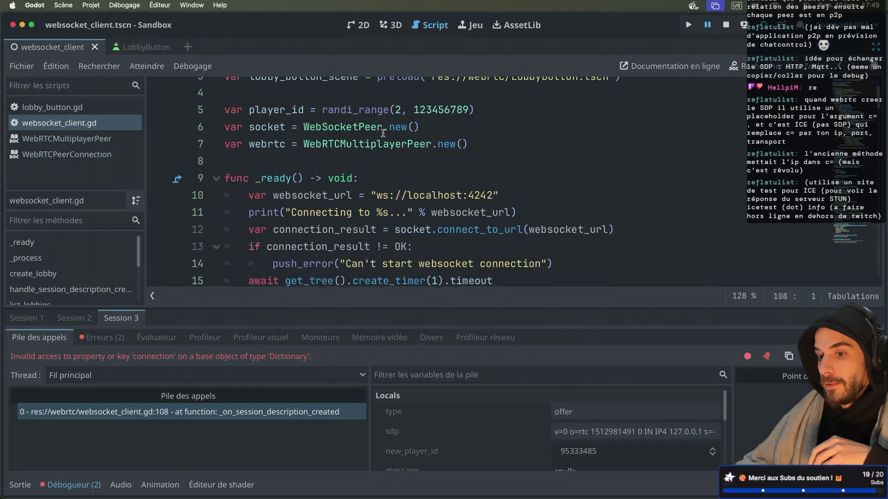
scroll(383, 133, "up", 1)
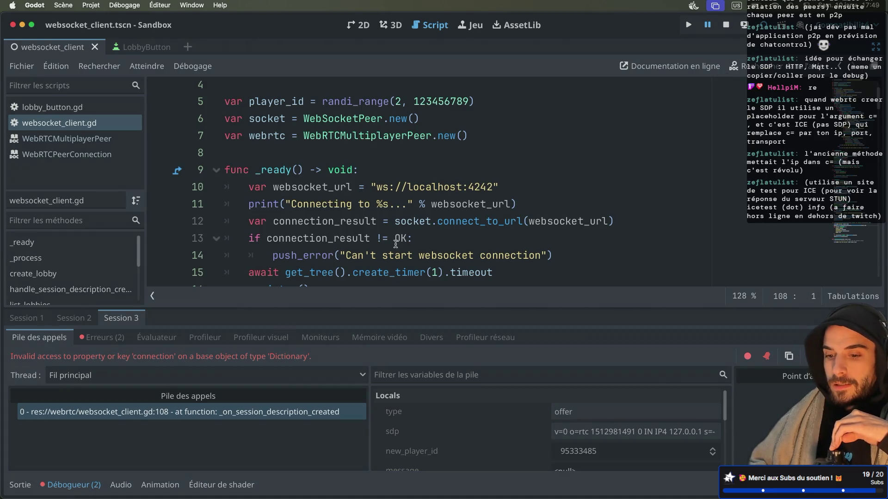
scroll(393, 244, "down", 5)
scroll(395, 244, "up", 1)
scroll(395, 244, "down", 5)
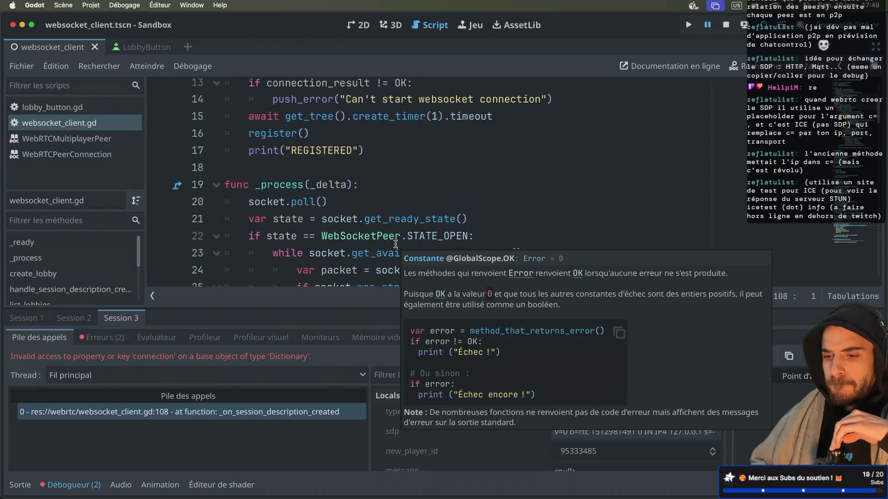
scroll(395, 244, "down", 13)
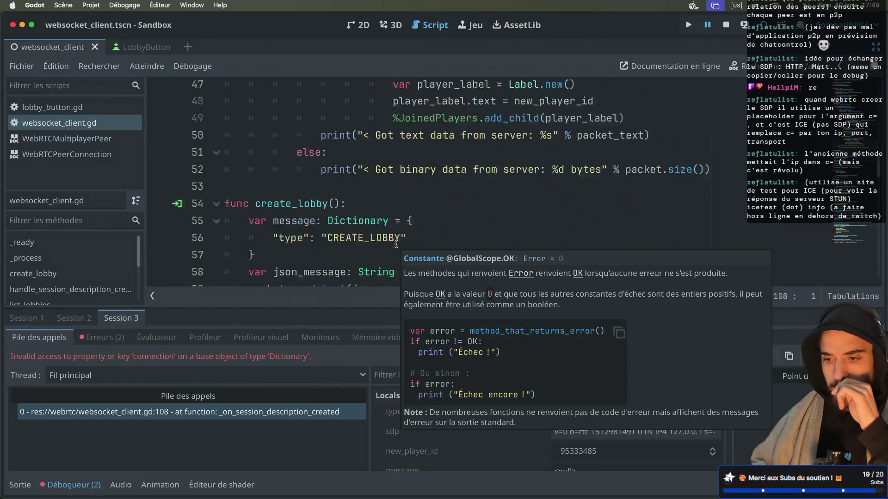
scroll(395, 244, "up", 3)
scroll(395, 244, "down", 5)
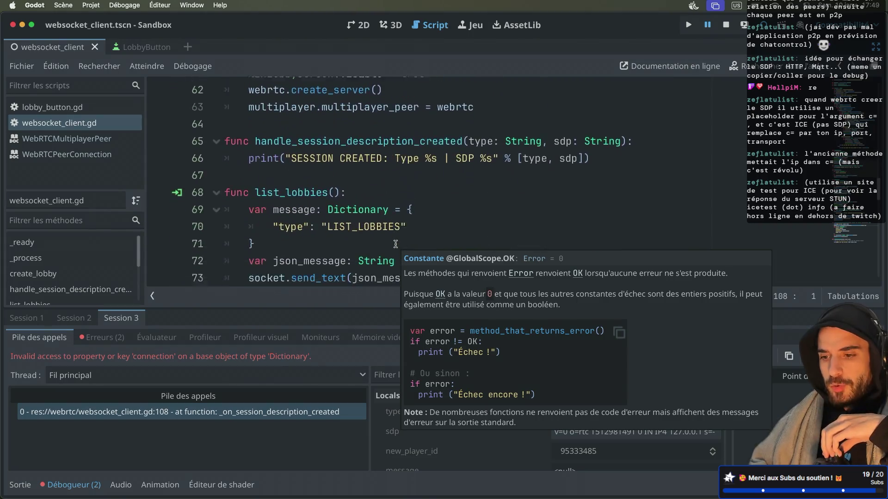
scroll(366, 151, "down", 13)
scroll(366, 150, "up", 4)
scroll(367, 150, "up", 8)
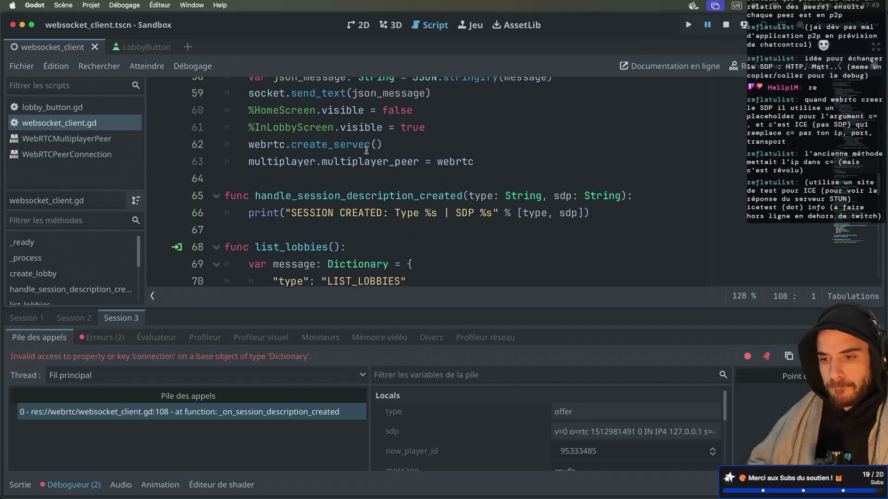
scroll(366, 151, "up", 1)
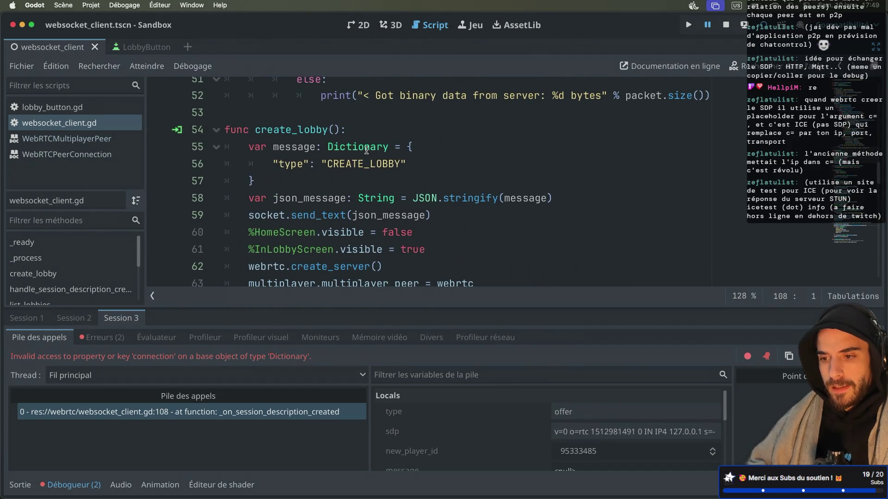
left_click(72, 484)
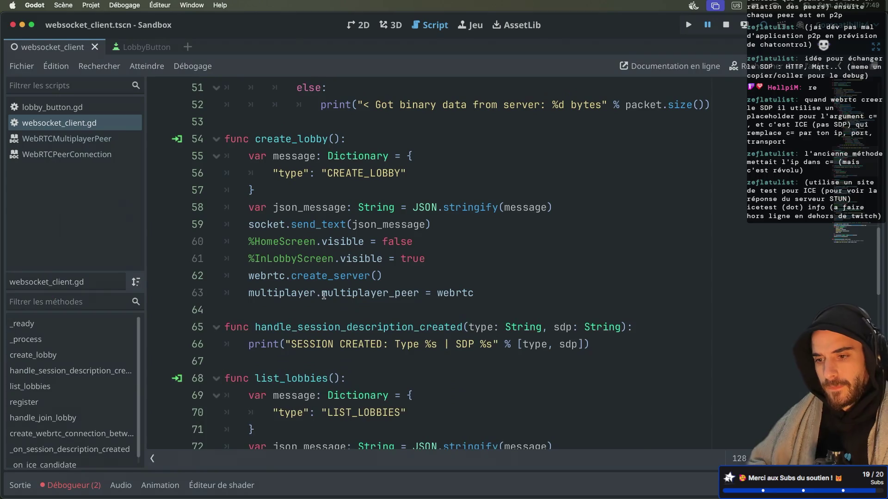
Step: Bring up src/index.js in Neovim and move to the is_present check in the wss.clients loop
scroll(324, 295, "up", 9)
key("super+Tab")
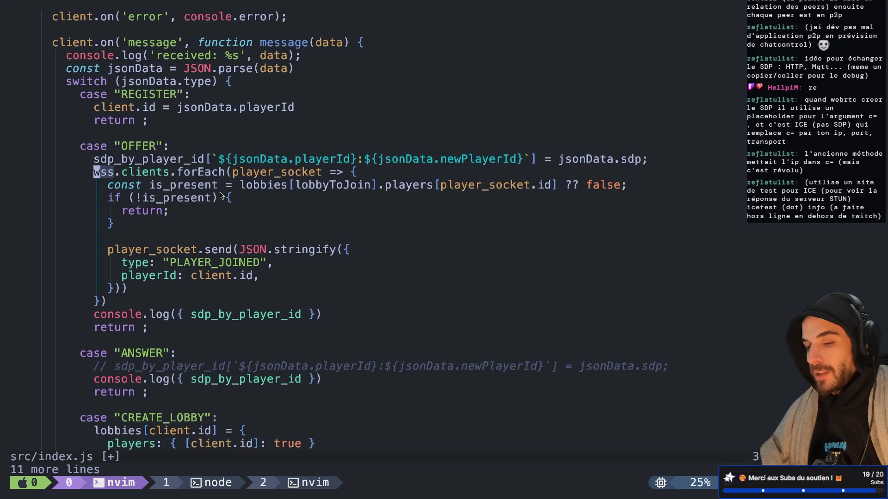
key("j")
key("j")
key("j")
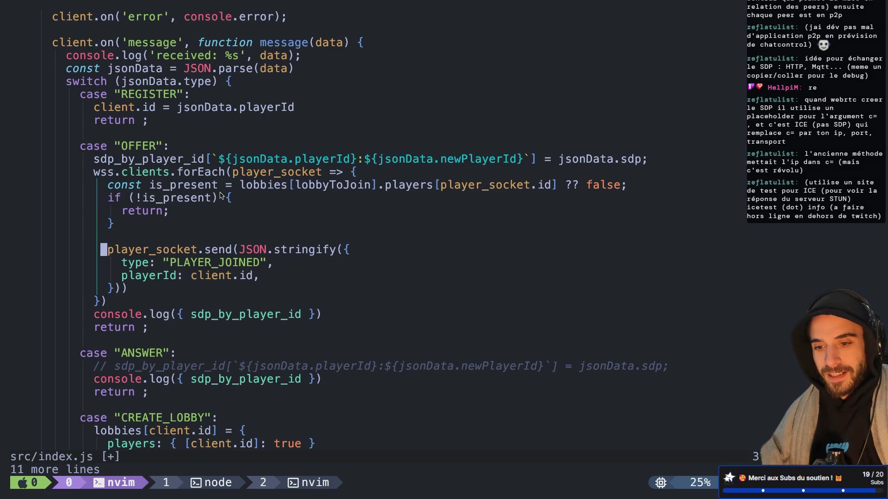
key("k")
key("k")
key("k")
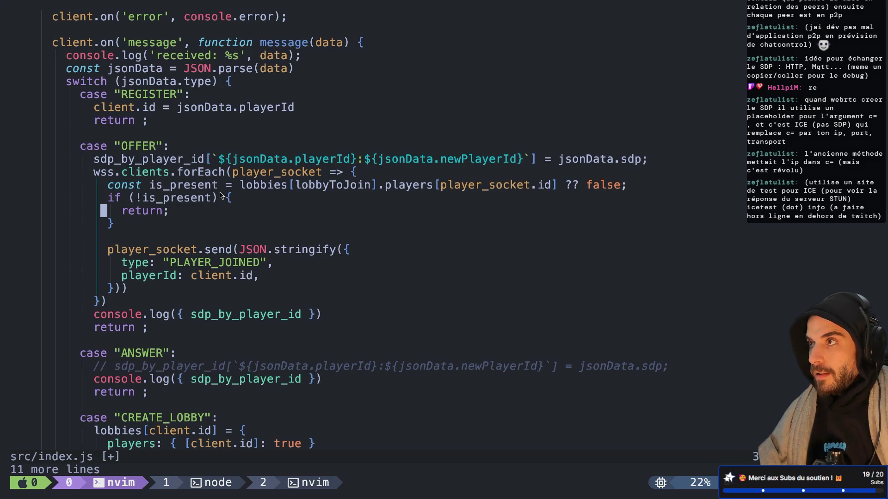
key("k")
key("k")
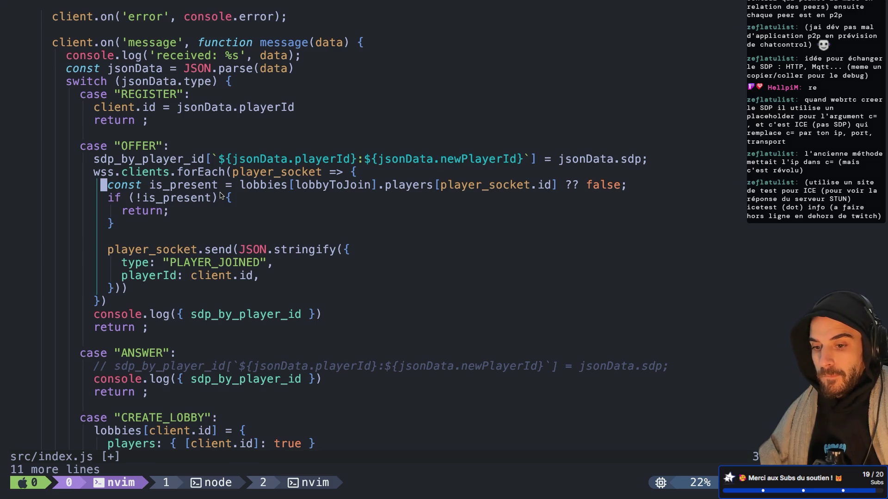
key("k")
key("0")
key("l")
key("l")
key("l")
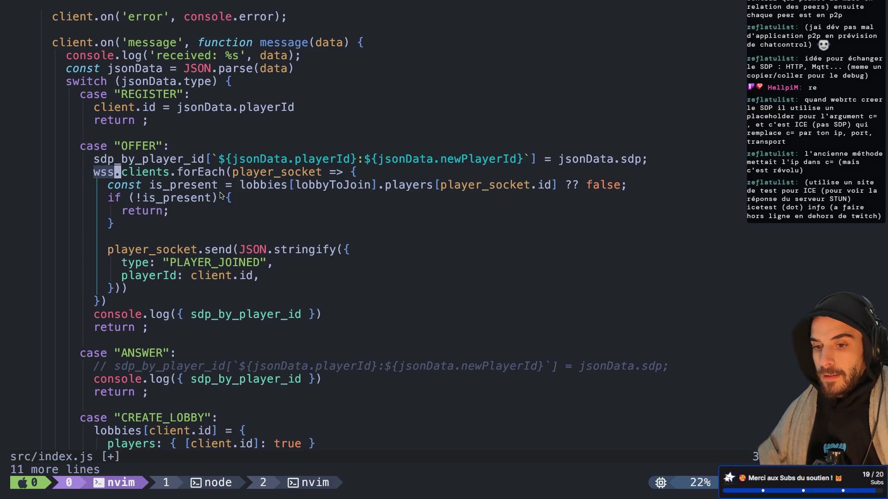
key("l")
key("l")
key("l")
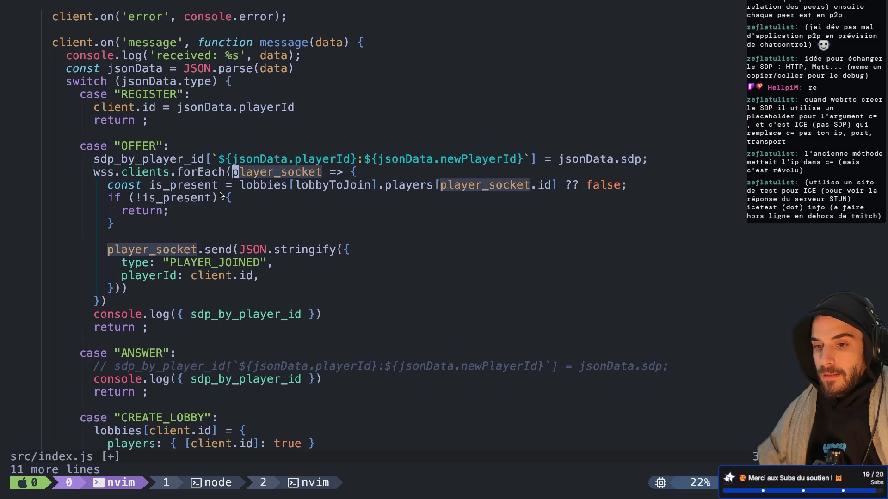
key("h")
key("h")
key("h")
key("h")
key("h")
key("h")
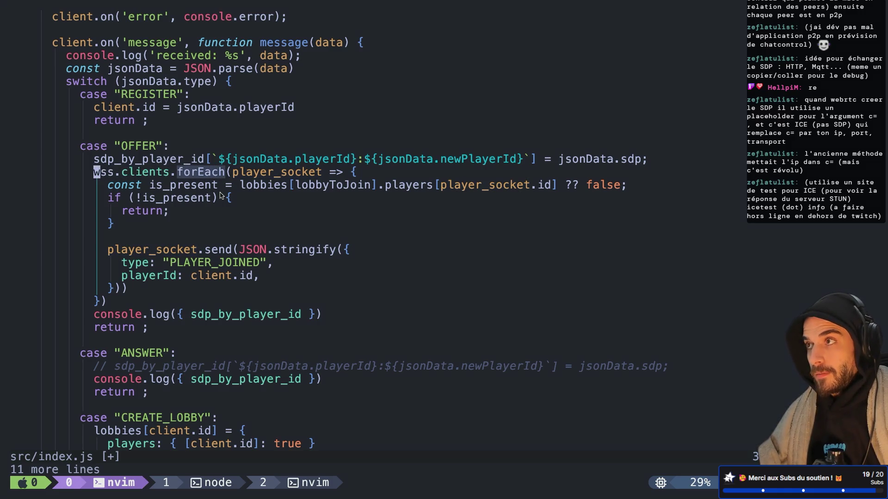
key("j")
key("j")
key("j")
key("j")
key("j")
key("j")
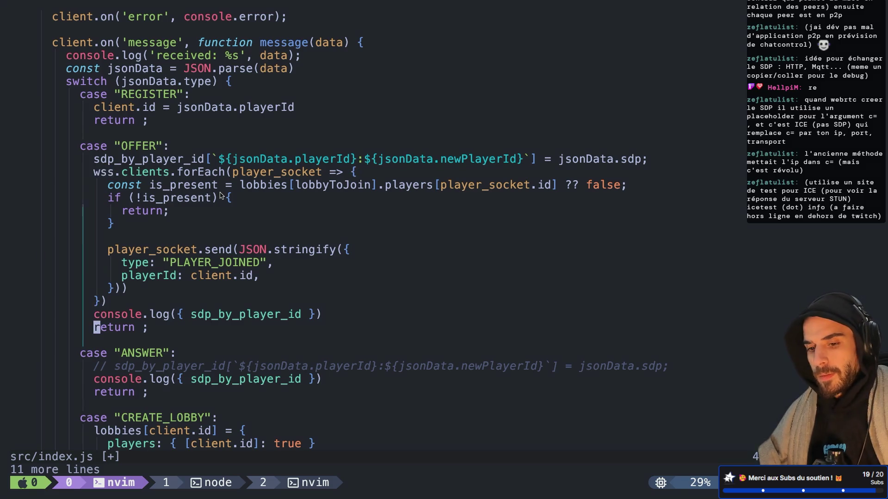
Step: Delete the const is_present lobbies lookup line from the OFFER case
key("O")
key("Escape")
type(":w")
key("Return")
key("k")
key("k")
key("k")
key("k")
key("k")
key("k")
key("l")
key("l")
key("l")
key("l")
key("l")
key("l")
key("v")
key("e")
key("b")
key("$")
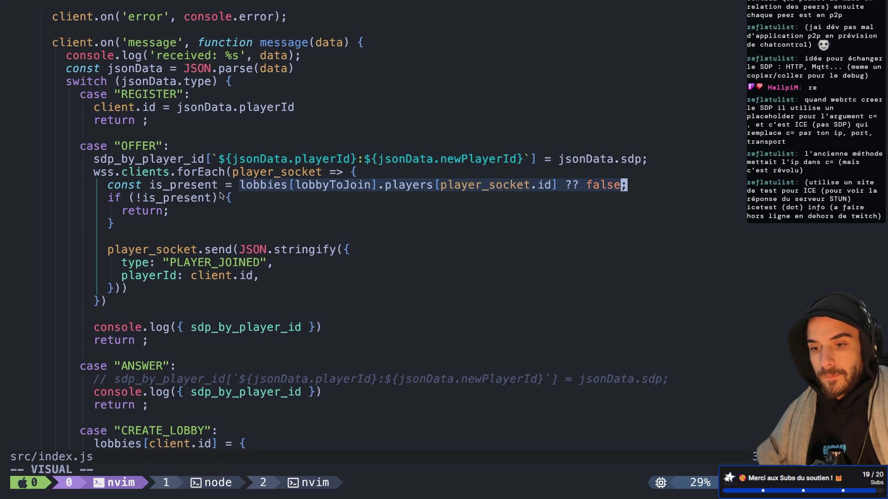
key("d")
key("i")
key("Escape")
key("d")
key("d")
Step: Change the if condition to player_socket.id != jsonData.newPlayerId and save
key("h")
key("h")
key("h")
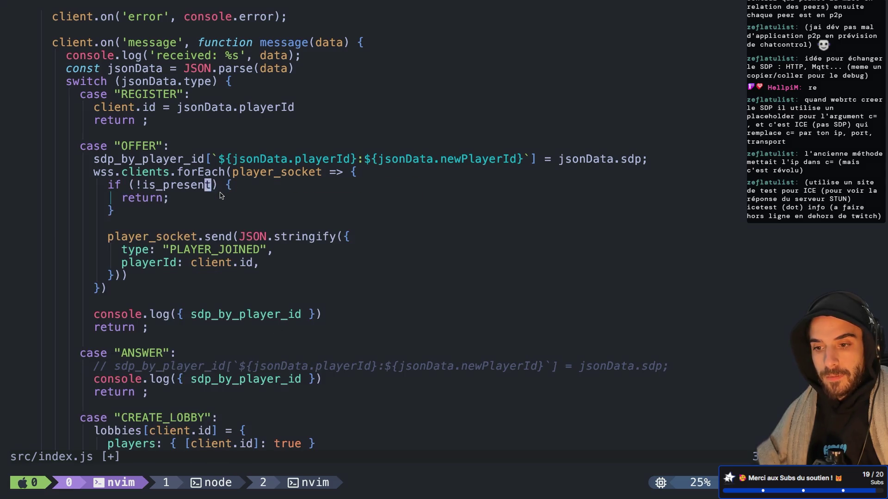
type("ciw")
type("play")
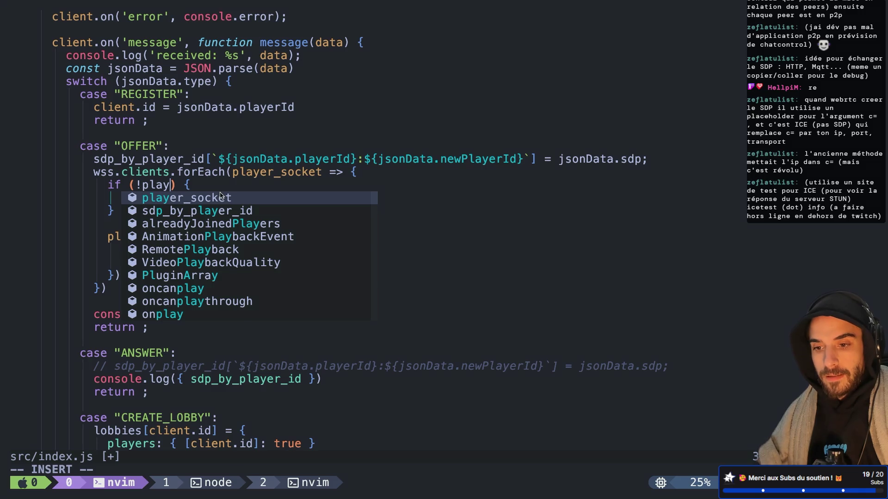
key("Tab")
type(".id")
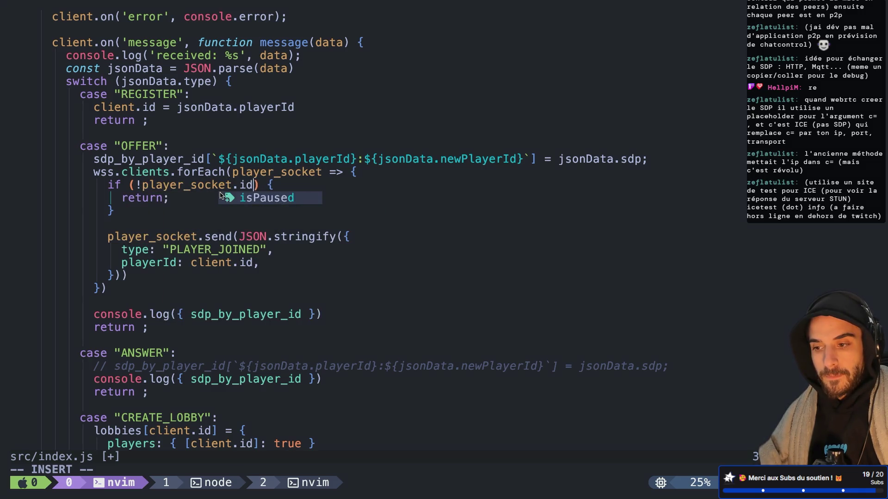
type(" !=")
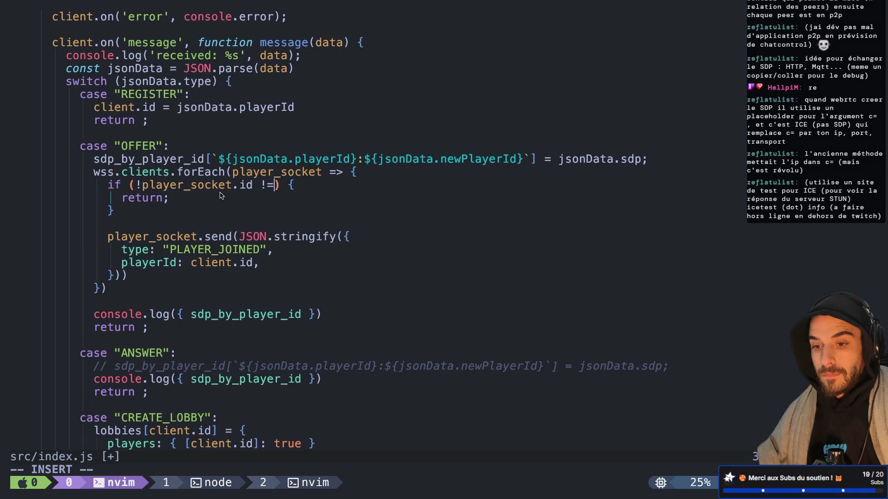
key("BackSpace")
key("BackSpace")
key("BackSpace")
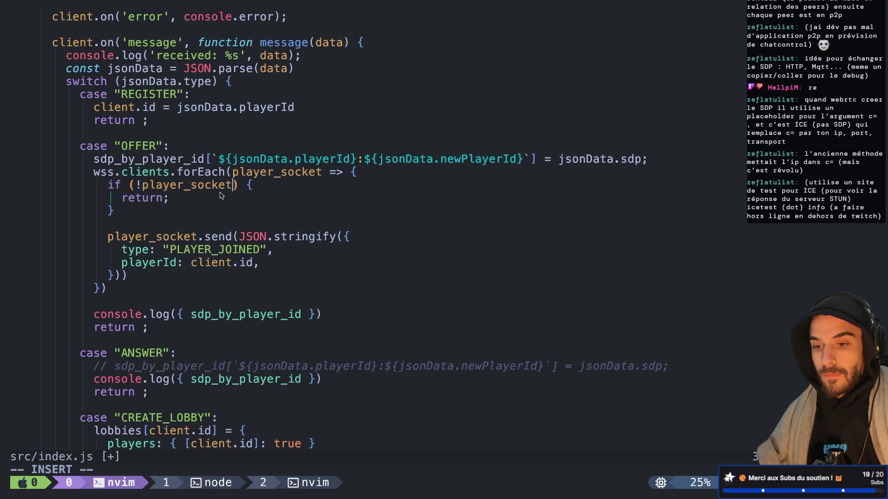
key("BackSpace")
key("BackSpace")
type("pl")
key("Return")
type(".id  !")
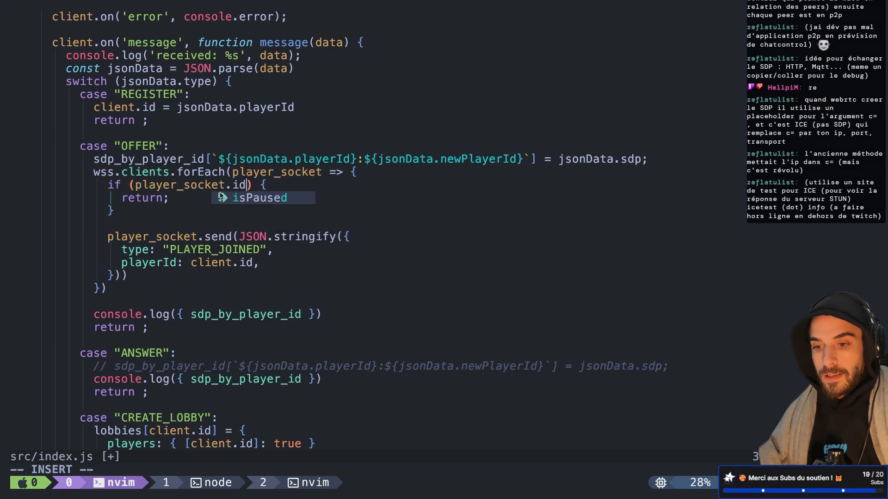
type("=")
key("BackSpace")
key("BackSpace")
key("BackSpace")
type("!= jsonData.new")
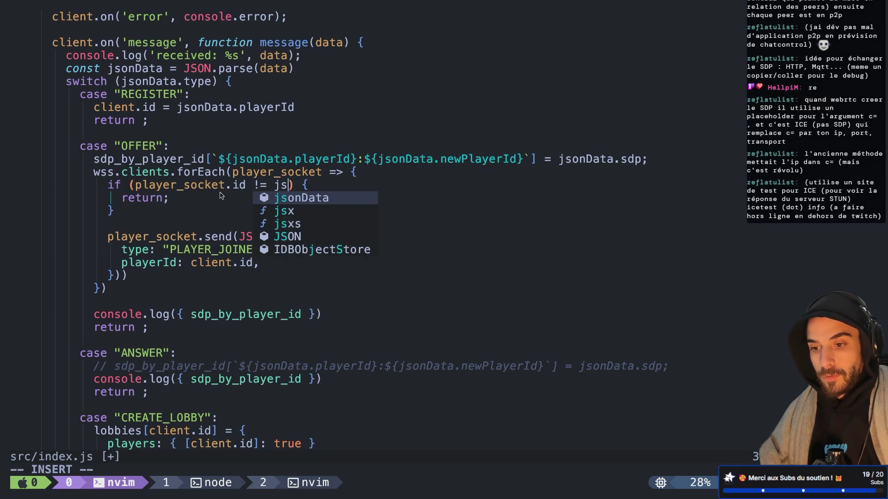
key("Tab")
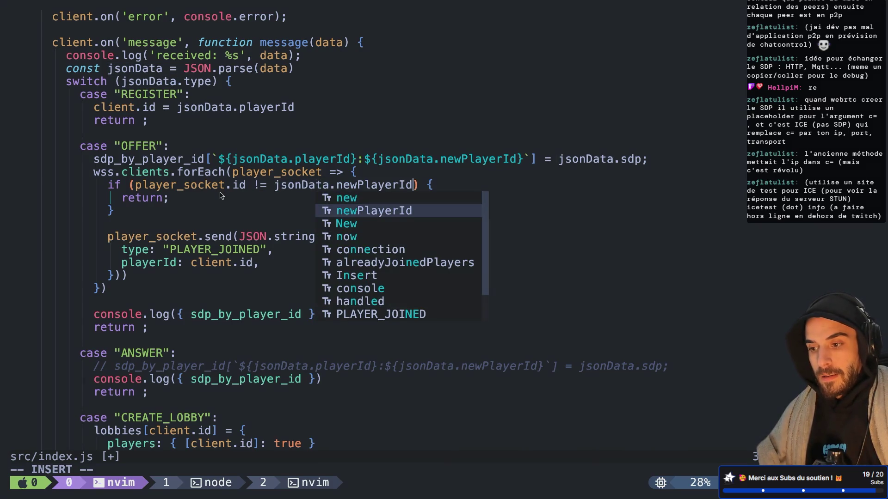
key("Escape")
key("Escape")
type(":w")
key("Return")
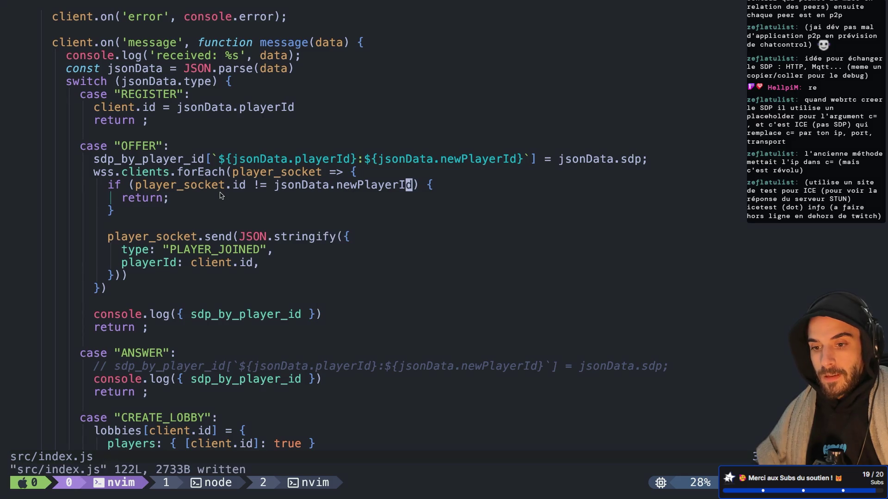
Step: Rename the PLAYER_JOINED message type to NEW_OFFER and save
key("k")
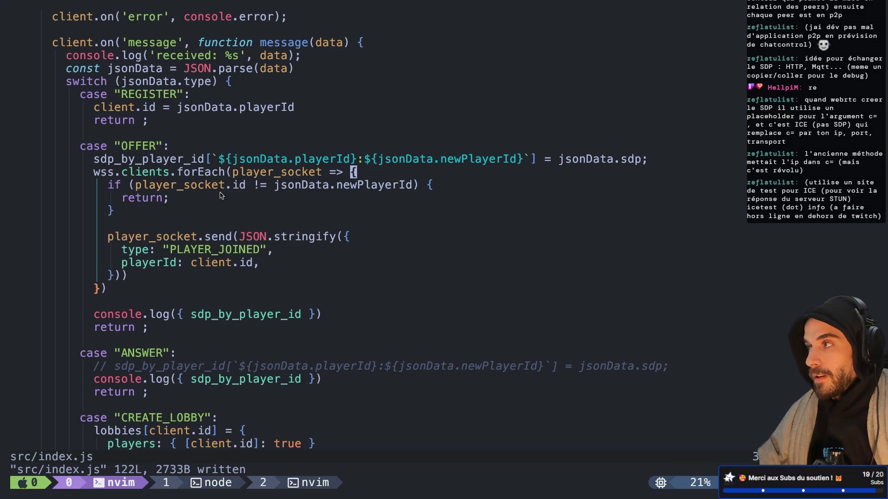
key("j")
key("j")
key("j")
key("j")
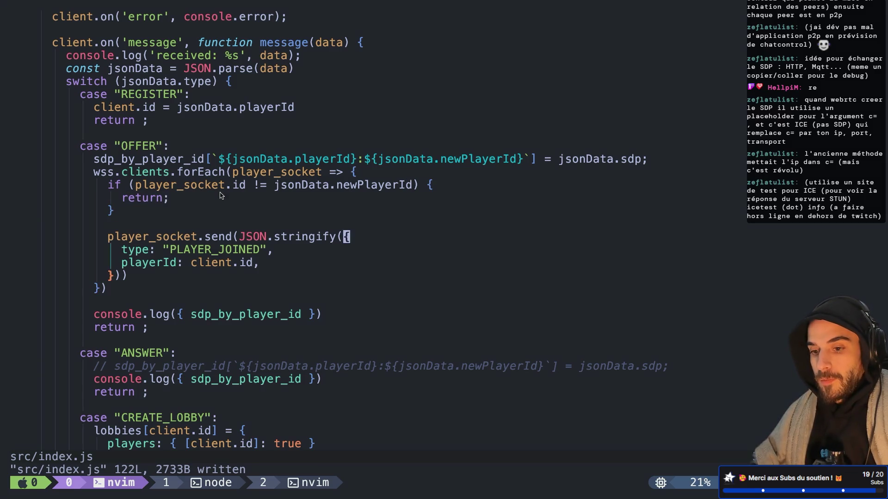
key("k")
key("k")
key("j")
key("h")
key("h")
key("c")
key("i")
key("quotedbl")
type("NEW_")
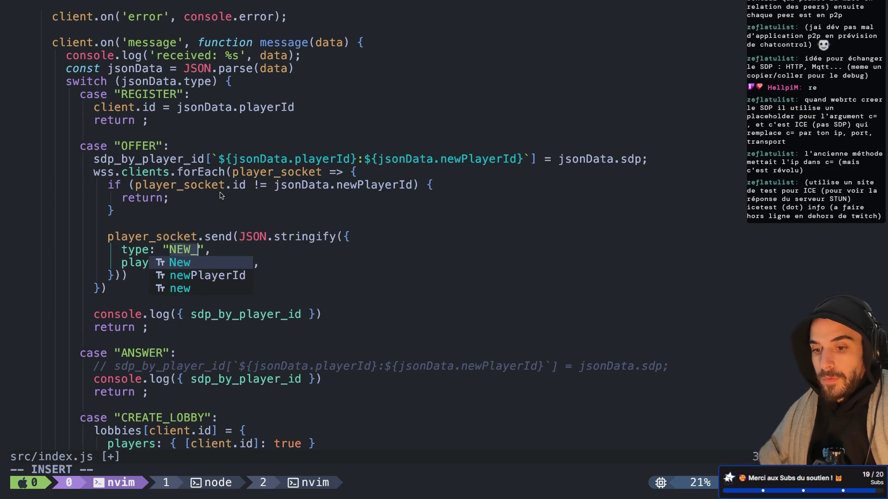
type("OFFER")
key("Escape")
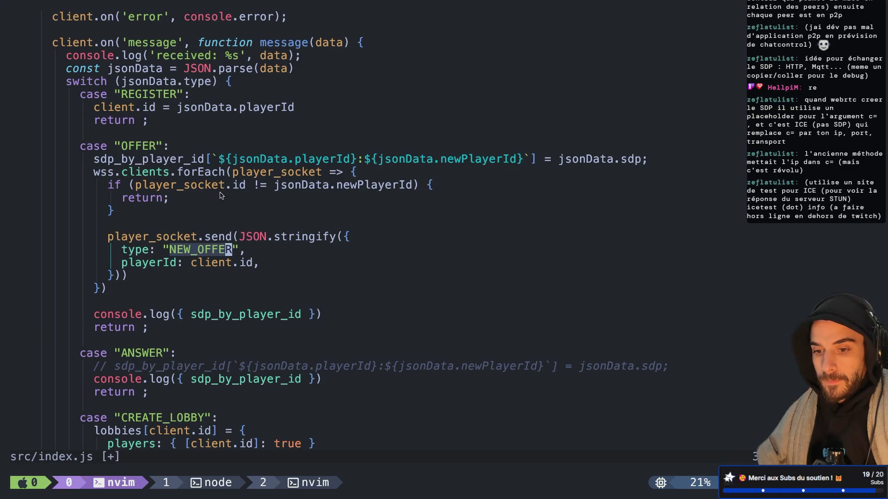
type(":w")
key("Return")
key("j")
key("h")
key("h")
key("h")
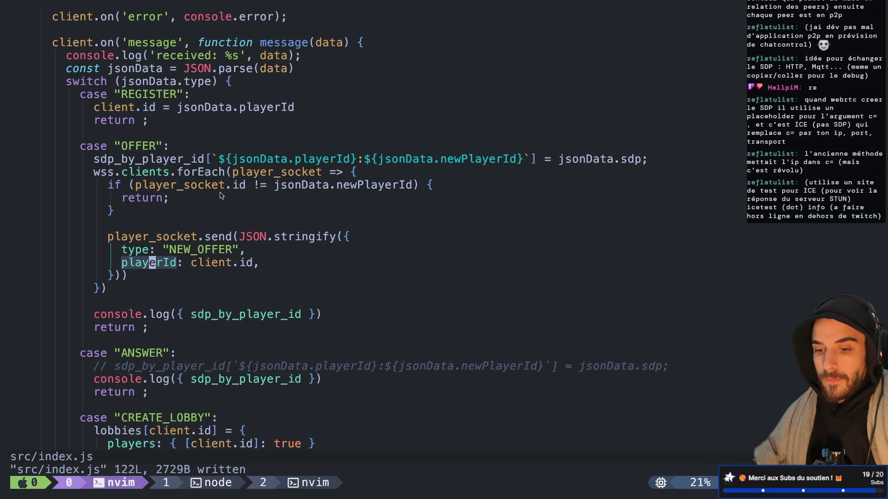
Step: Add an sdp: jsonData.sdp field to the NEW_OFFER message and save
type("osdp: ")
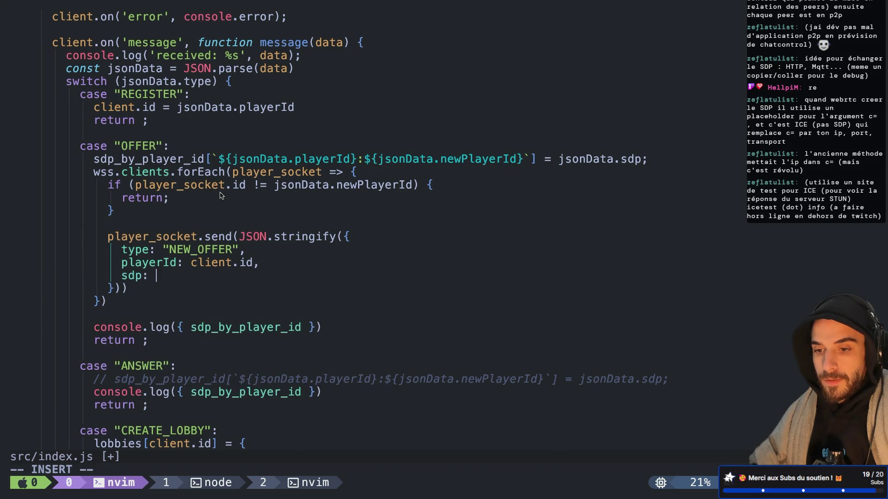
type("json")
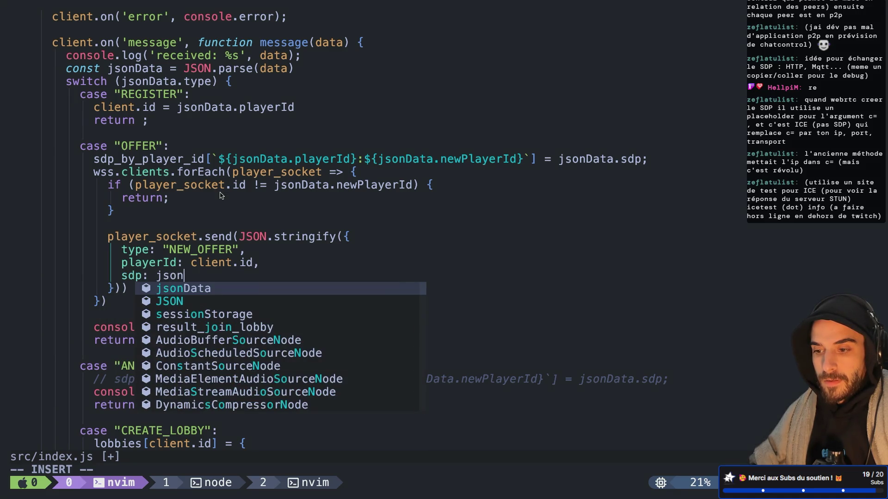
type("Data.sdp")
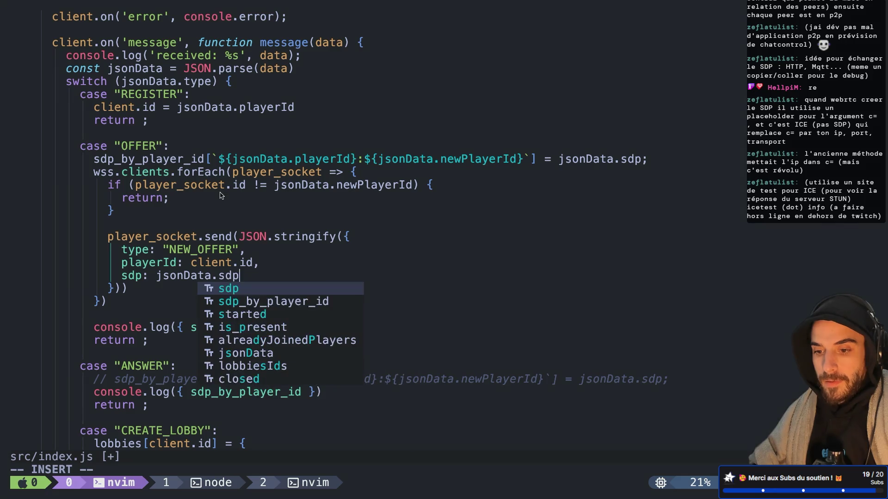
type(",")
key("Escape")
type("k:w")
key("Return")
Step: Rename the playerId key to offeringPlayerId, set it to jsonData.playerId, and save all files
key("h")
key("h")
key("h")
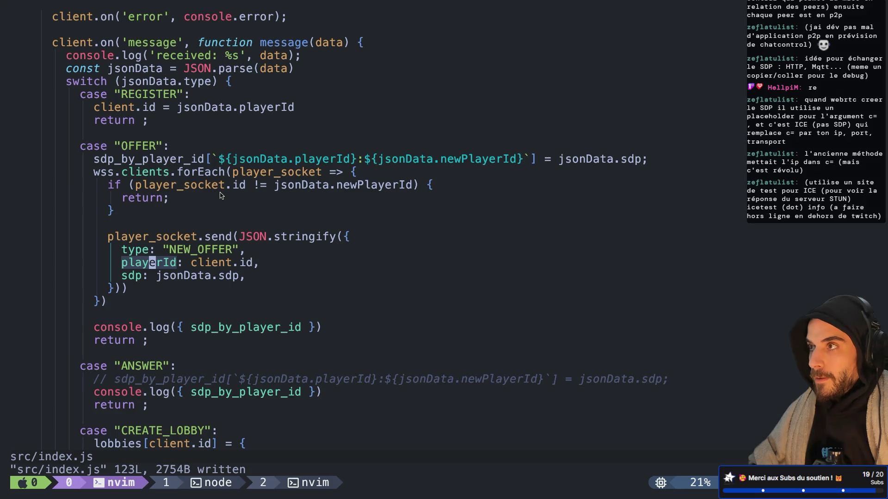
type("ciw")
type("offering")
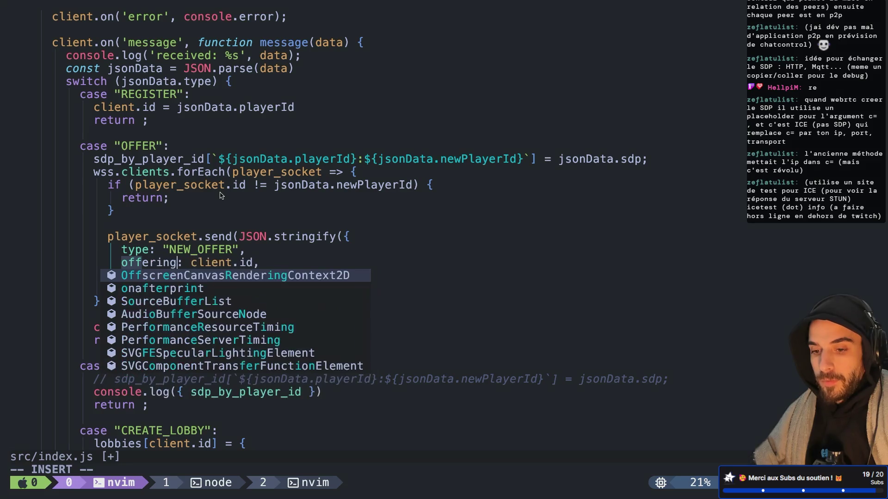
type("PlayerId")
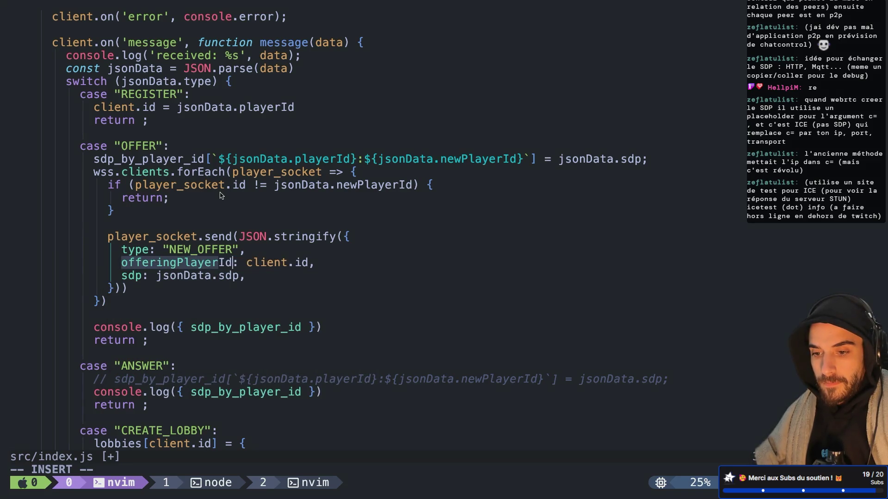
key("Escape")
key("$")
key("i")
key("BackSpace")
key("BackSpace")
key("BackSpace")
key("BackSpace")
key("BackSpace")
key("BackSpace")
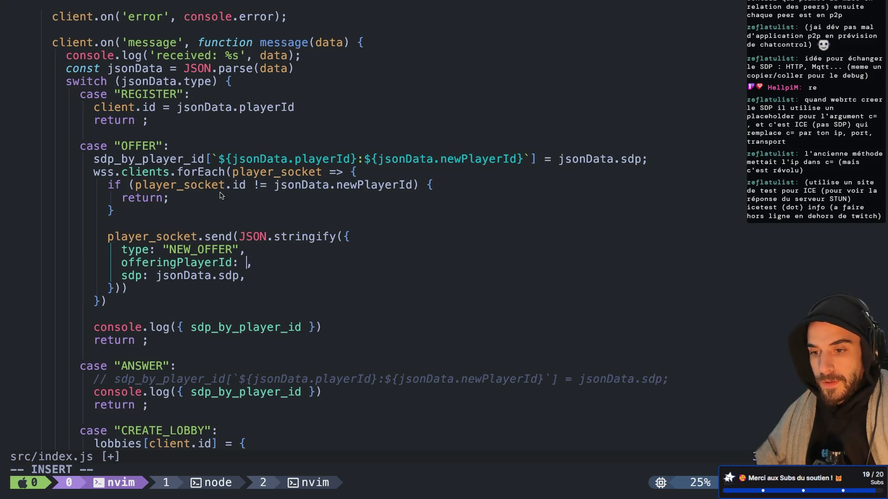
type("jsonData")
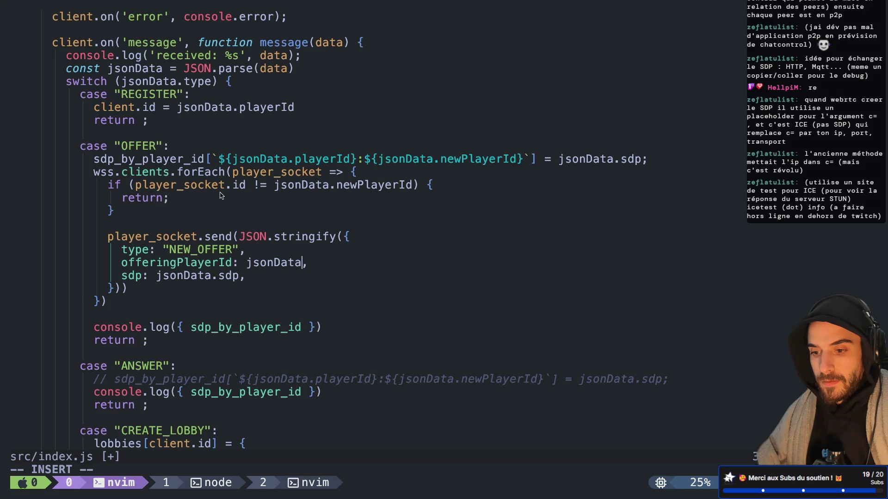
type(".pla")
key("Tab")
key("Escape")
type(":w")
key("Return")
type(":w")
key("Return")
type(":wa")
key("Return")
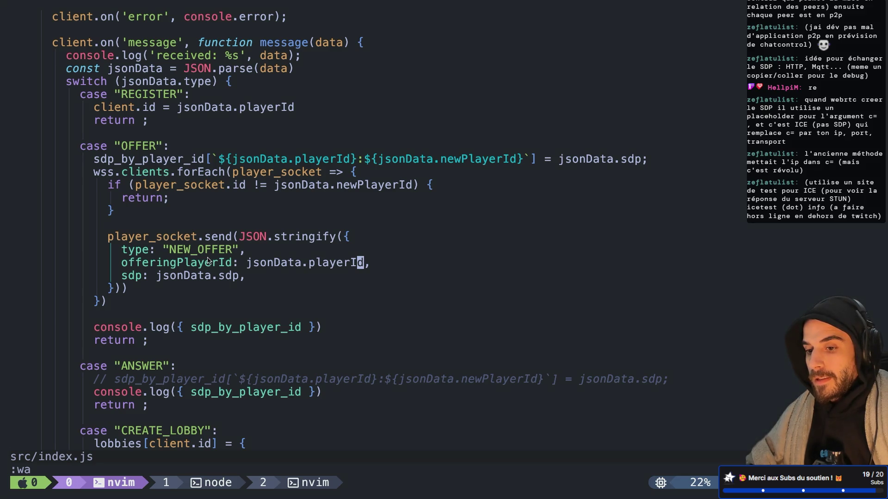
key("ctrl+Left")
key("ctrl+Left")
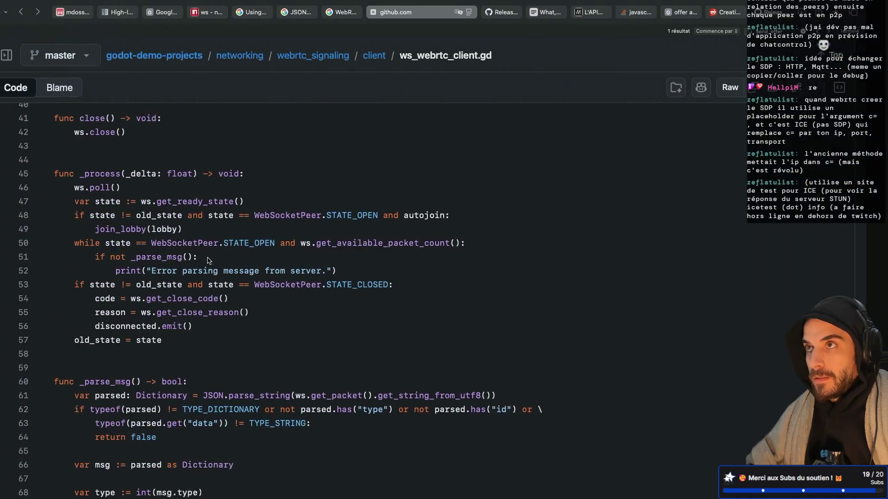
Step: Collapse the Output panel and duplicate the PLAYER_JOINED block (lines 37–42) below itself
scroll(263, 230, "up", 15)
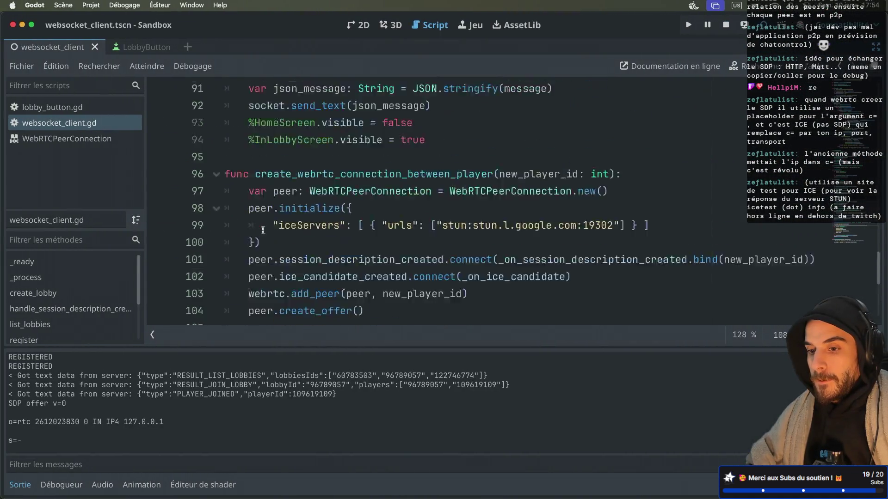
scroll(263, 230, "up", 5)
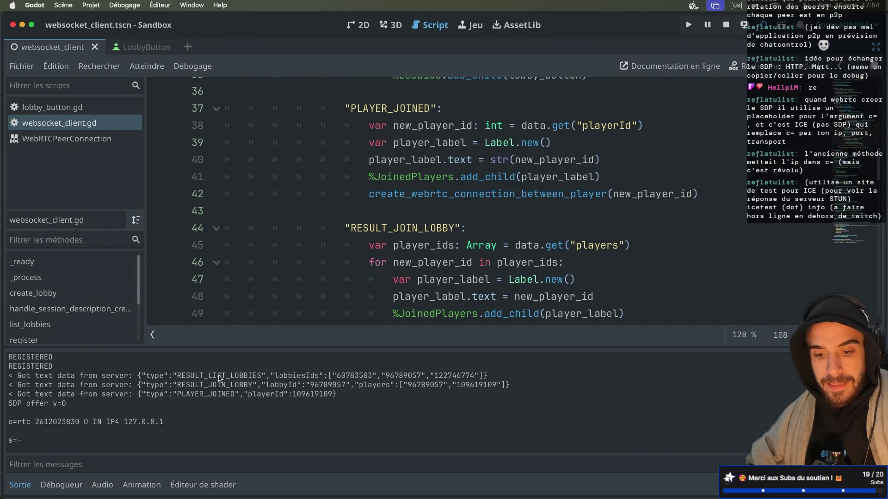
left_click(19, 485)
scroll(463, 220, "down", 1)
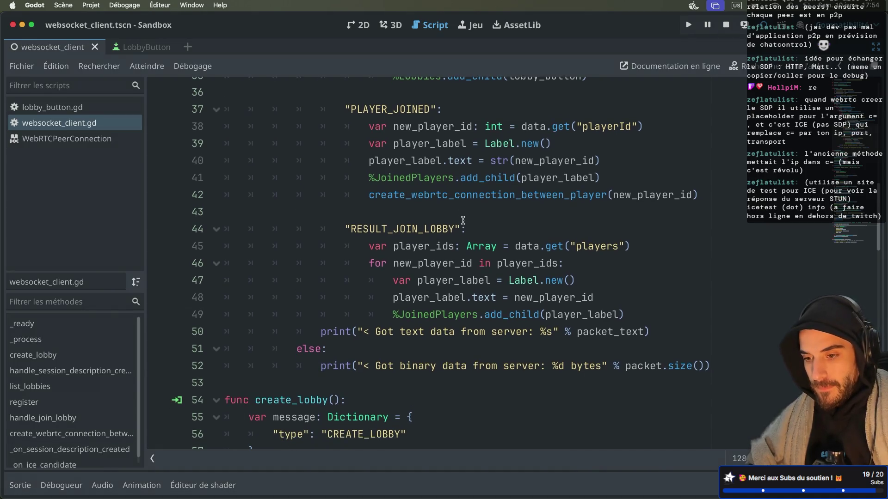
left_click(628, 315)
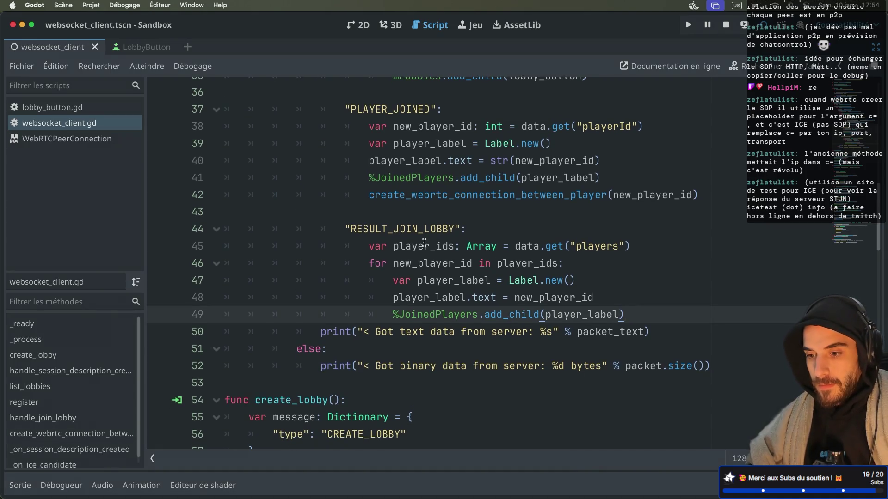
scroll(388, 247, "up", 1)
mouse_move(326, 258)
left_mouse_down()
mouse_move(203, 172)
mouse_move(201, 157)
left_mouse_up()
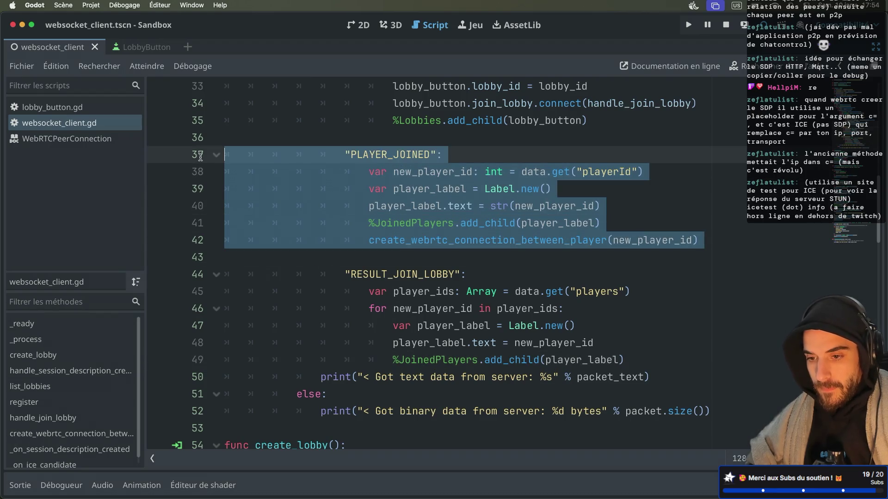
key("ctrl+c")
key("Right")
key("ctrl+v")
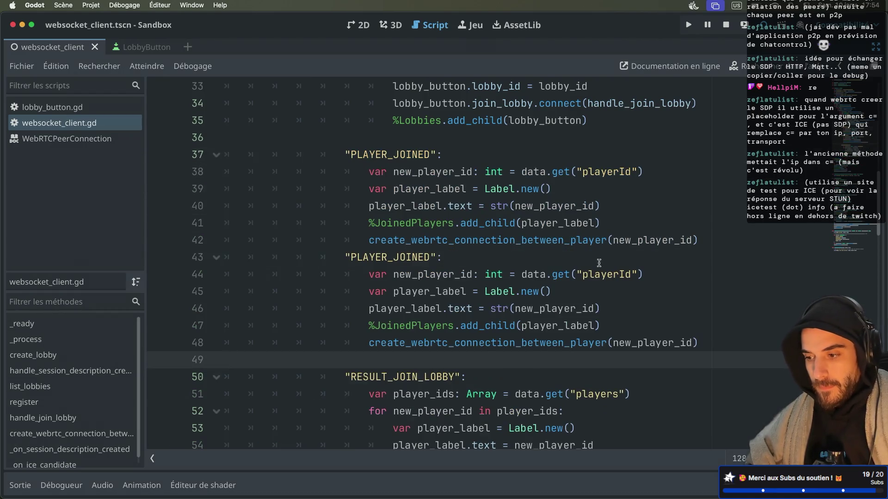
left_click(712, 234)
key("Return")
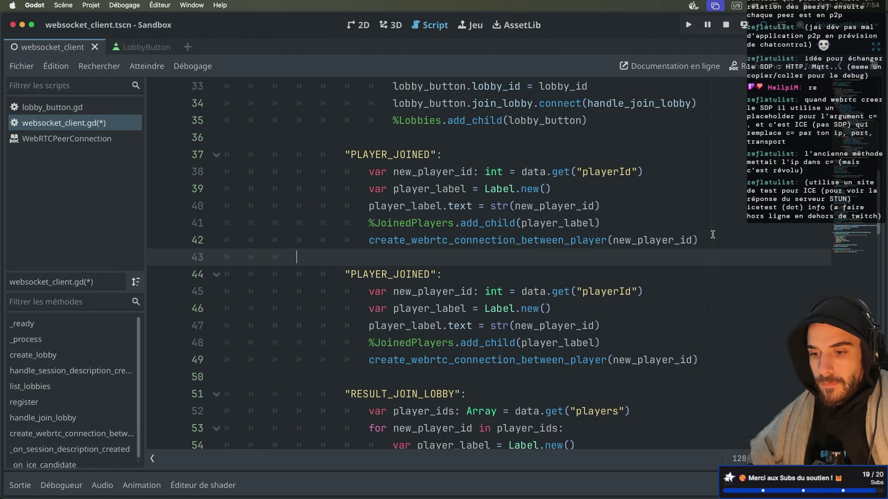
Step: Rename the copied case to NEW_OFFER and delete its unneeded lines 47–49
scroll(636, 257, "down", 1)
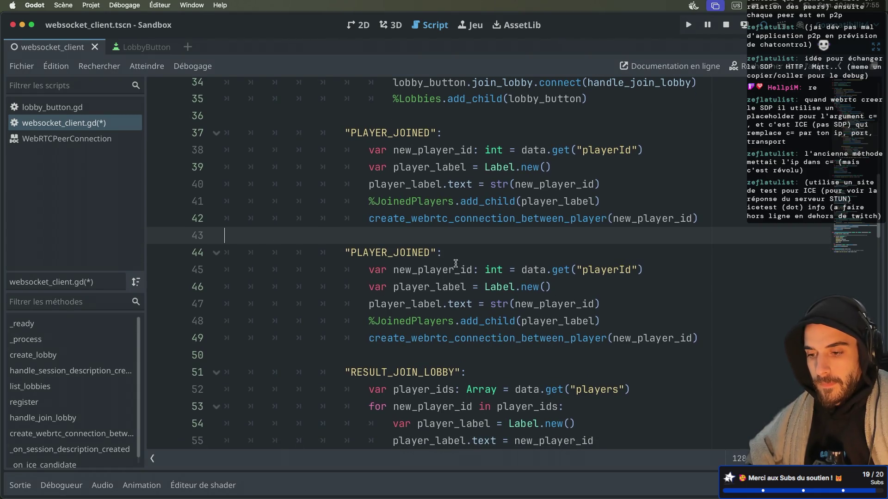
double_click(415, 254)
type("NEW_OFFER")
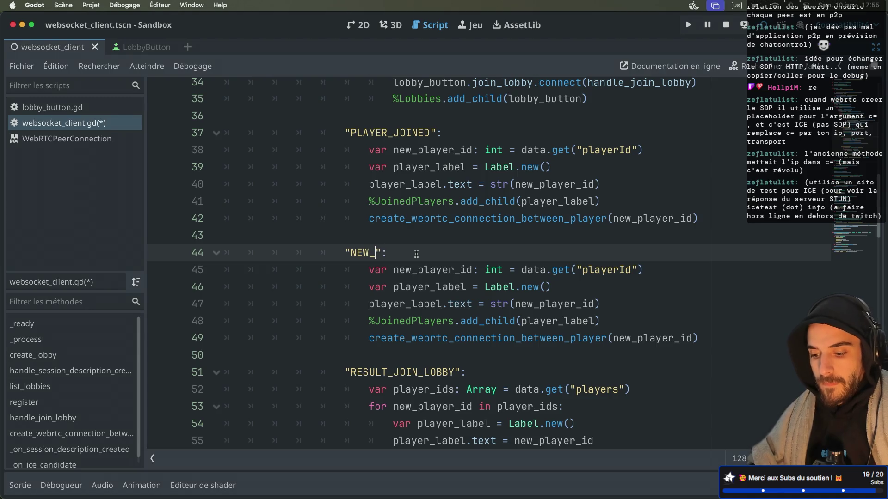
scroll(445, 259, "down", 2)
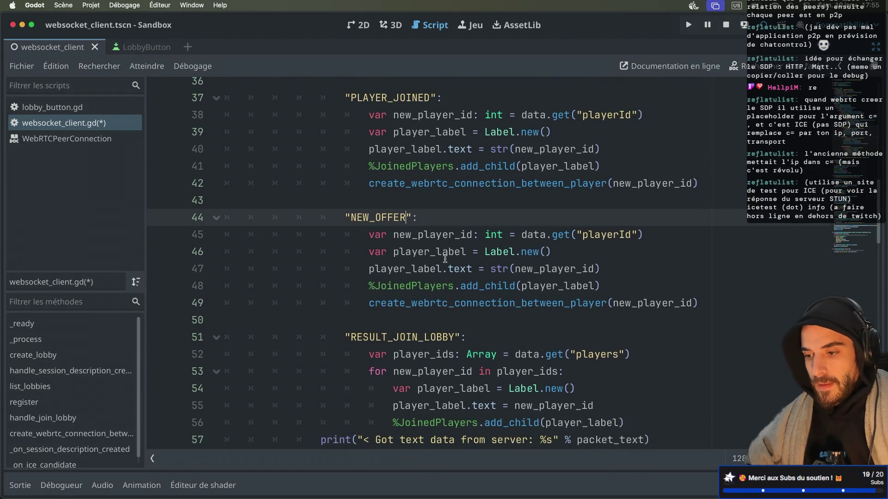
left_click_drag(704, 298, 644, 257)
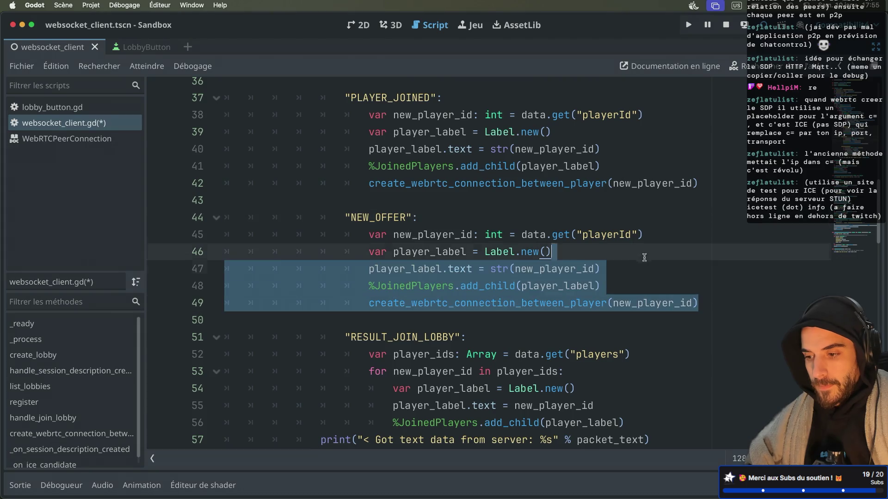
key("BackSpace")
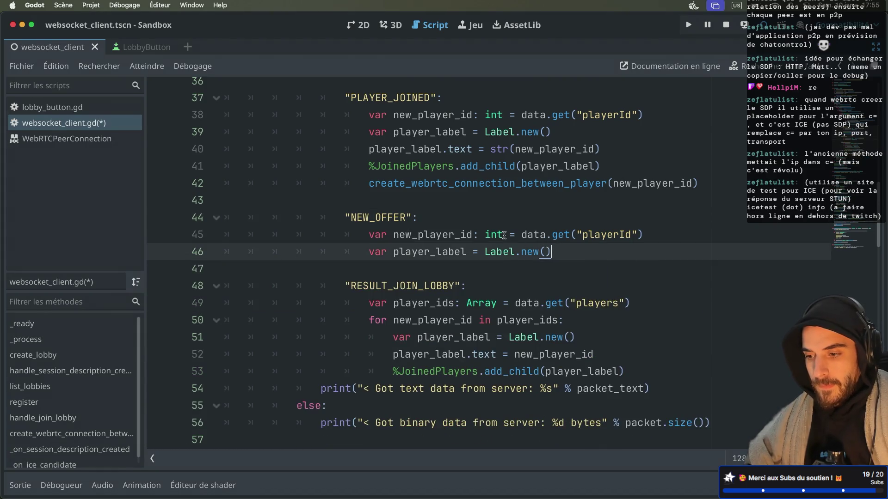
Step: Rename line 45's variable to sdp of type String and line 46's to offering_player_id
double_click(494, 235)
type("string")
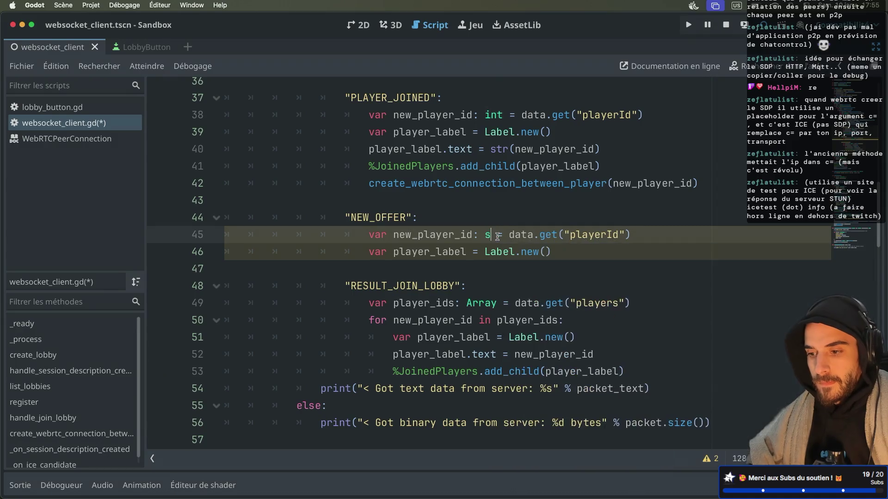
double_click(420, 229)
type("sdp")
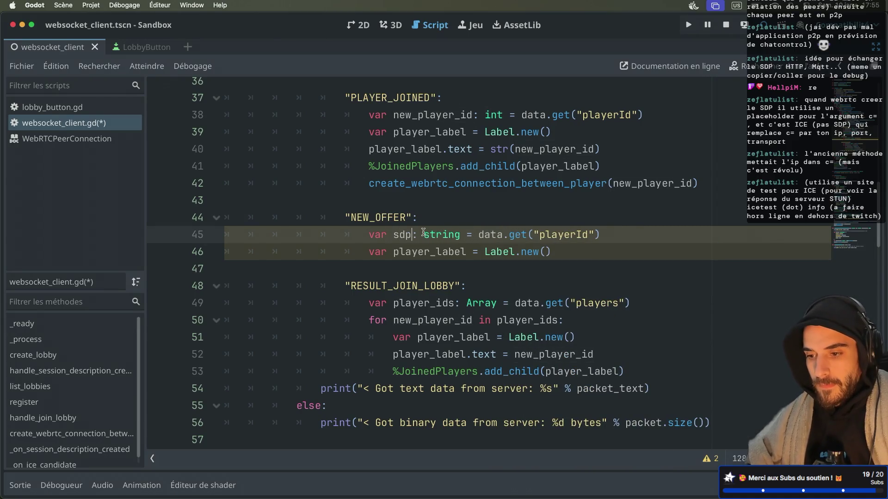
double_click(441, 251)
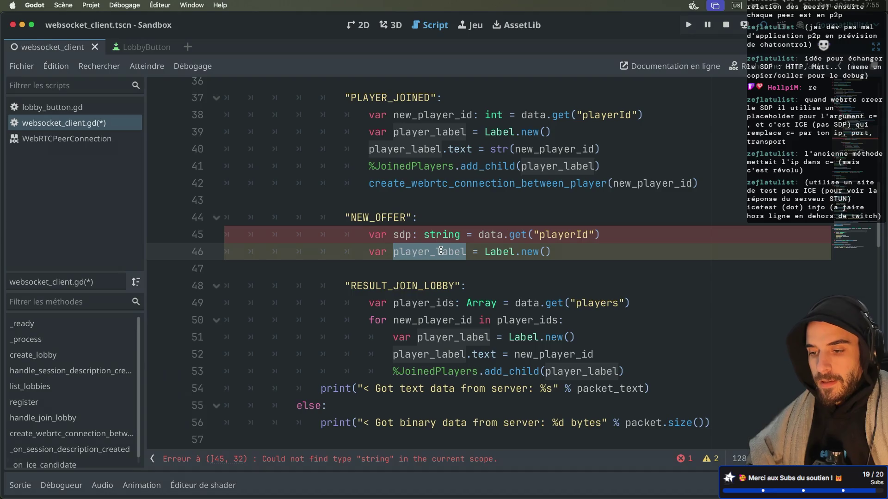
type("offering_player_id: String")
left_click(425, 235)
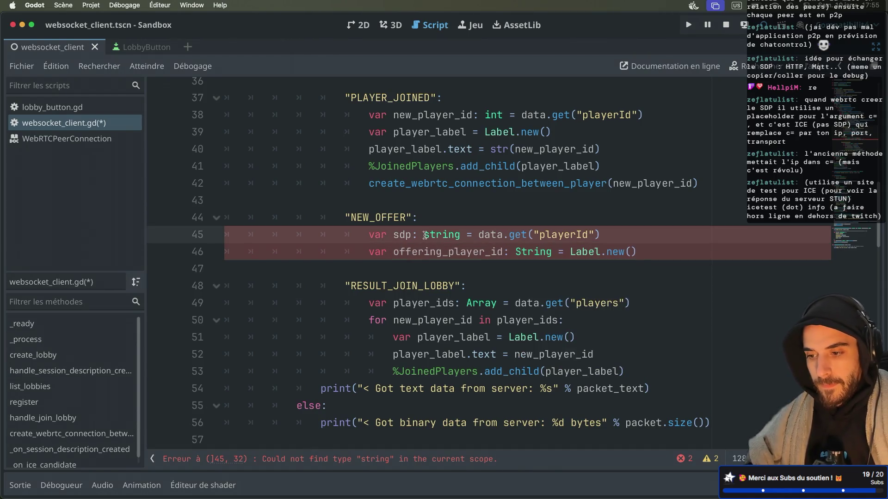
key("BackSpace")
type("S")
key("Escape")
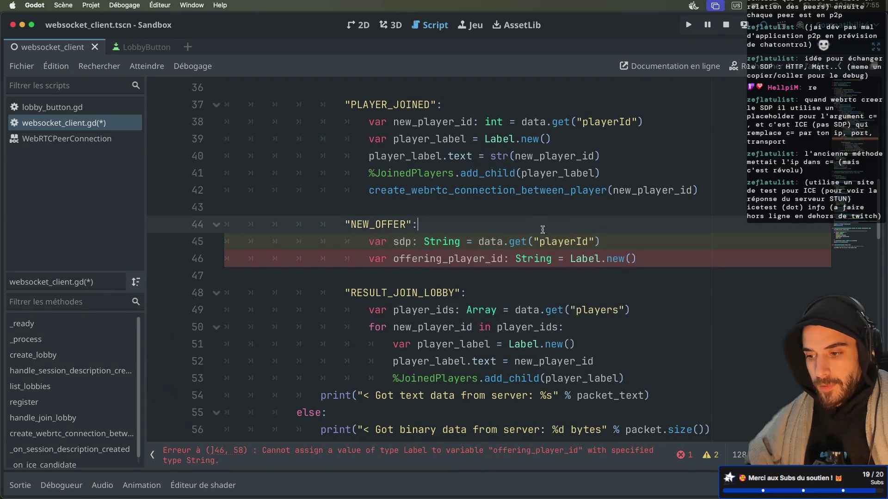
Step: Make offering_player_id an int, read sdp from the "sdp" key, and begin a data.get( call
double_click(534, 259)
type("int")
double_click(557, 242)
type("sdp")
left_click(627, 257)
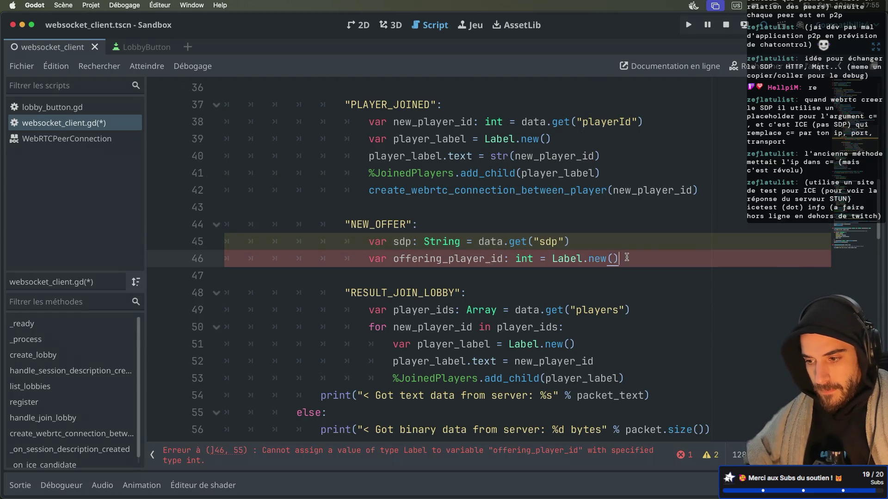
left_click_drag(558, 258, 553, 258)
type("data.get(\"")
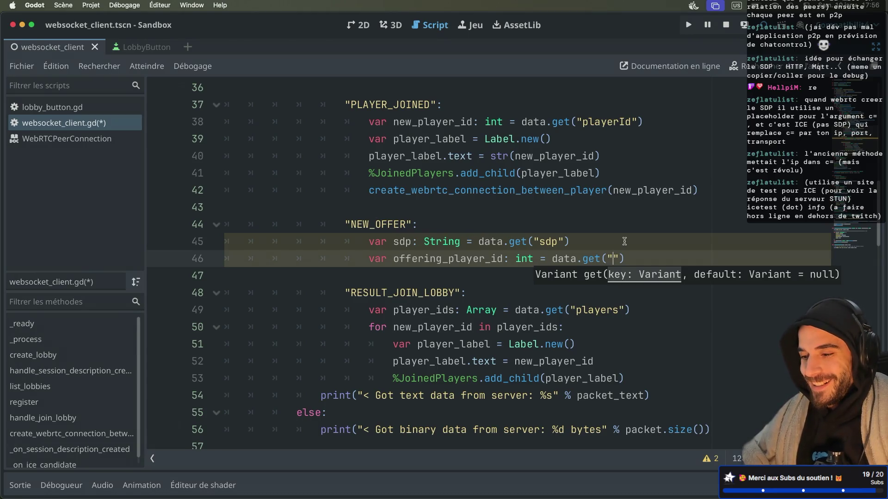
Step: Finish line 46 as data.get("offeringPlayerId") for offering_player_id
type("offeringPlay")
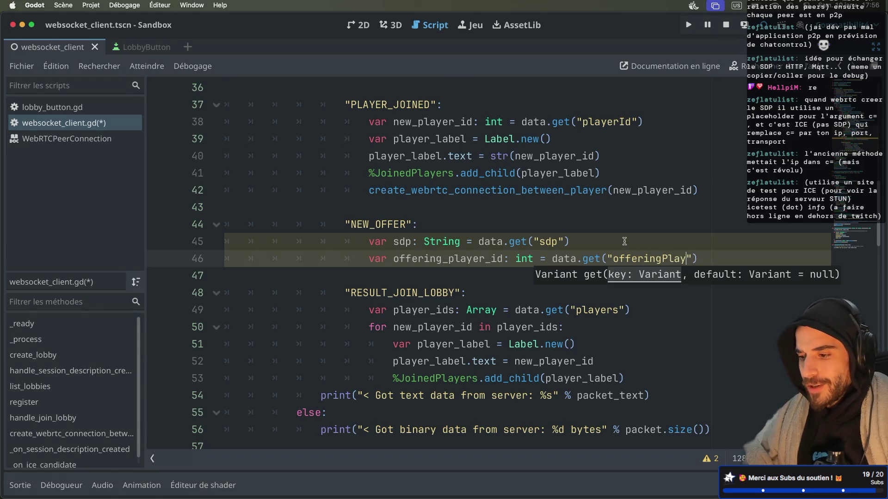
type("er")
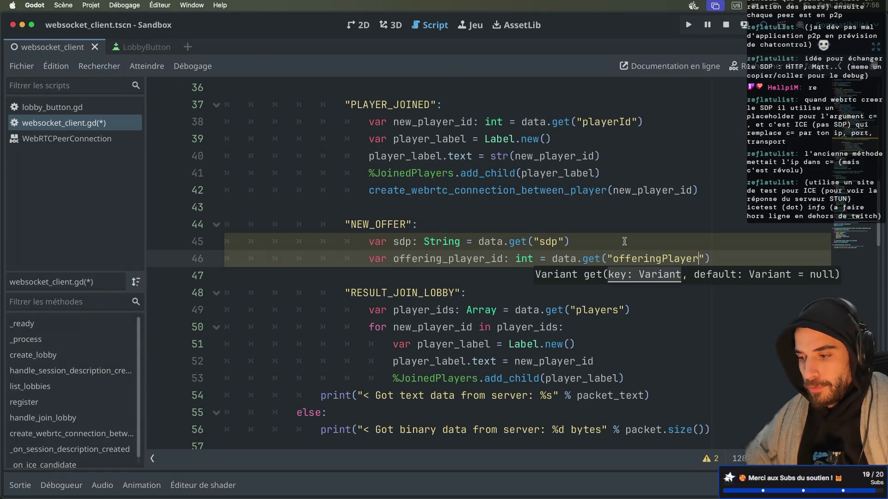
type("Id")
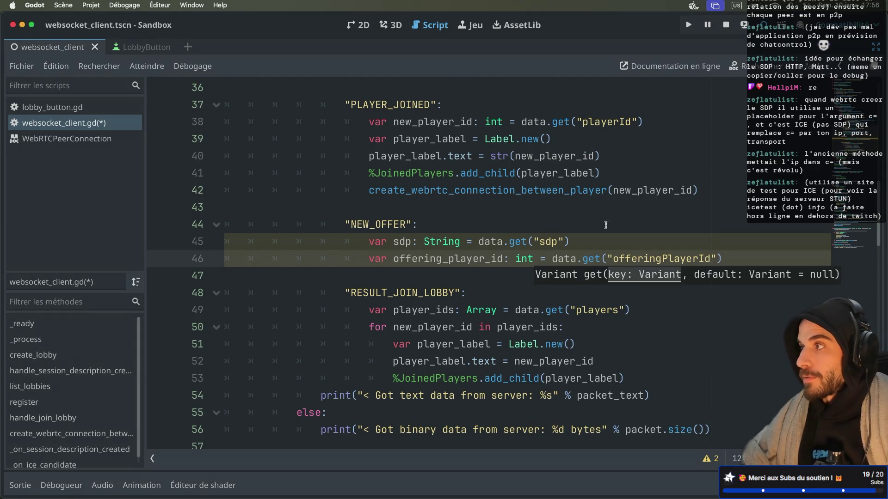
left_click(611, 244)
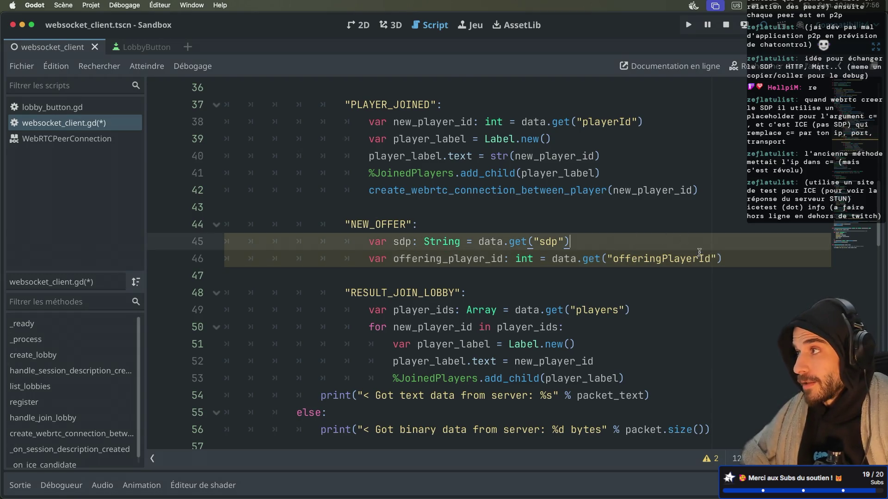
left_click(737, 260)
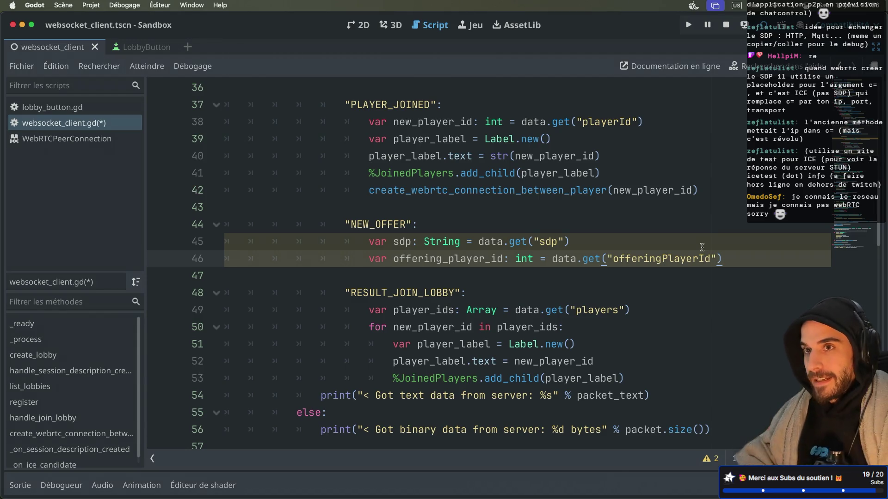
key("super+Tab")
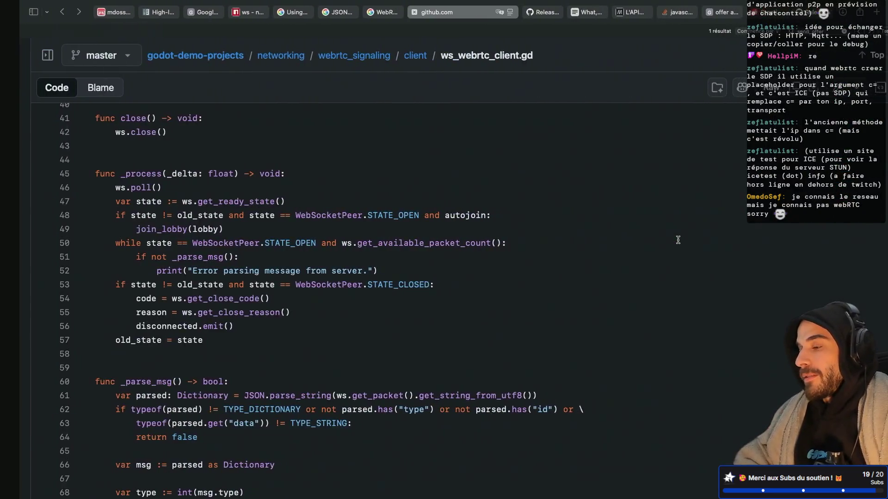
Step: View the WebSockets vs WebRTC diagram, then run the Godot project and reposition the second game window
left_click(172, 13)
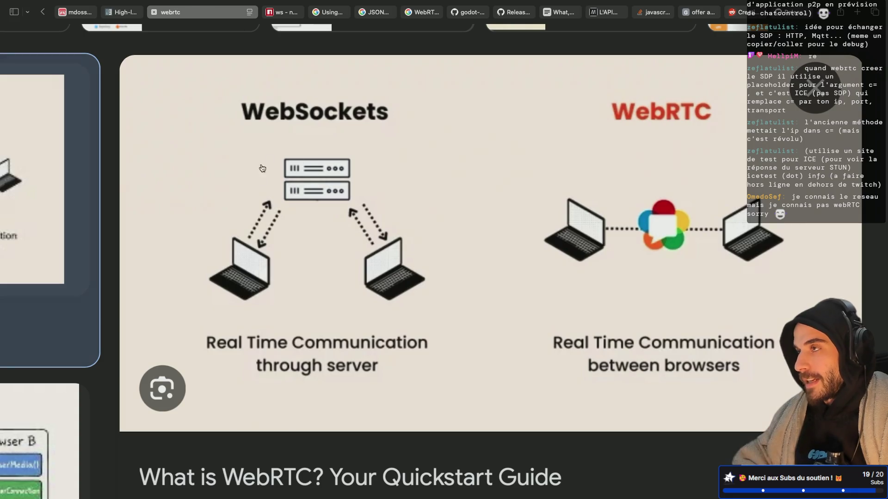
key("ctrl+Left")
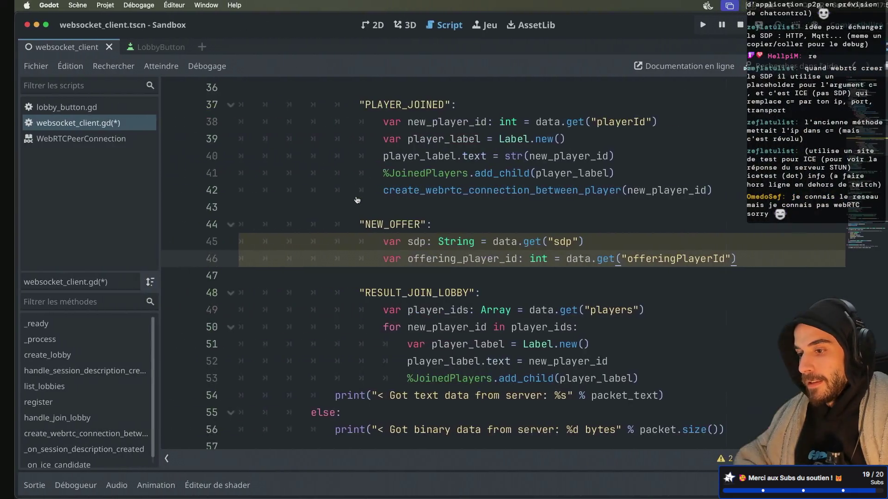
left_click(689, 25)
mouse_move(324, 98)
left_mouse_down()
mouse_move(502, 148)
mouse_move(598, 191)
left_mouse_up()
Step: Start the server in one Sandbox instance and connect both instances as clients
left_click(477, 203)
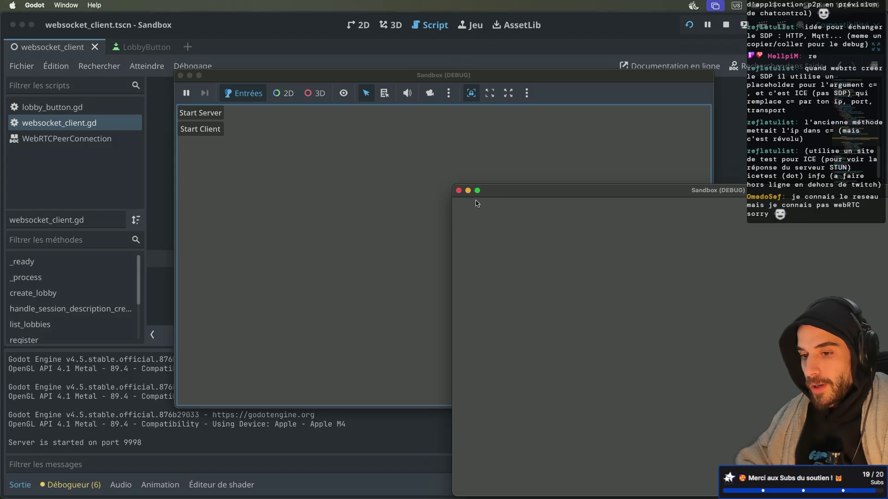
left_click_drag(363, 75, 452, 12)
left_click(309, 72)
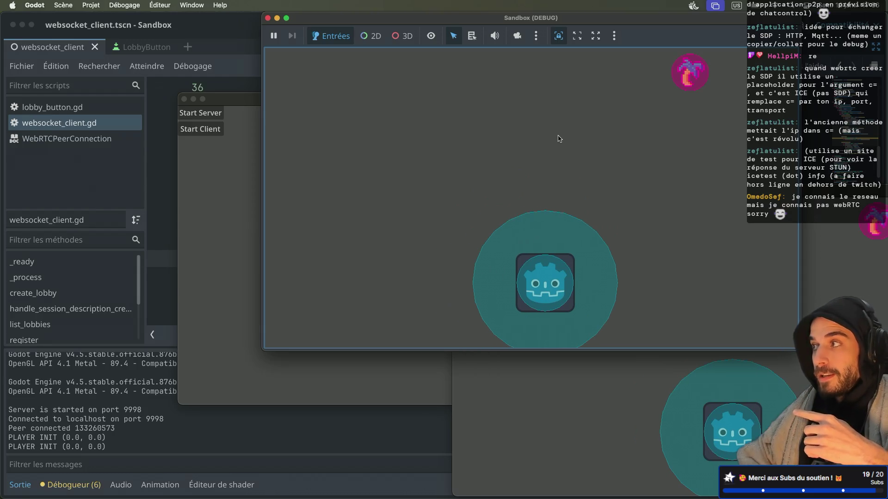
left_click(228, 233)
left_click_drag(318, 109, 154, 212)
left_click(52, 236)
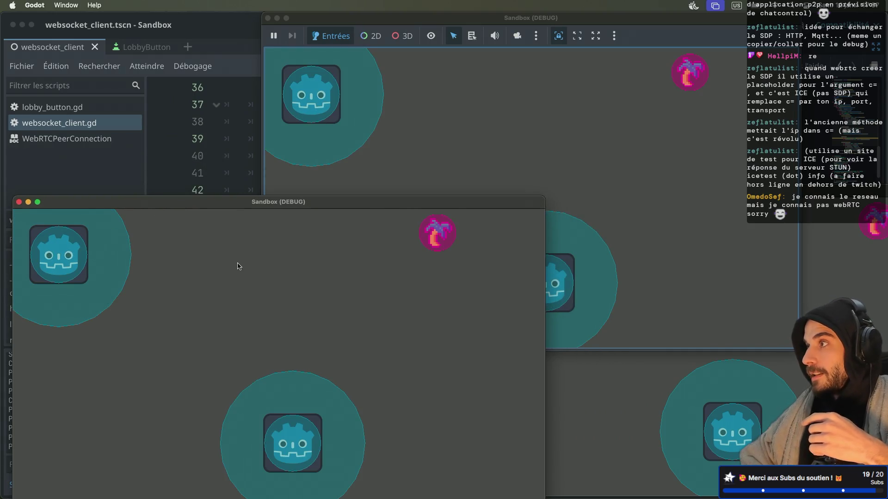
Step: Move the player around with the arrow keys, then stop both running game instances
key("Right")
key("Down")
key("Left")
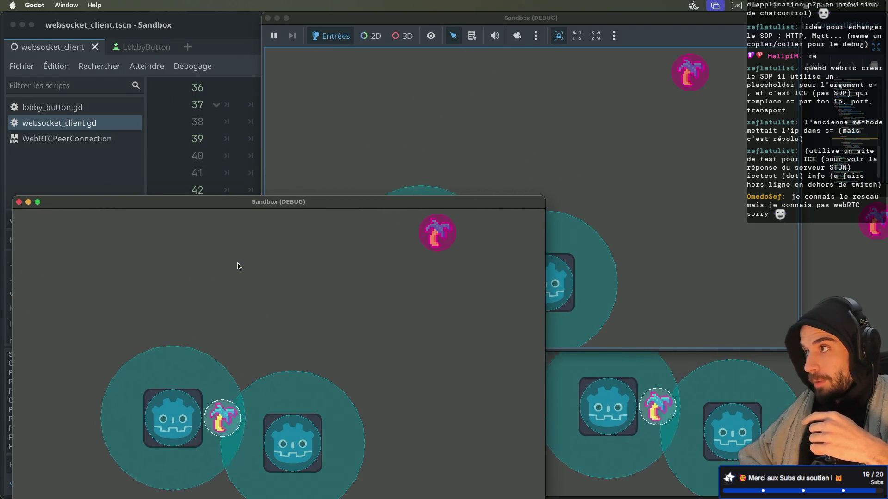
key("Right")
key("Up")
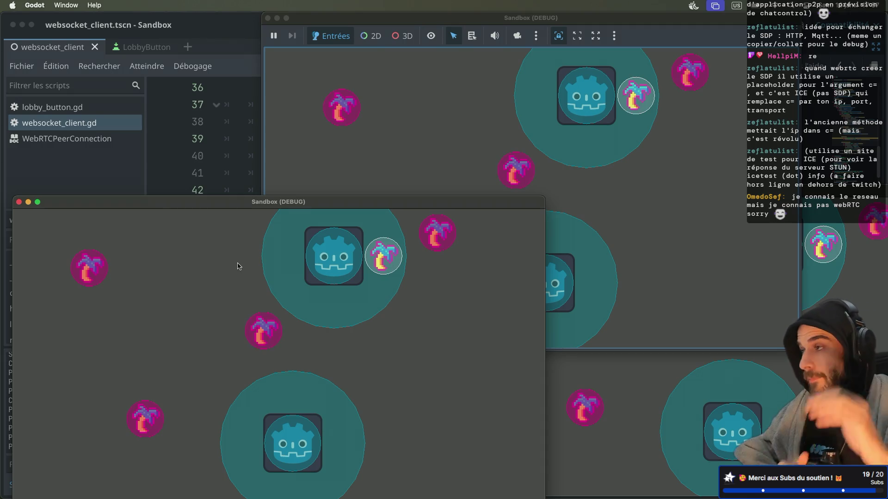
key("ctrl+Right")
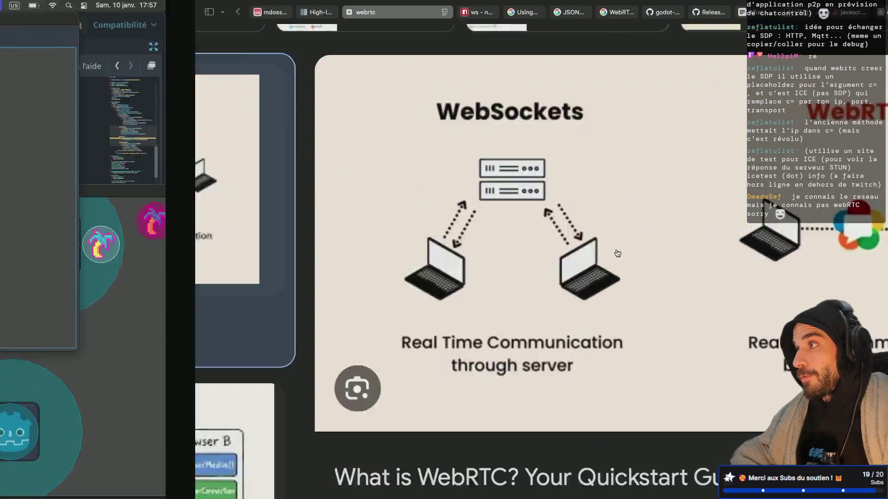
key("ctrl+Left")
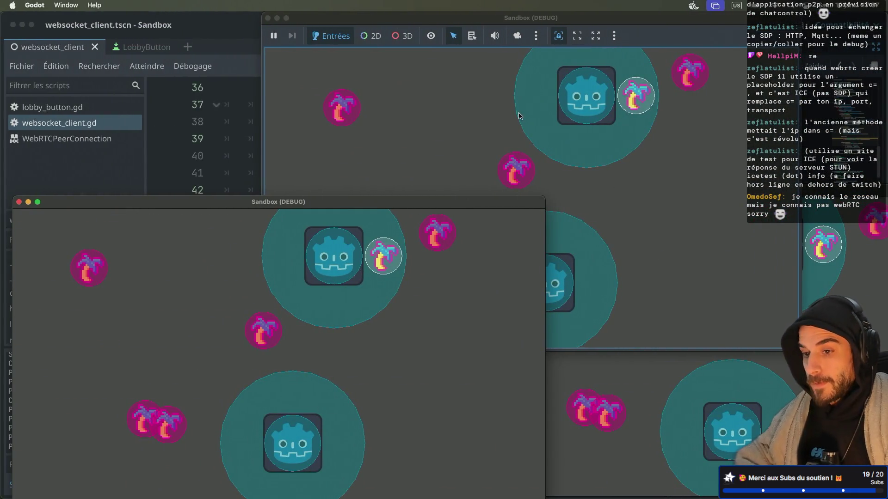
left_click_drag(503, 21, 450, 209)
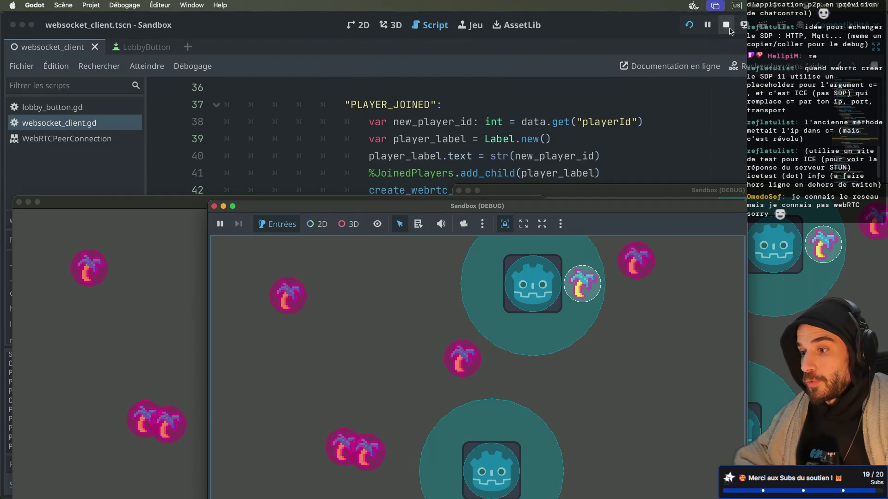
left_click(726, 25)
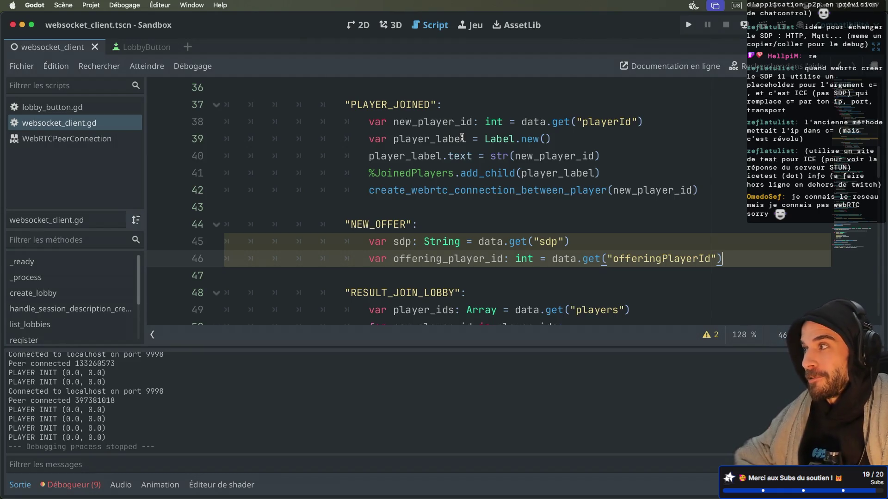
Step: Add print("NEW OFFER: %s | %s" % [sdp, offering_player_id]) as line 47 of the NEW_OFFER branch
scroll(461, 138, "down", 2)
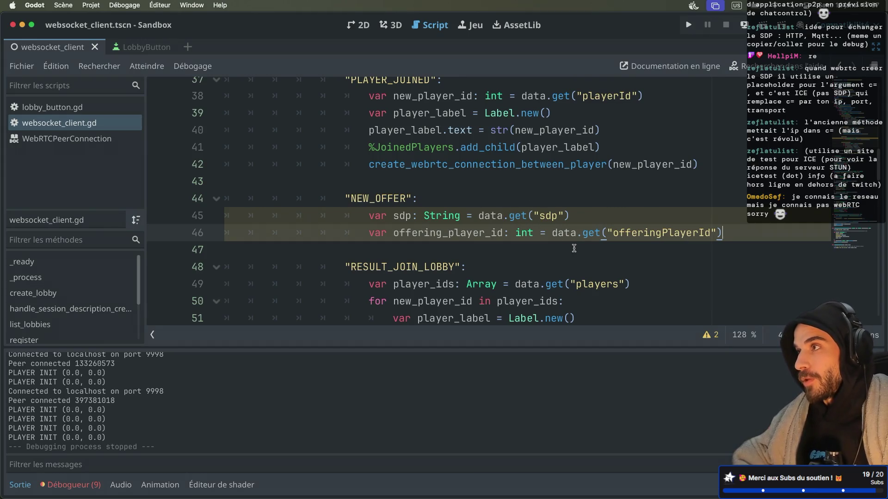
key("Return")
type("print(")
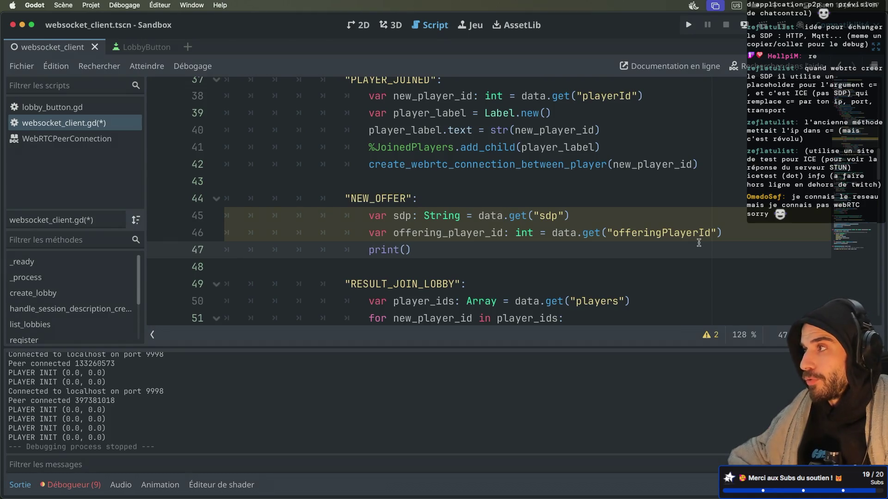
type("\"")
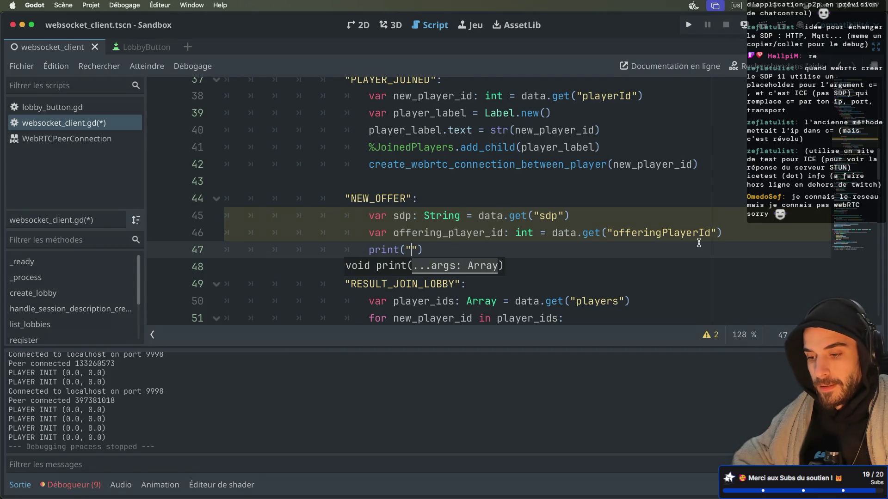
type("SD")
key("BackSpace")
key("BackSpace")
type("NEW OFFER: ")
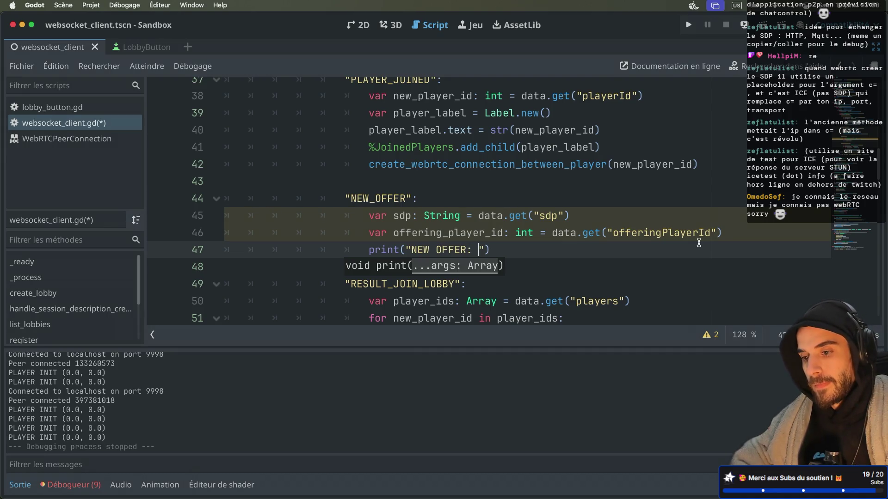
type("%s | ")
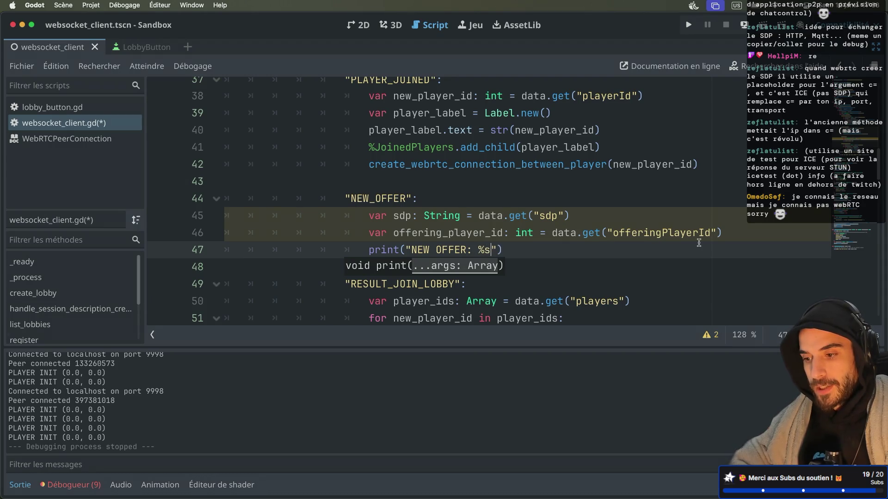
type("%s")
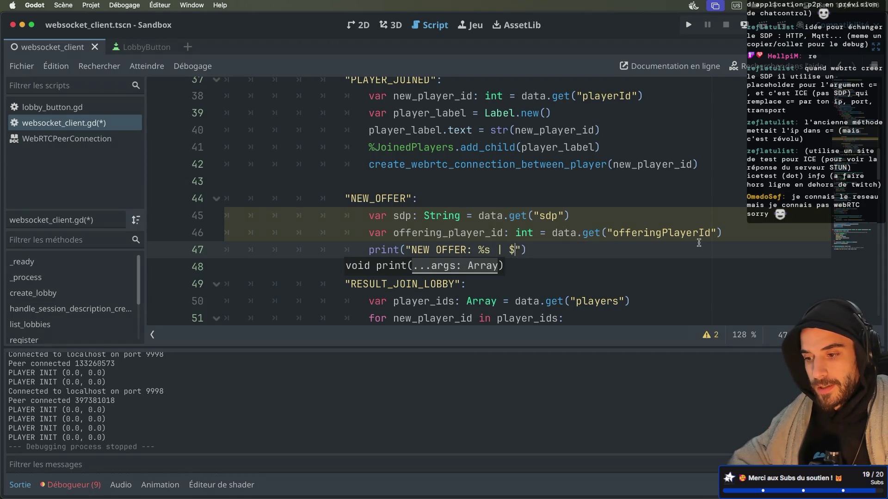
type("\" %s")
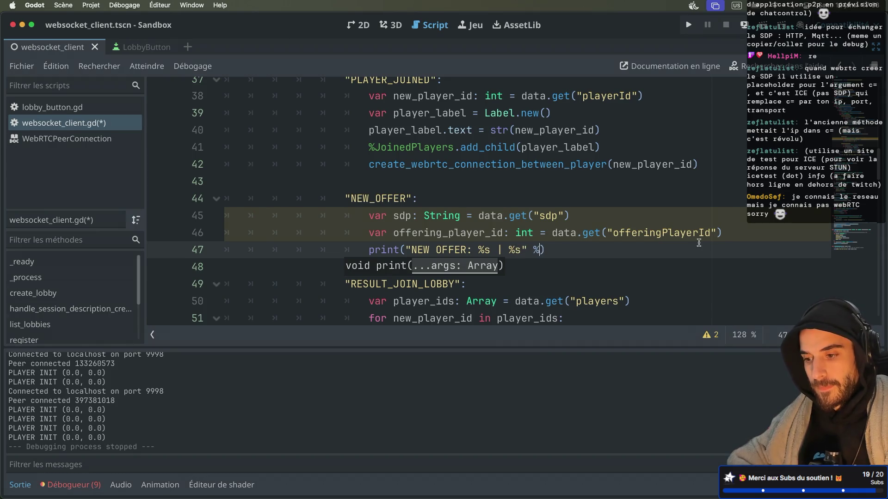
key("BackSpace")
type("[")
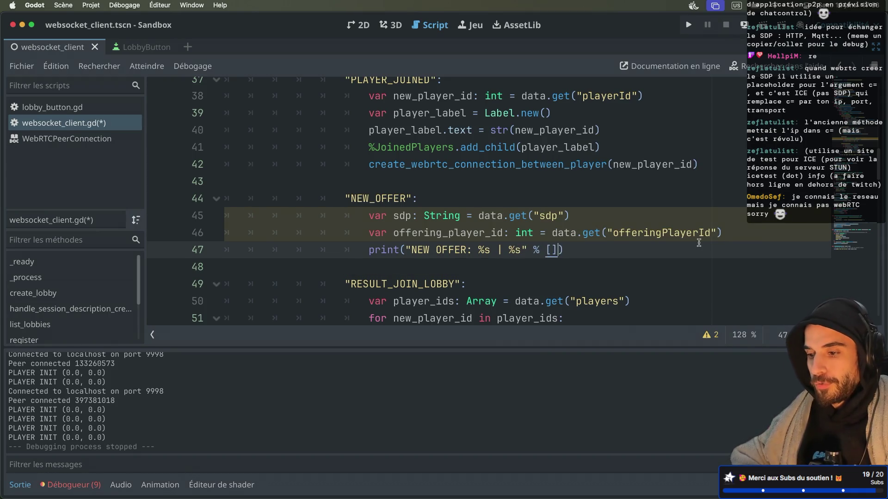
type(" sdp")
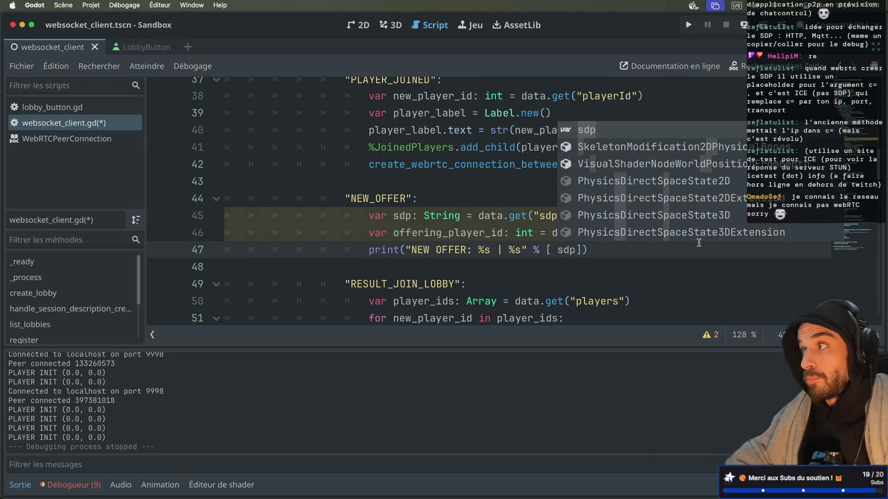
type(", ")
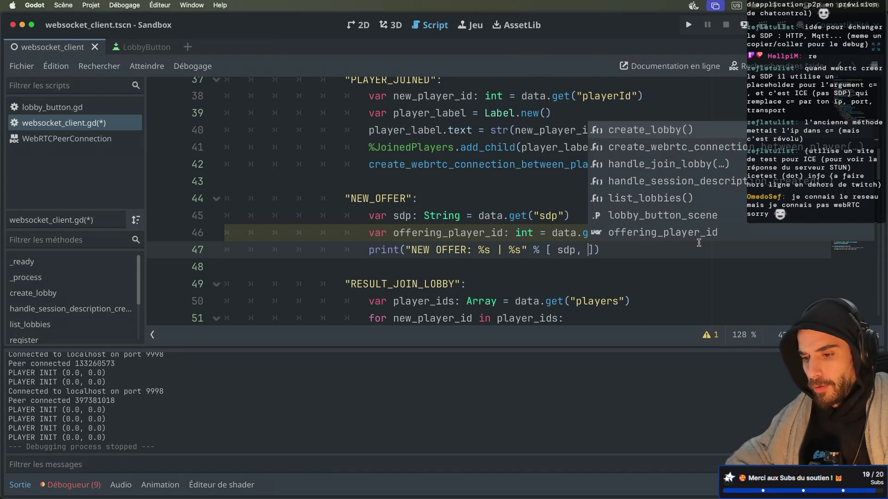
type("offe")
key("Return")
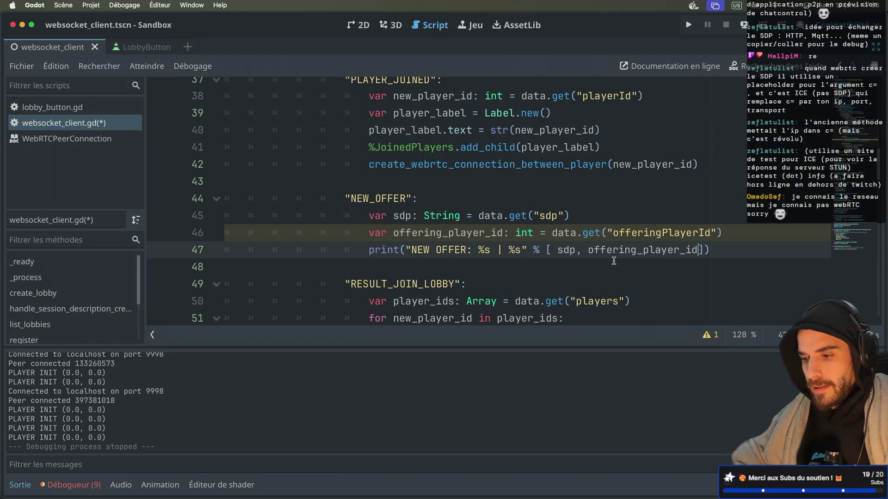
left_click(560, 250)
key("BackSpace")
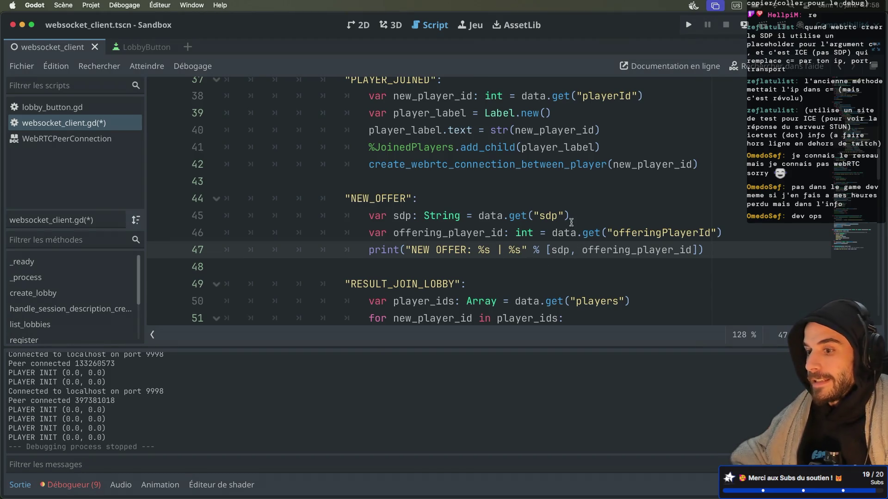
Step: Save websocket_client.gd and return to the new print on line 47
key("super+s")
key("Up")
key("Up")
key("Down")
key("Down")
scroll(591, 246, "down", 1)
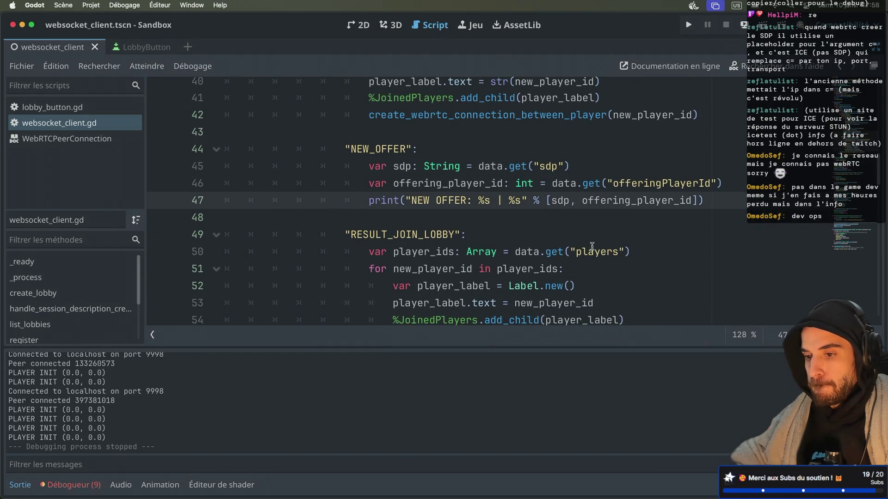
Step: In the tmux nvim window, highlight webrtc.txt steps T7 and T8 on receiving the offer and answering
key("ctrl+Right")
key("ctrl+Right")
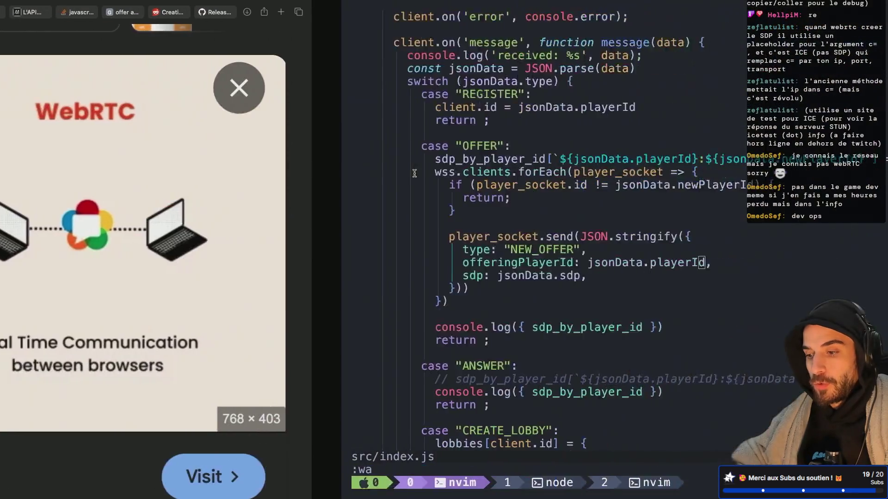
key("ctrl+b")
key("w")
key("Down")
key("Down")
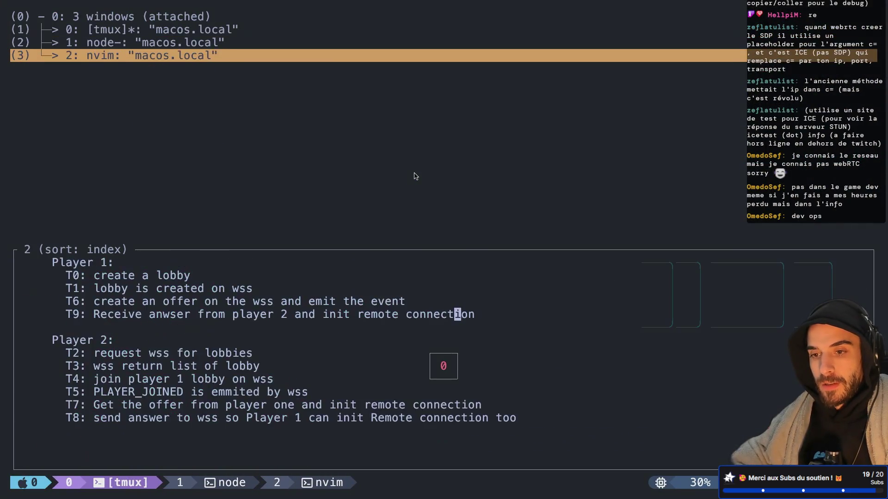
key("Return")
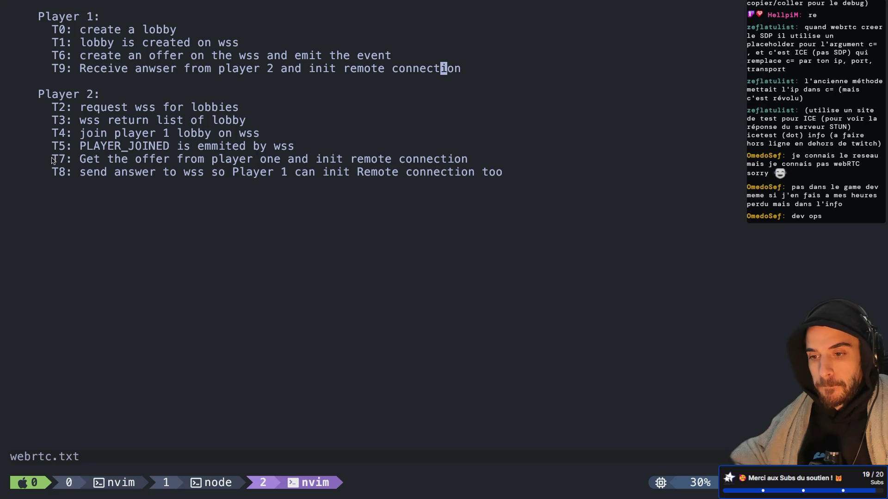
left_click_drag(52, 160, 97, 160)
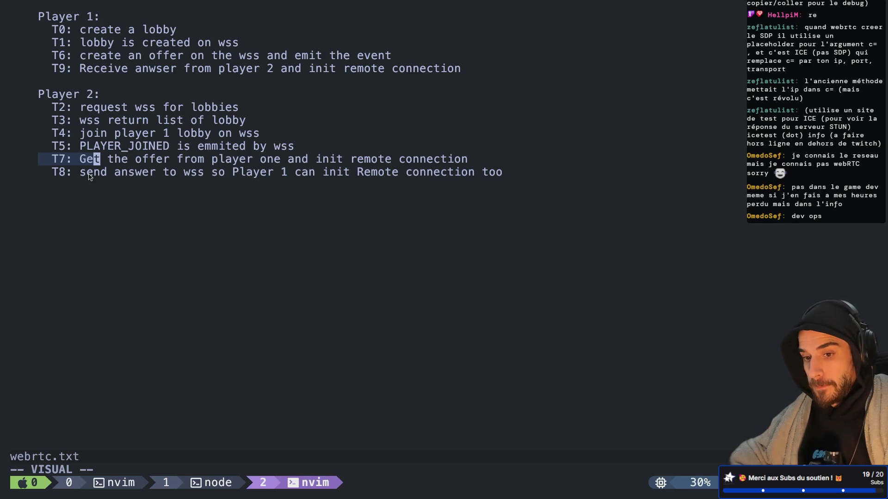
left_click_drag(55, 172, 174, 173)
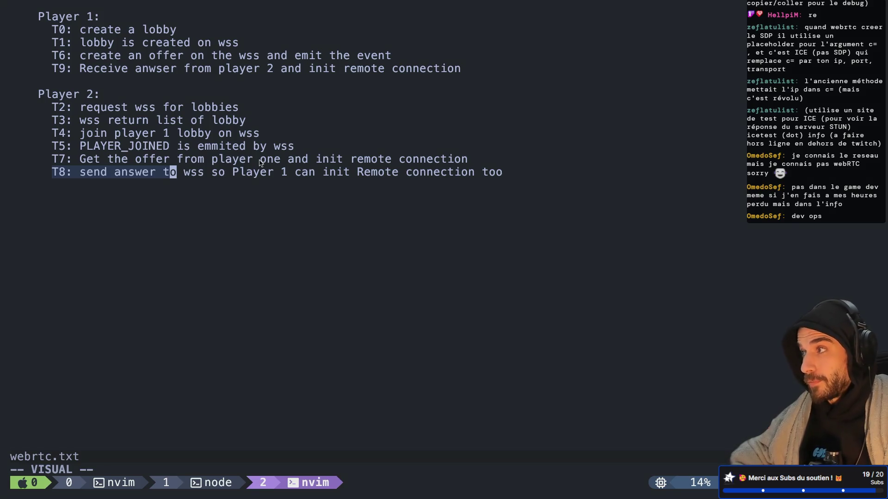
Step: Return to the Godot script at offering_player_id in line 47's print call
key("super+Tab")
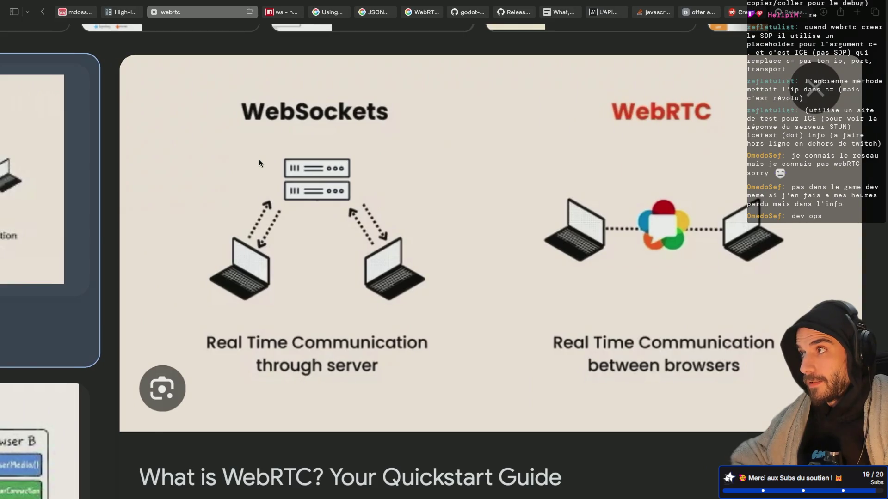
key("super+Tab")
left_click(592, 197)
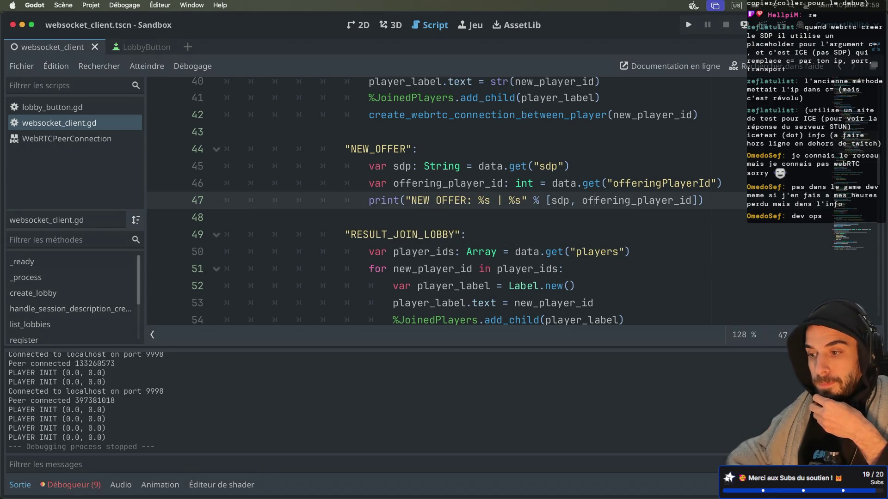
Step: Run the project, create a lobby in the second instance and list lobbies in the first
key("super+b")
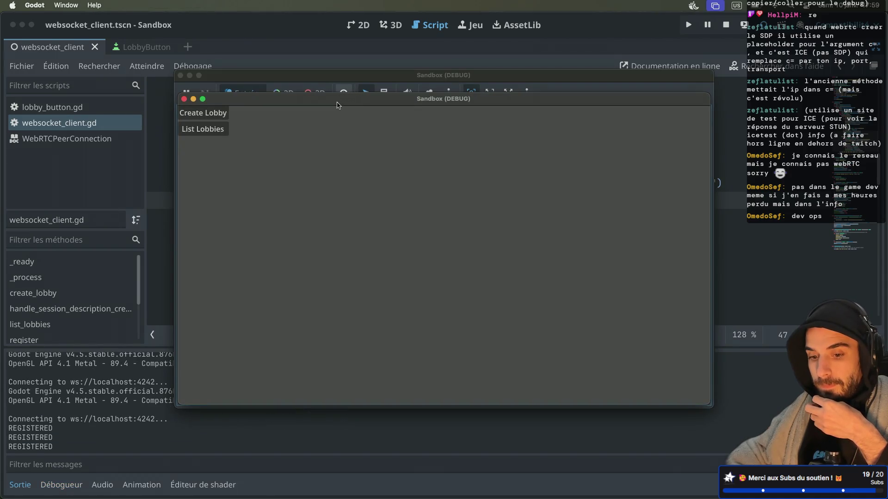
left_click(485, 218)
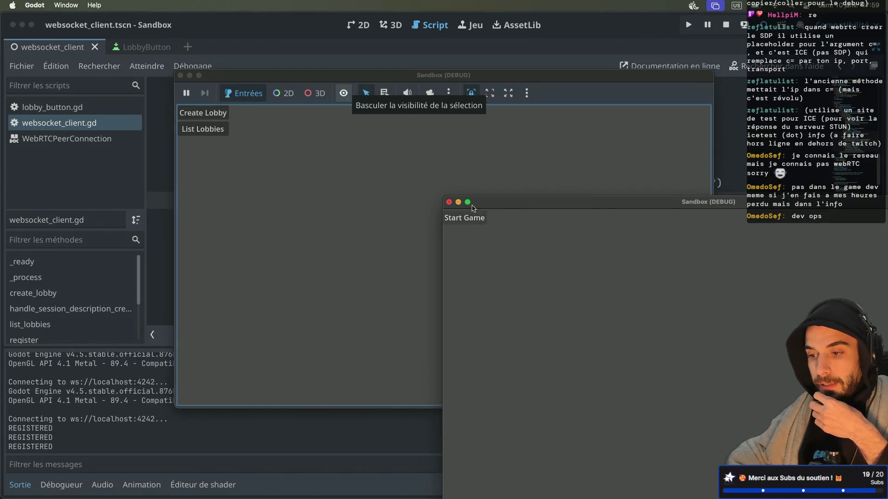
left_click(226, 130)
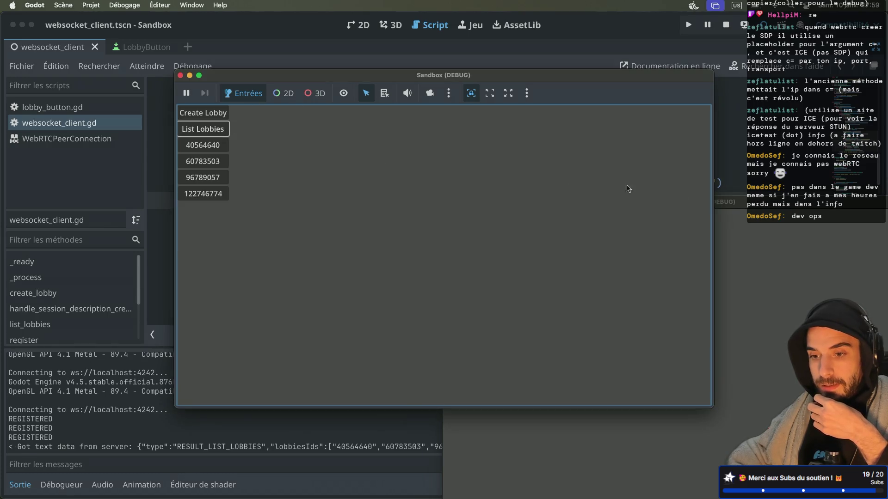
Step: Check the node server log window in tmux, then come back to Godot
key("ctrl+Right")
key("ctrl+Right")
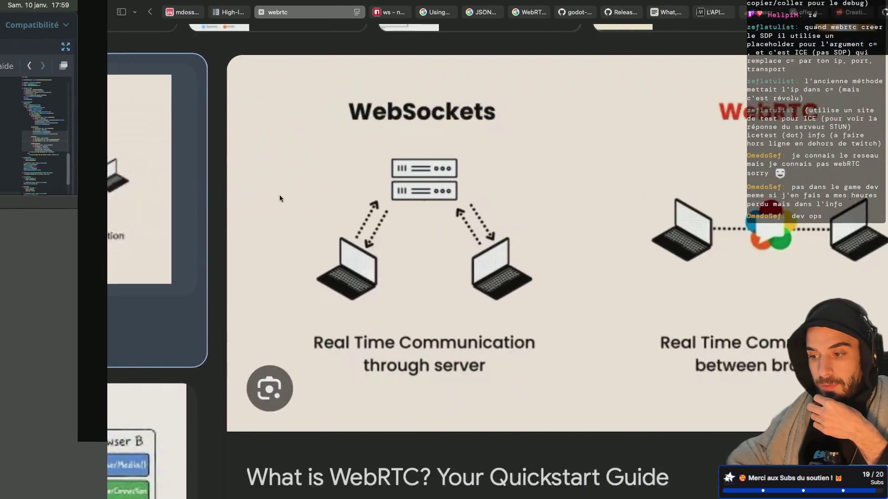
key("ctrl+b")
key("w")
key("Up")
key("Down")
key("Return")
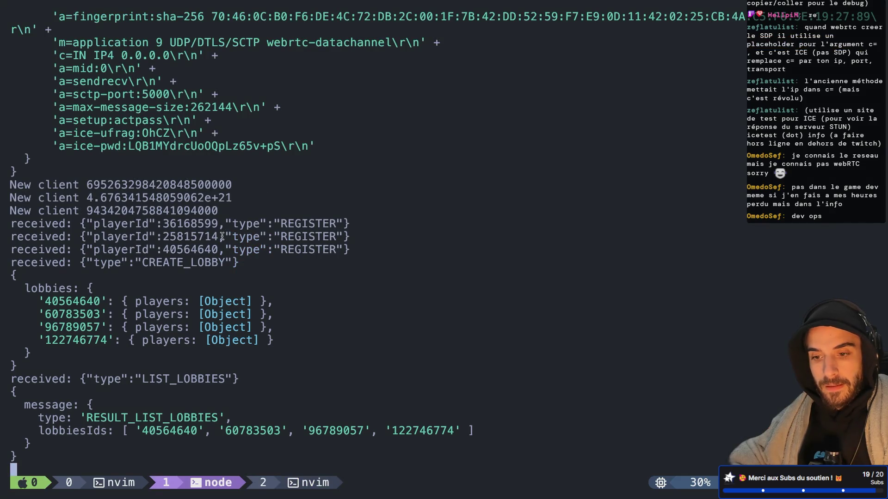
key("ctrl+Left")
key("ctrl+Left")
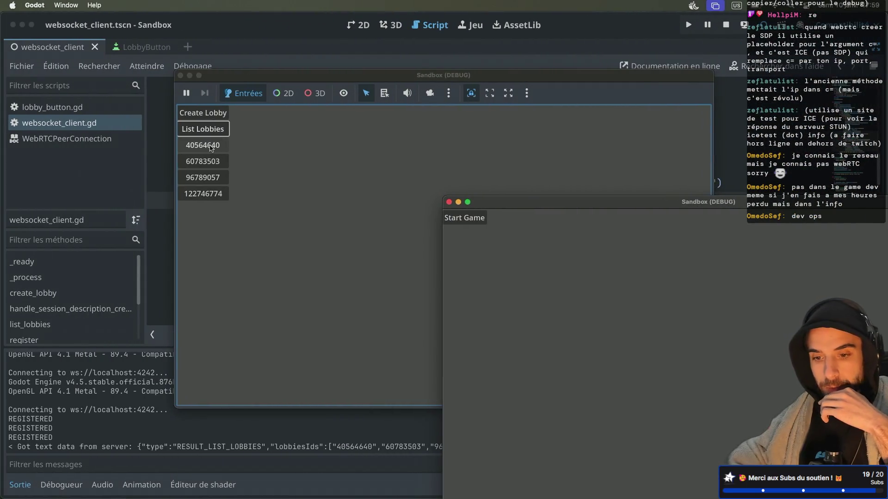
Step: Join lobby 40564640 from the first instance and bring the Godot editor forward
left_click(213, 148)
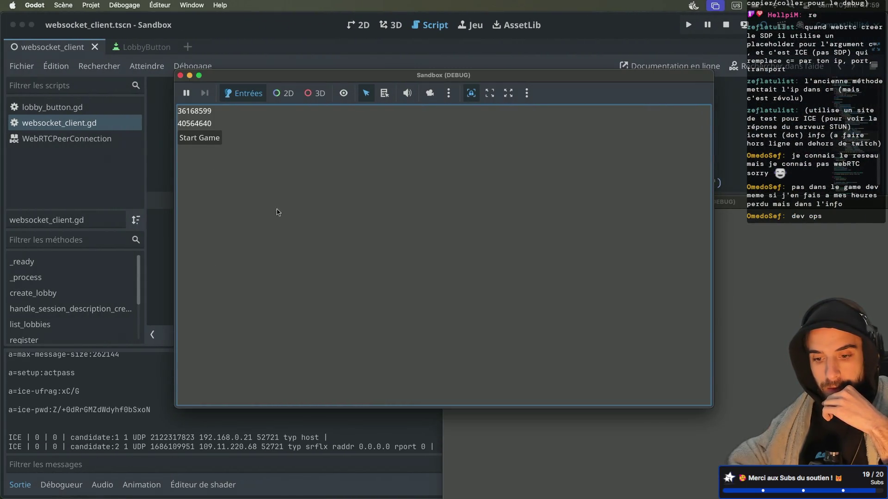
left_click_drag(310, 77, 379, 55)
left_click(131, 413)
scroll(132, 413, "up", 10)
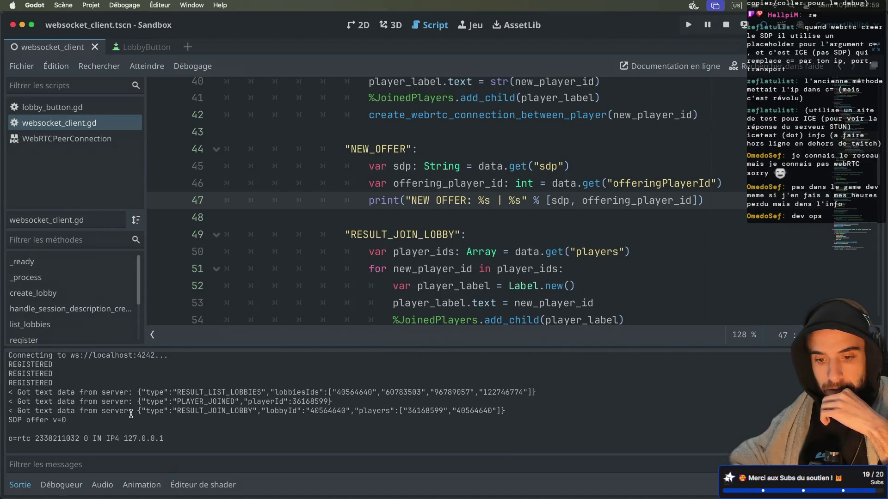
Step: Read back through the node server's earlier output in tmux copy mode
scroll(131, 413, "down", 5)
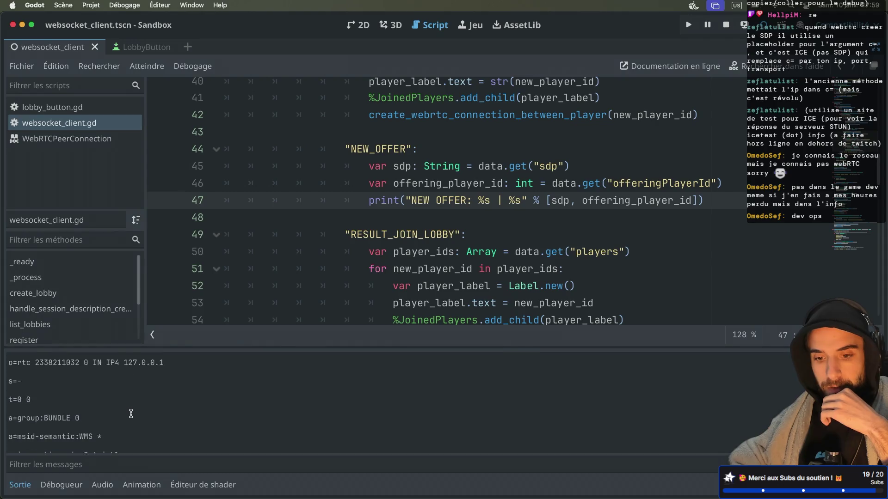
key("ctrl+Right")
key("ctrl+Right")
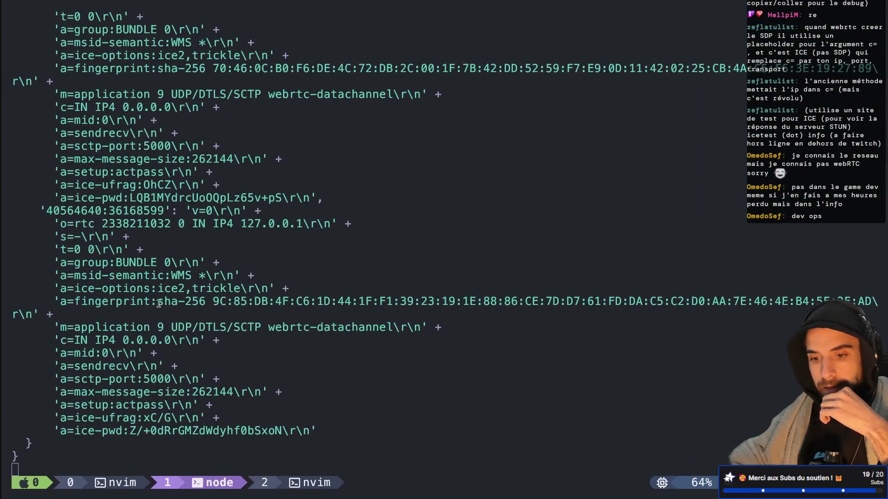
key("ctrl+b")
key("bracketleft")
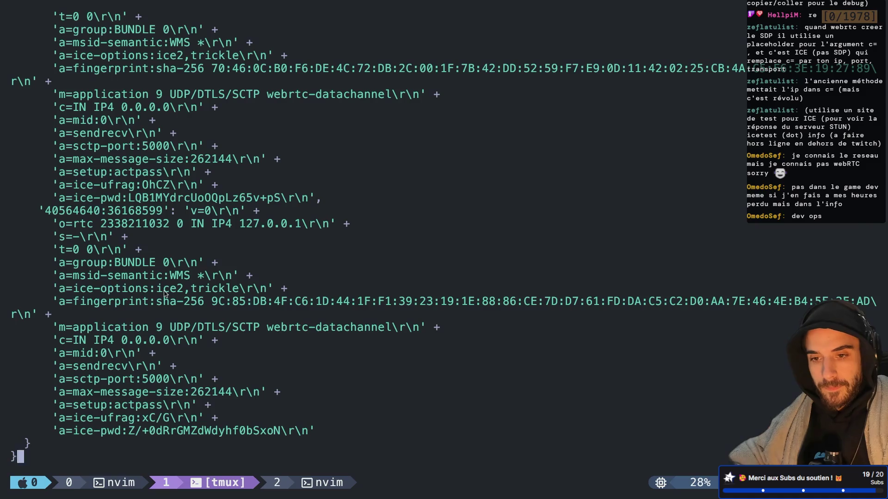
key("ctrl+u")
scroll(164, 294, "up", 5)
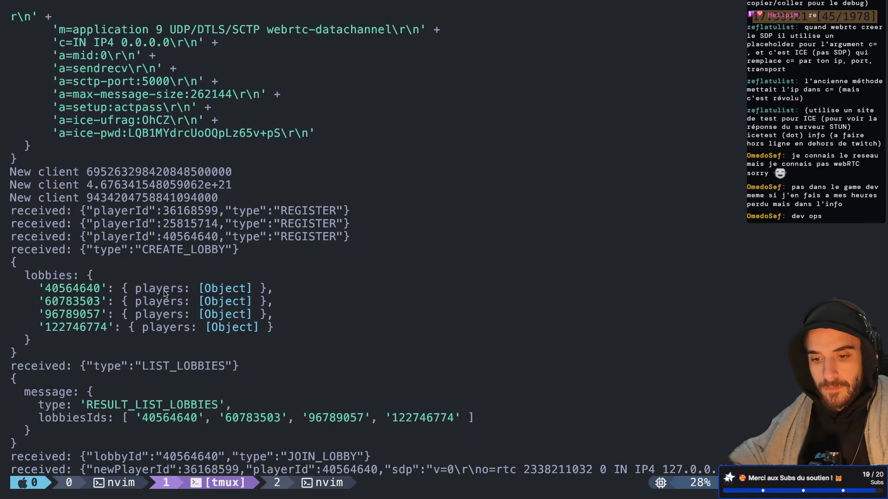
scroll(164, 294, "down", 3)
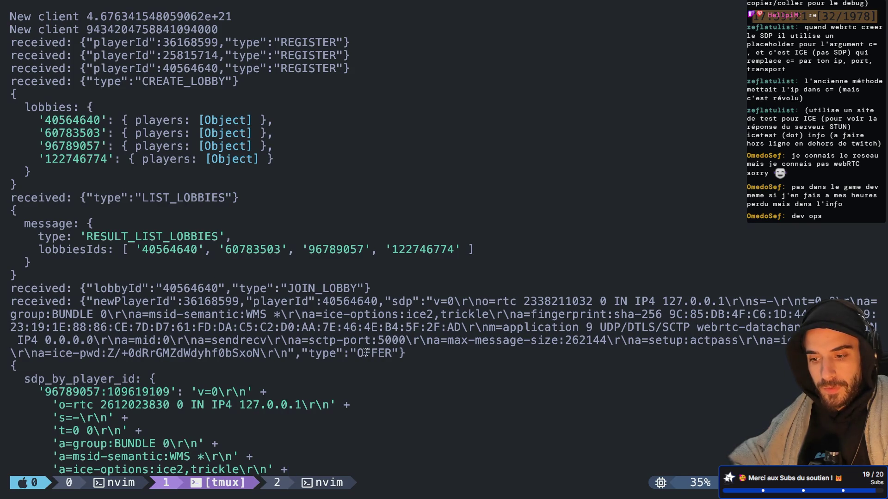
key("j")
key("j")
key("j")
scroll(365, 353, "down", 6)
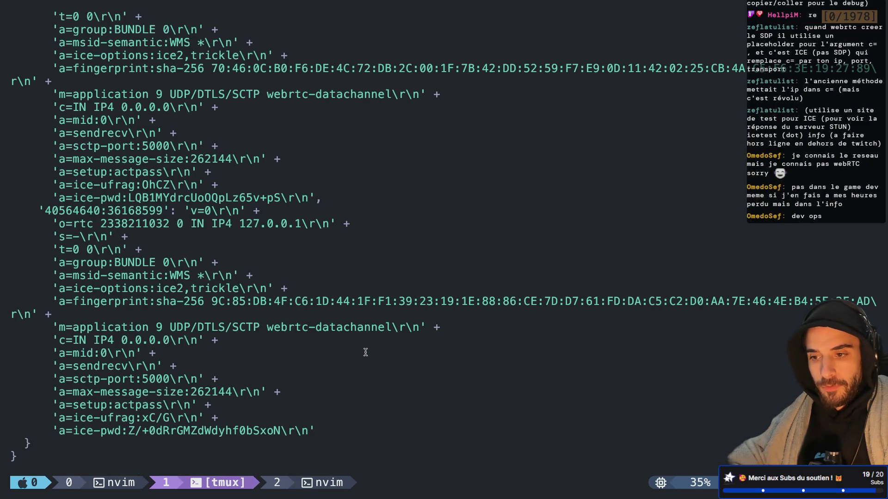
scroll(366, 352, "up", 7)
scroll(366, 352, "down", 4)
scroll(365, 353, "down", 4)
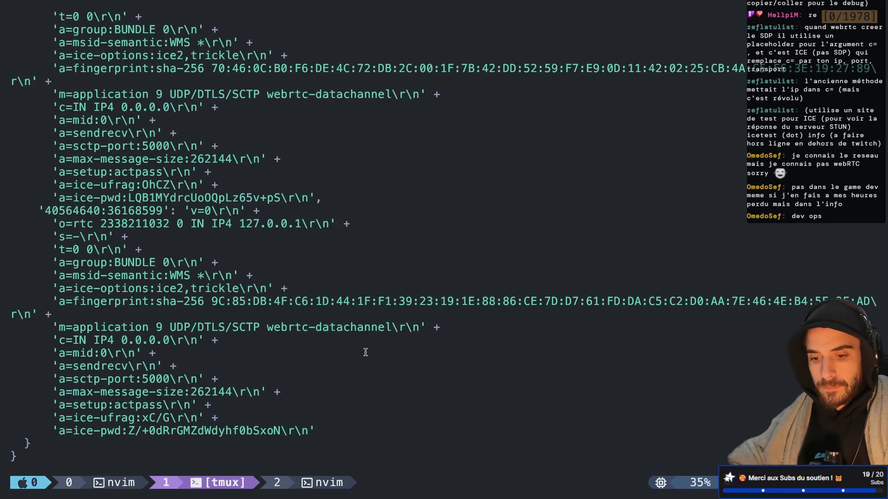
key("ctrl+Left")
key("ctrl+Left")
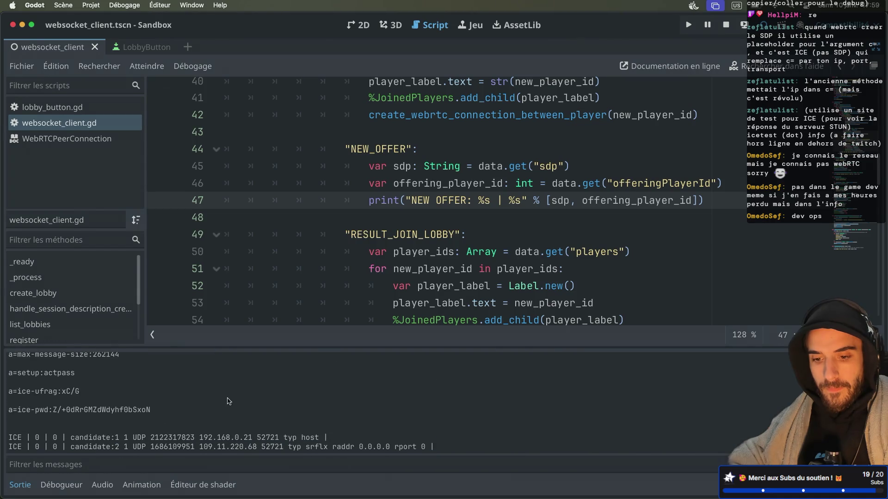
Step: Stop the signaling server, rerun node src/index.js on port 4242, and return to Godot
key("ctrl+Right")
key("ctrl+Right")
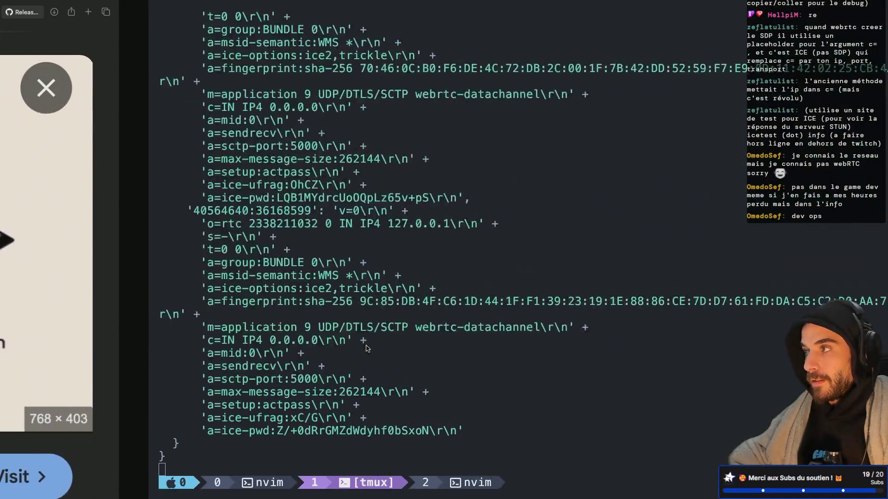
key("ctrl+c")
key("Up")
key("Return")
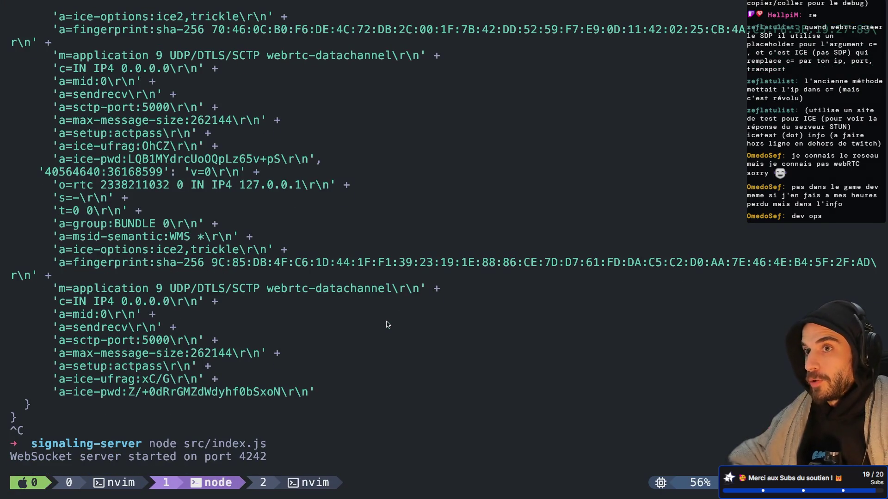
key("ctrl+Left")
key("ctrl+Left")
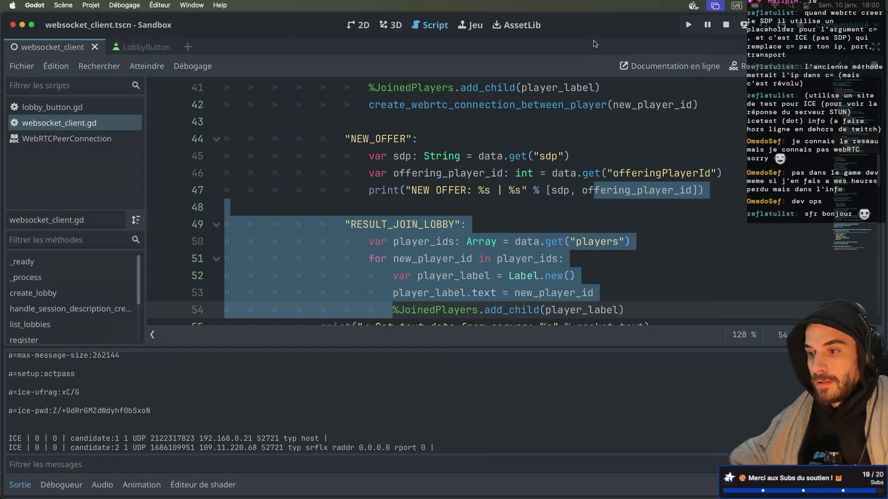
key("ctrl+Right")
key("ctrl+Left")
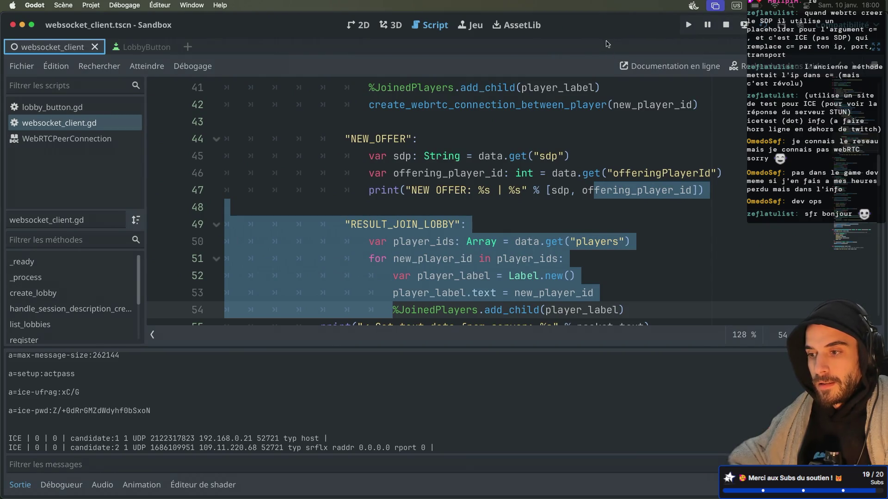
left_click(421, 261)
double_click(403, 226)
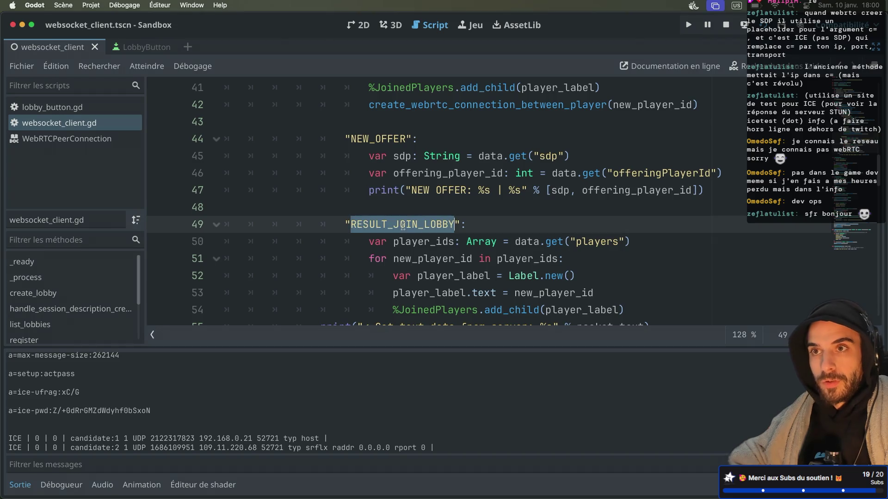
scroll(449, 254, "down", 3)
scroll(414, 180, "up", 2)
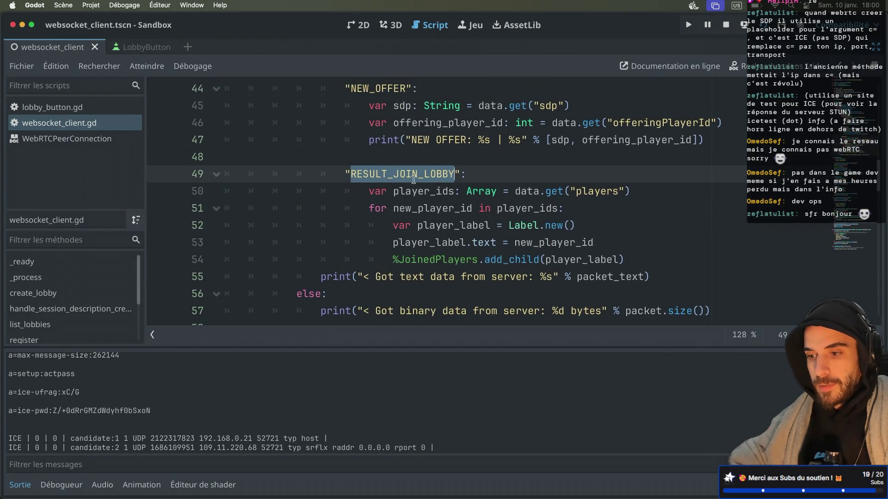
scroll(412, 180, "up", 3)
double_click(389, 176)
left_click(414, 261)
double_click(413, 262)
left_click(467, 227)
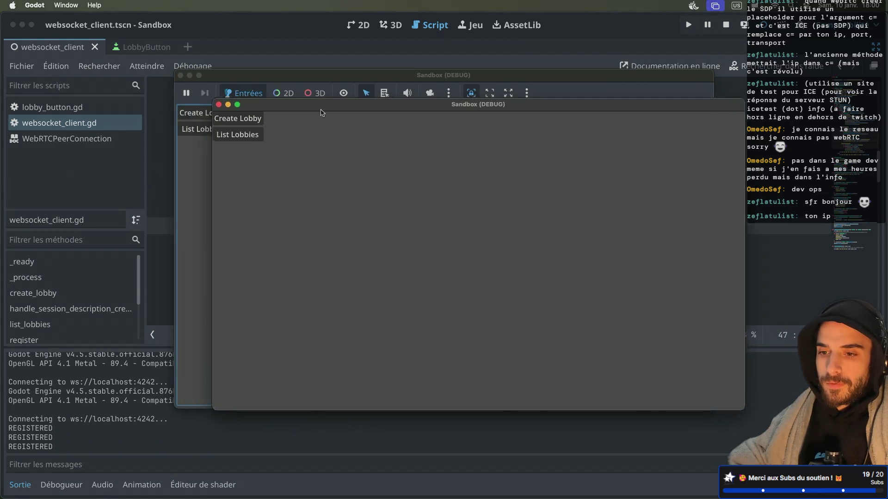
Step: Create lobby 91903663 in the second instance, join it from the first, then focus the editor
left_click(334, 164)
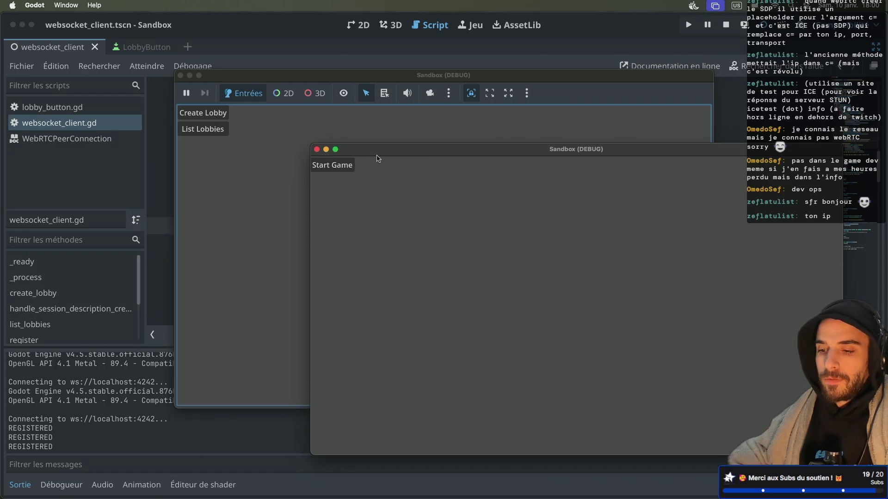
left_click_drag(376, 152, 432, 153)
left_click(226, 126)
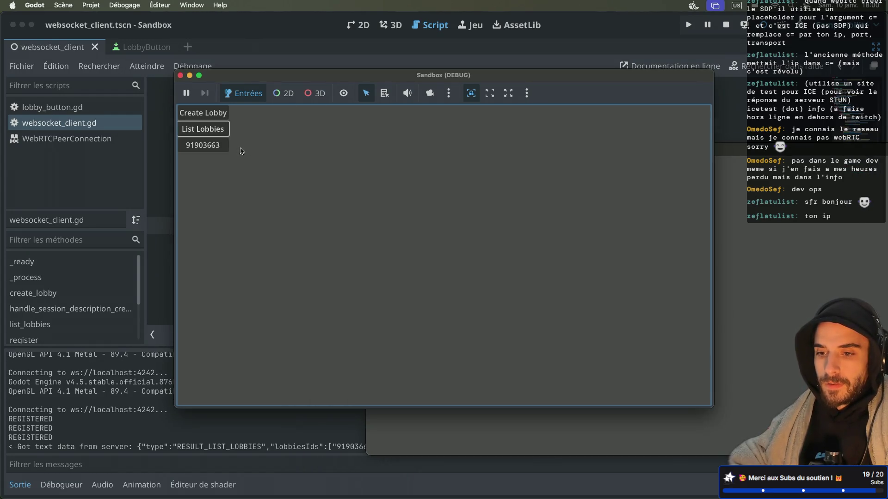
left_click(214, 147)
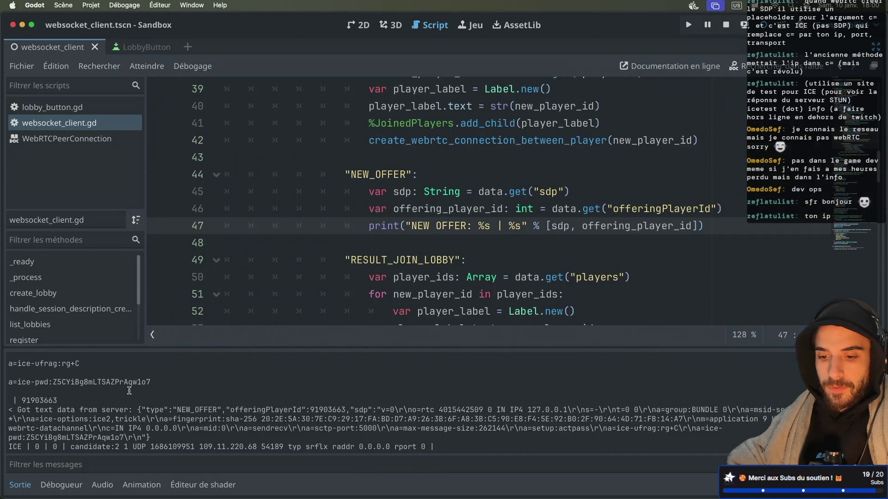
left_click(129, 392)
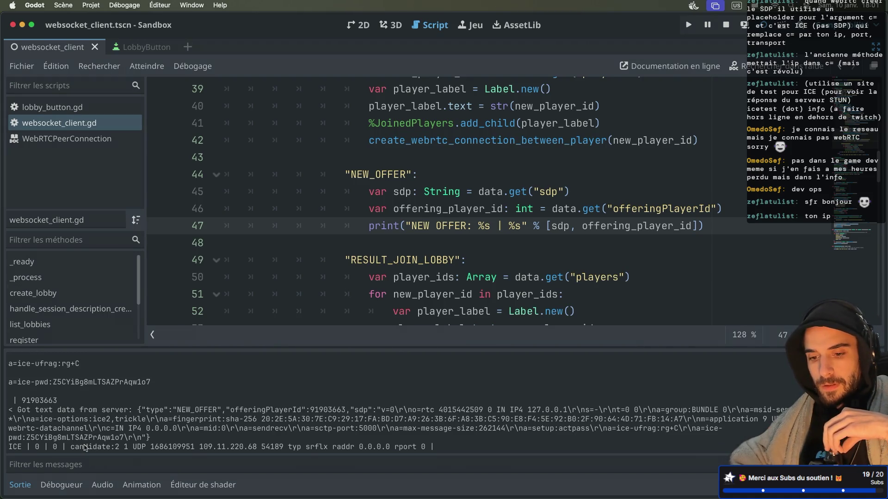
Step: Scroll through the Output's NEW_OFFER print and ICE candidates, then switch to the node server terminal
scroll(98, 421, "up", 1)
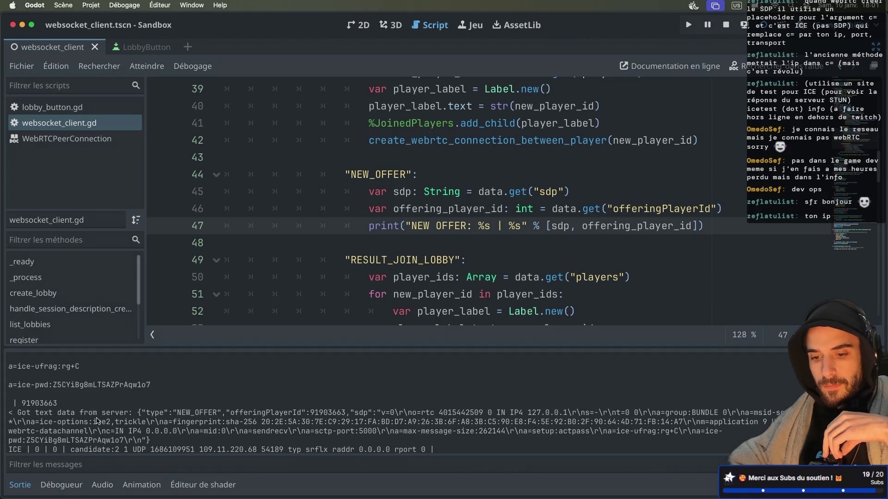
scroll(98, 420, "up", 3)
scroll(97, 420, "down", 3)
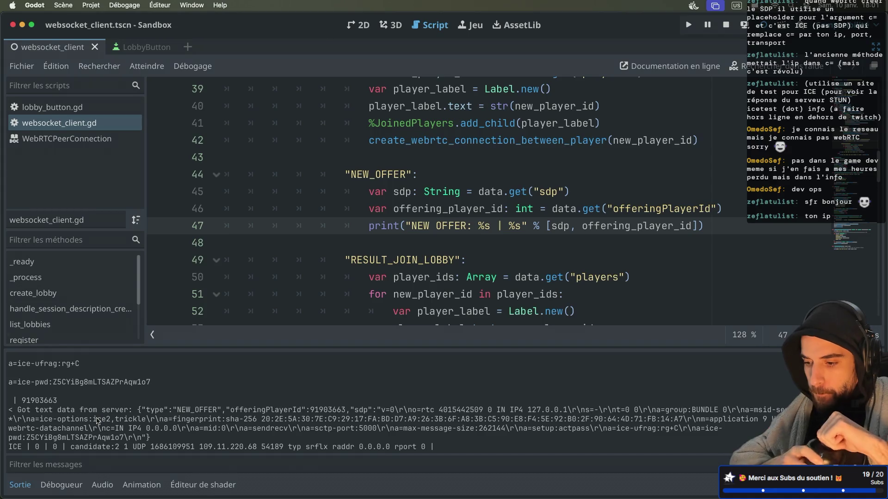
scroll(191, 413, "up", 1)
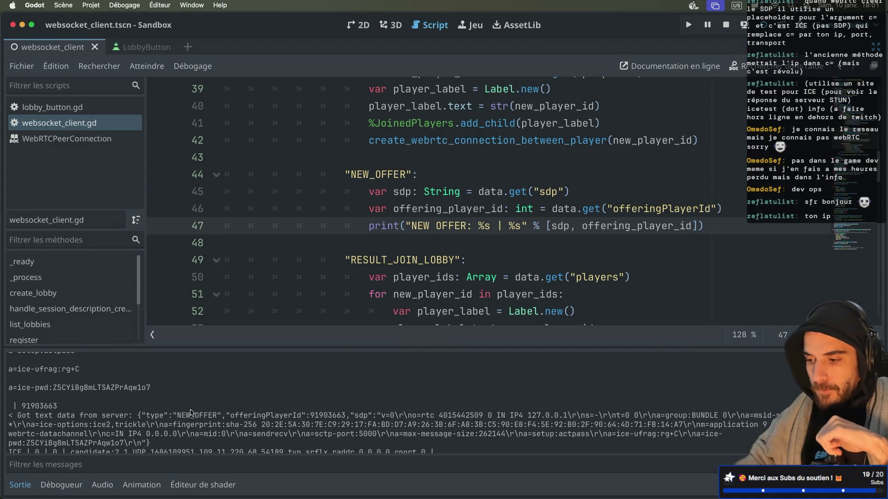
scroll(191, 412, "up", 8)
scroll(190, 413, "down", 6)
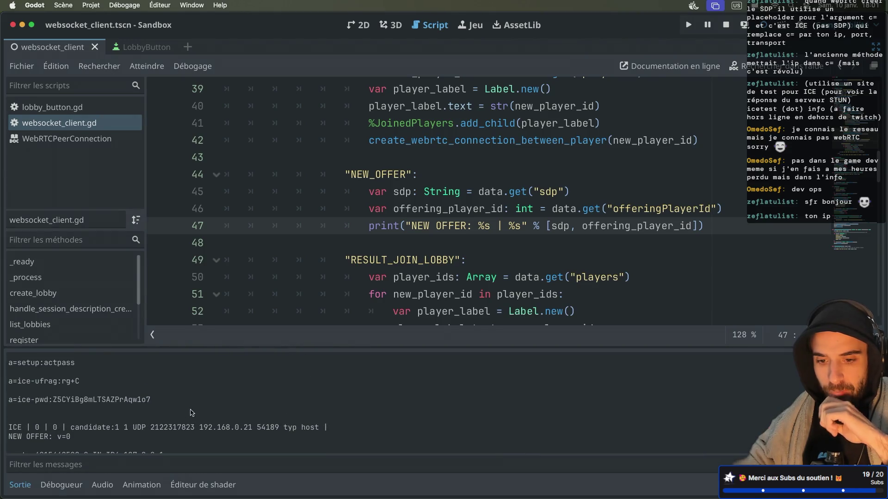
scroll(192, 413, "down", 3)
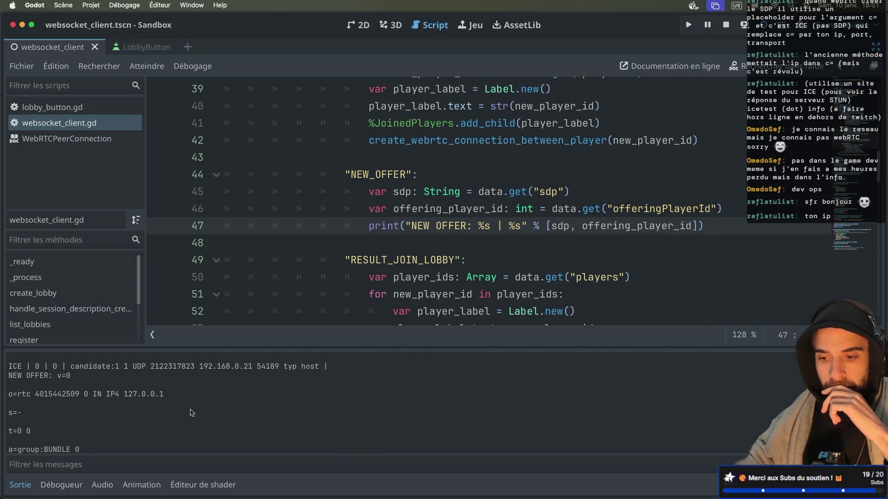
scroll(190, 413, "down", 5)
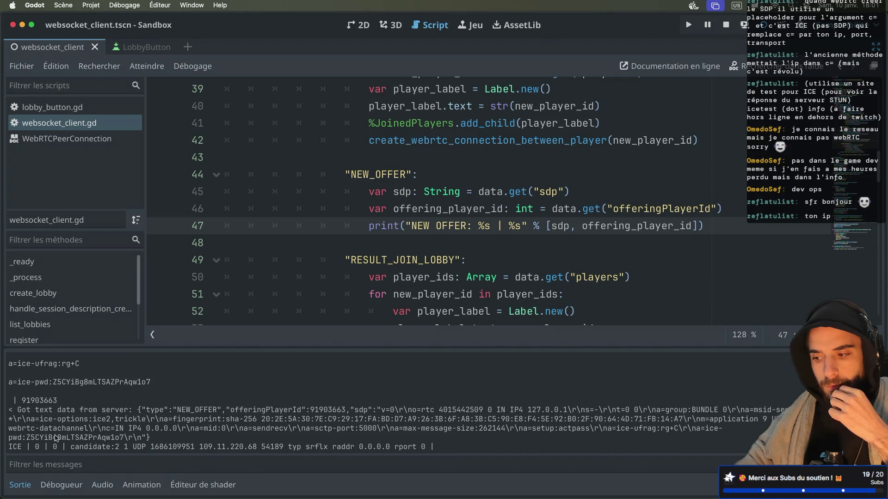
key("ctrl+Right")
key("ctrl+Right")
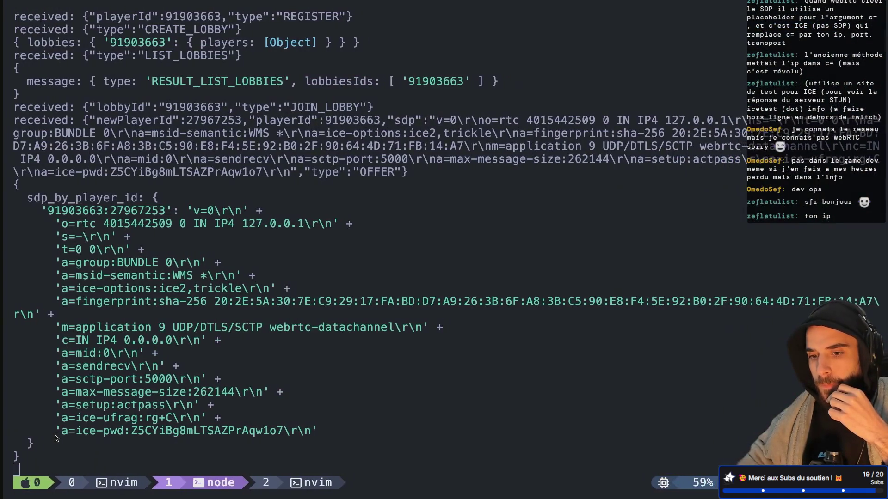
Step: Back in Godot, select the offering player id 91903663 in the Output panel
key("ctrl+Left")
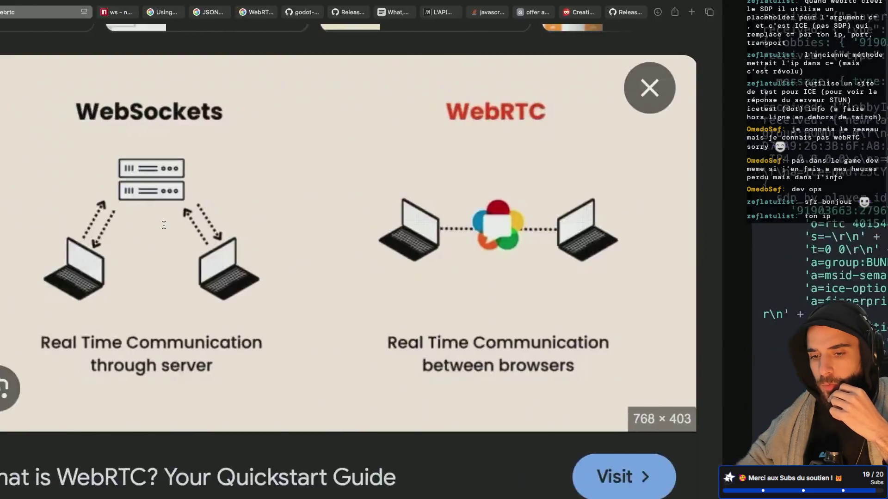
key("ctrl+Left")
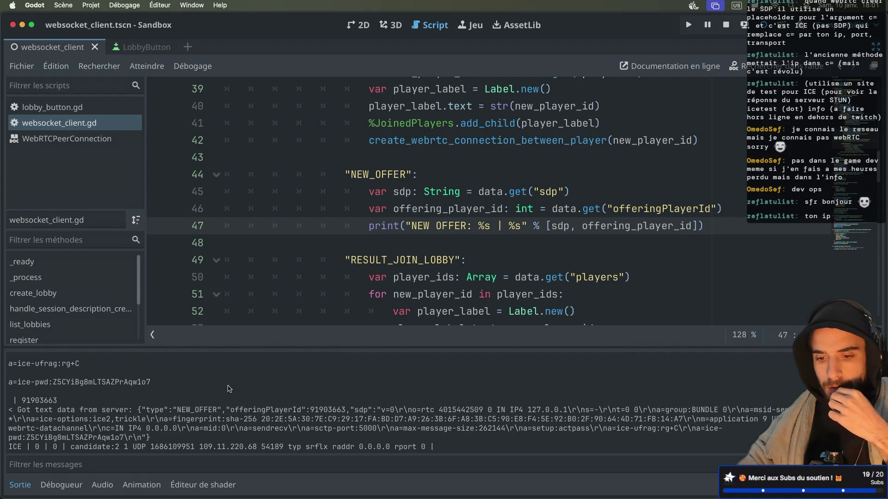
scroll(228, 389, "up", 3)
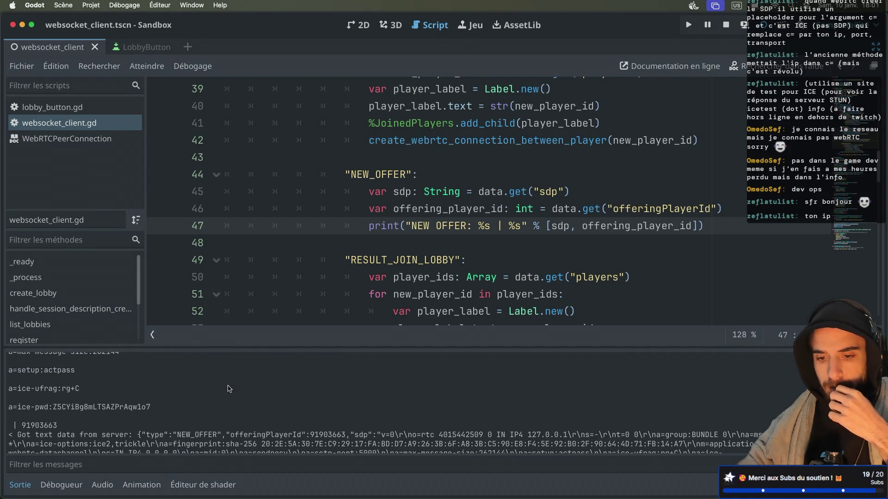
scroll(228, 388, "up", 2)
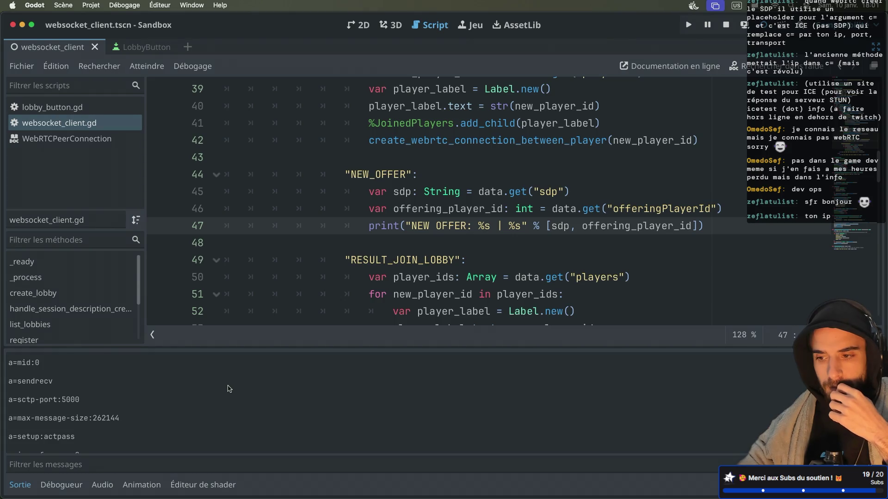
scroll(228, 388, "down", 4)
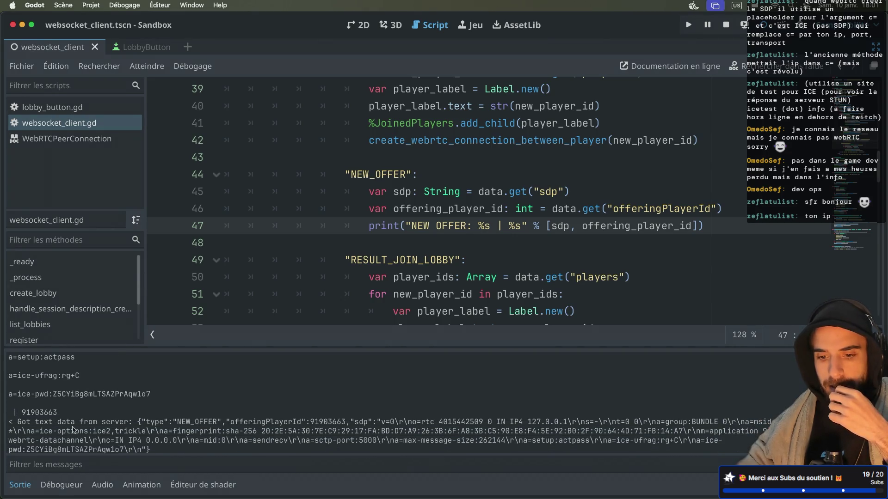
double_click(38, 412)
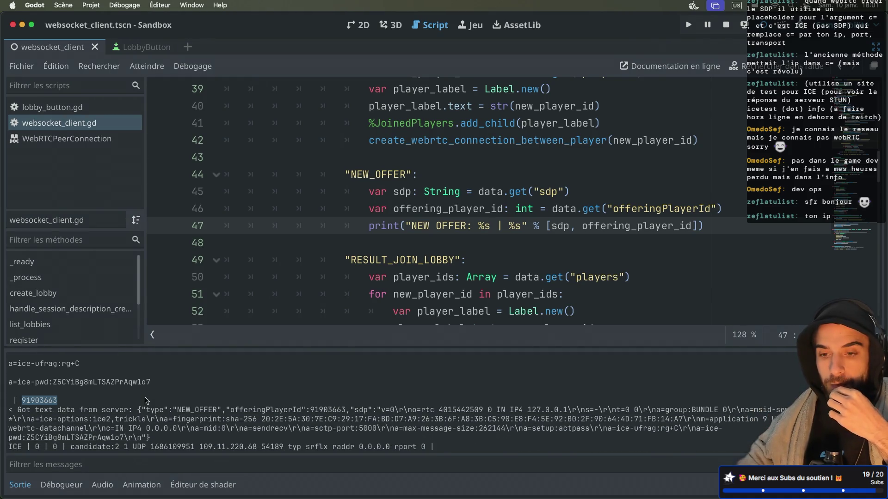
Step: Review the server's raw NEW_OFFER JSON in the Output, then place the caret at line 49's end
scroll(145, 401, "up", 8)
scroll(145, 401, "down", 8)
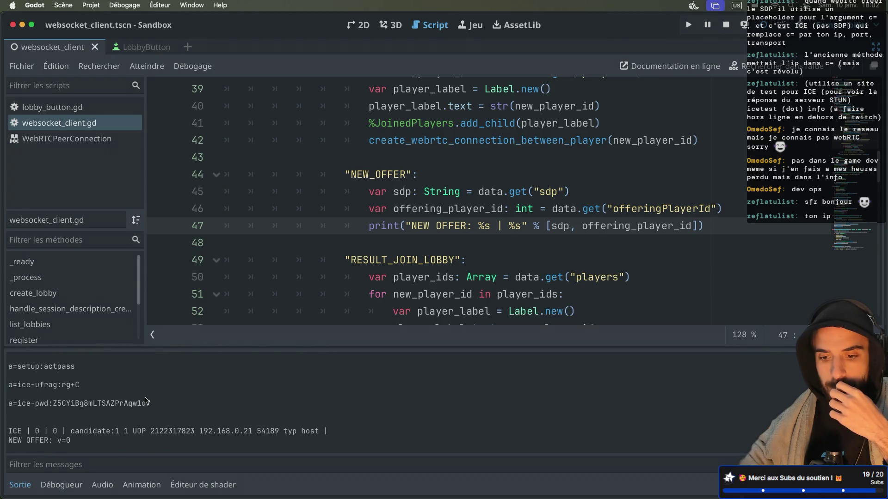
scroll(146, 400, "down", 1)
scroll(145, 400, "down", 1)
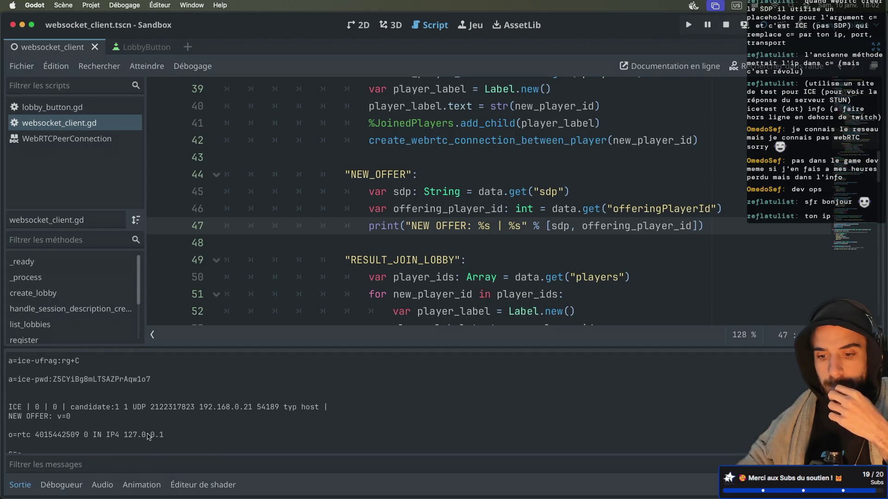
scroll(147, 437, "up", 3)
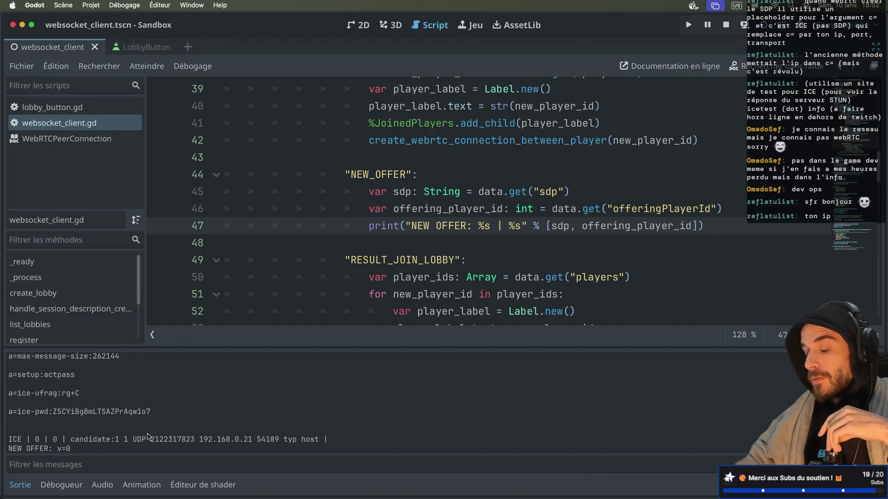
scroll(147, 436, "up", 10)
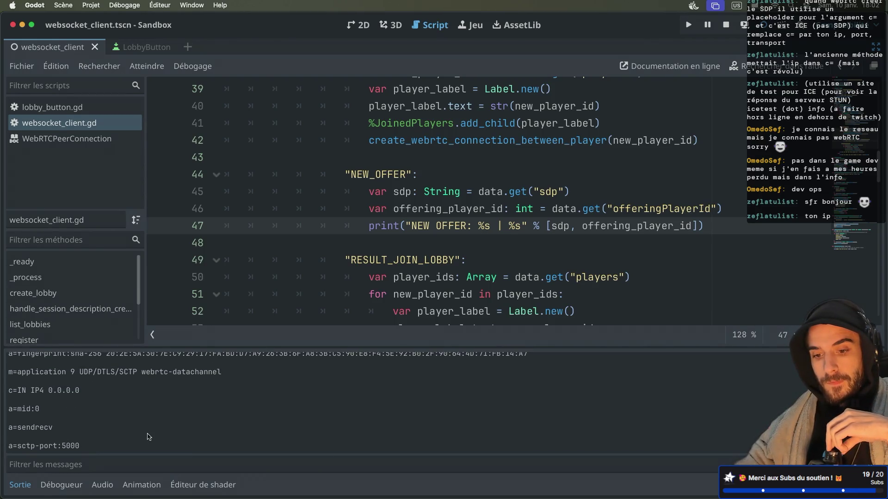
scroll(147, 437, "up", 4)
scroll(147, 436, "down", 8)
scroll(147, 437, "down", 6)
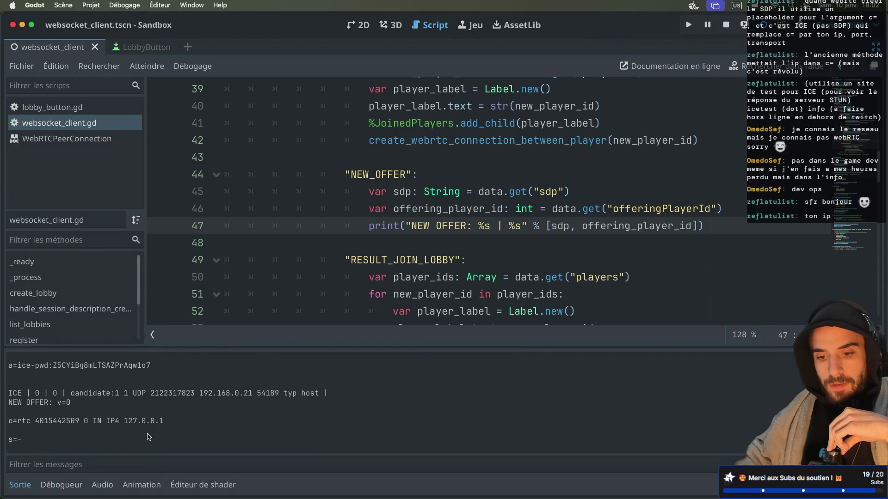
scroll(148, 437, "down", 2)
scroll(148, 436, "down", 10)
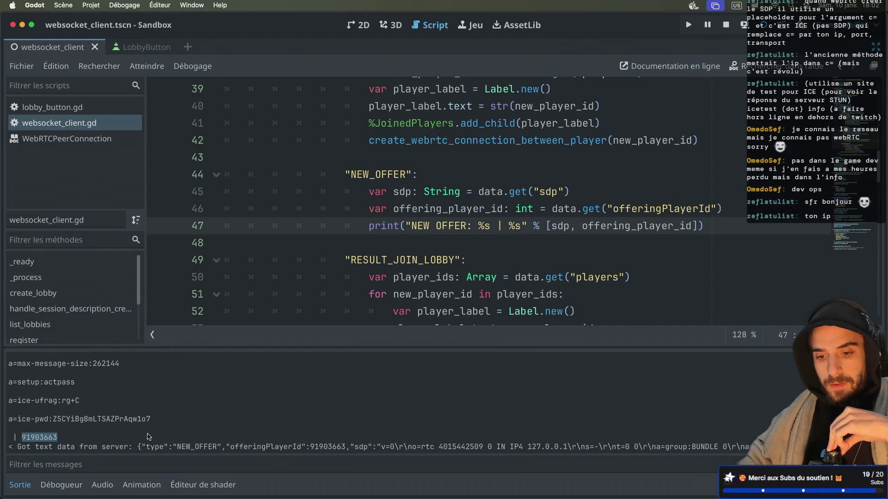
scroll(147, 436, "down", 2)
left_click(462, 259)
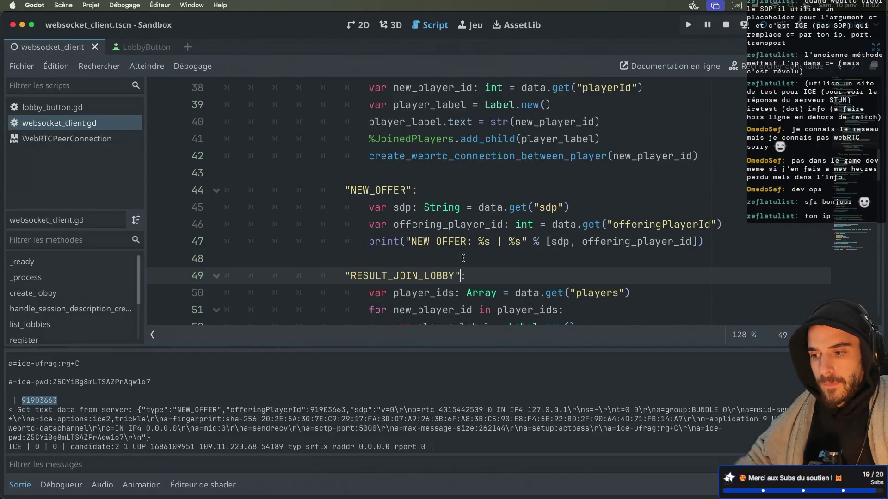
Step: Scroll the script up from line 46, closing the class docs popup at line 6
left_click(444, 224)
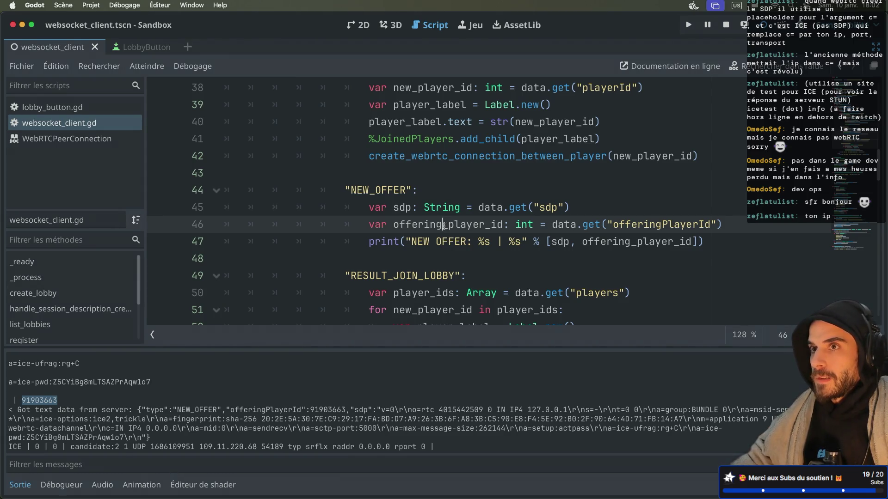
scroll(444, 225, "up", 4)
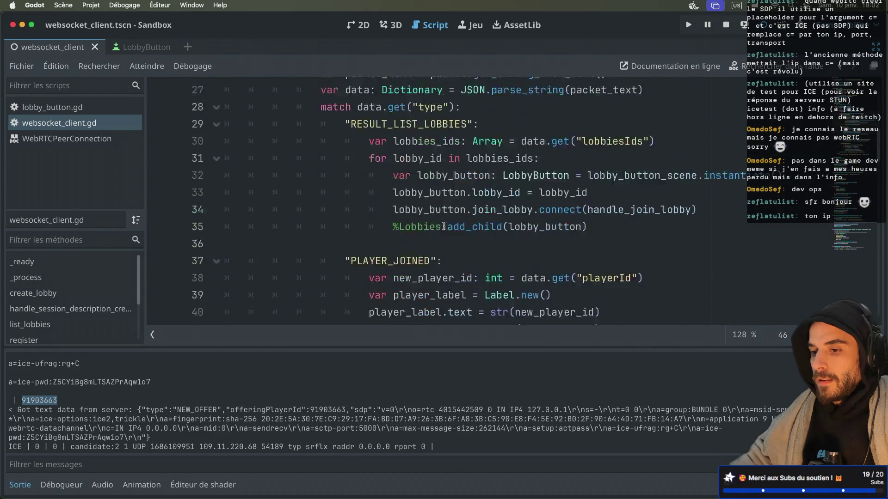
scroll(444, 226, "up", 9)
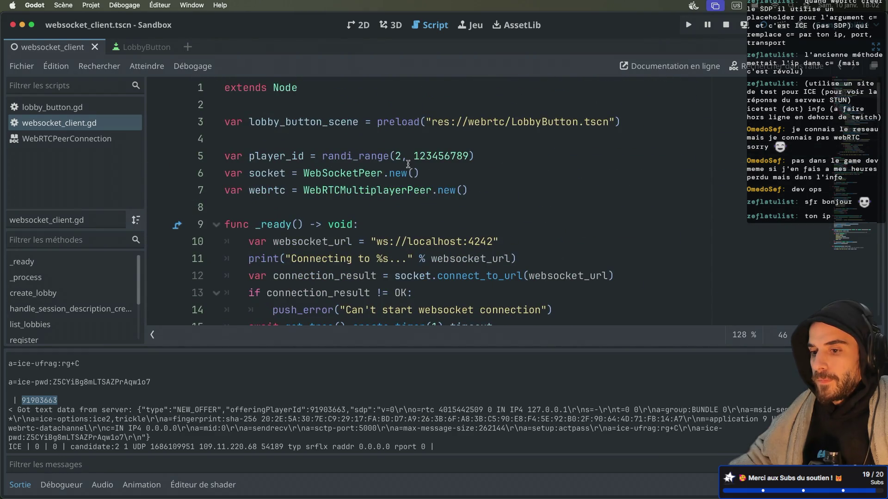
mouse_move(424, 183)
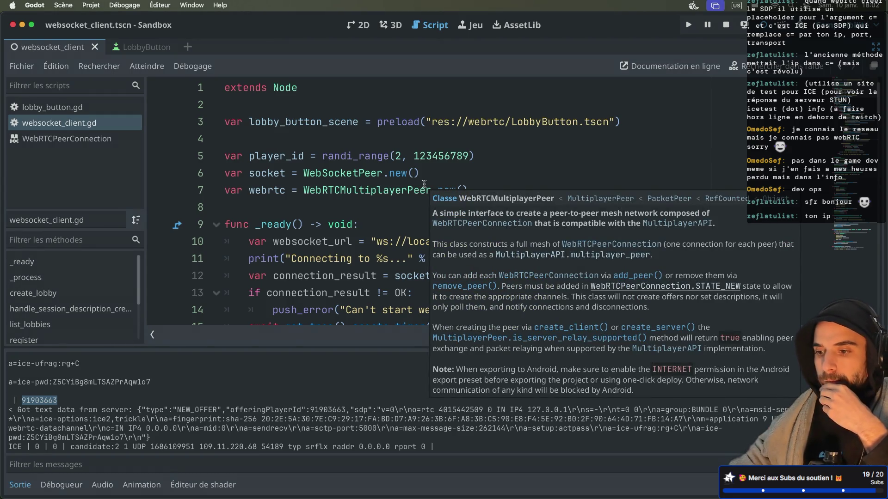
left_click(441, 175)
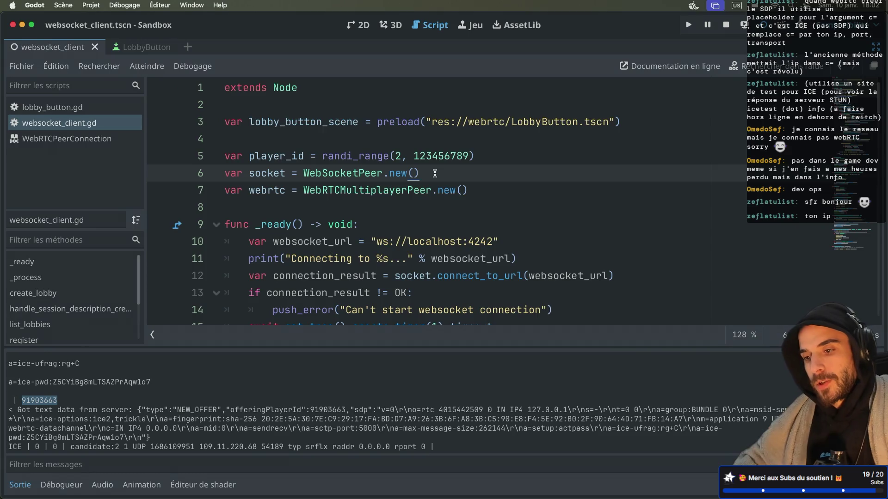
Step: Scroll down to the create_offer() call on line 109 and select it
scroll(437, 175, "down", 1)
scroll(435, 173, "down", 2)
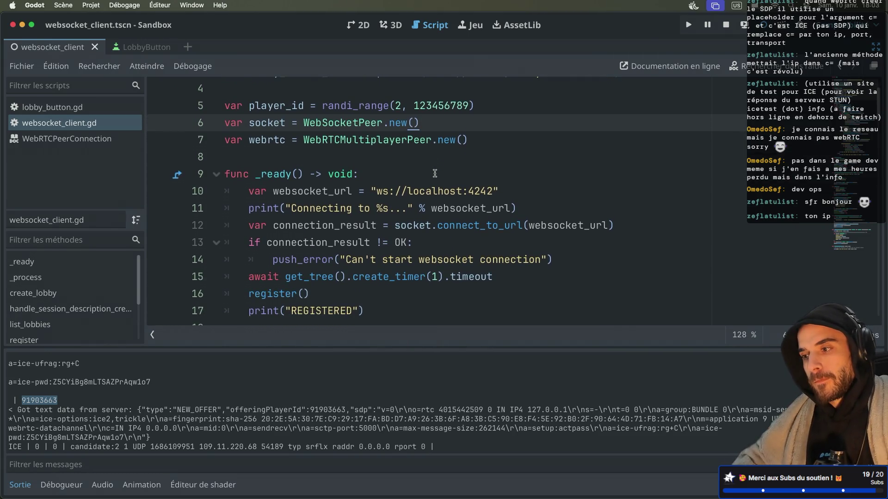
scroll(434, 173, "up", 3)
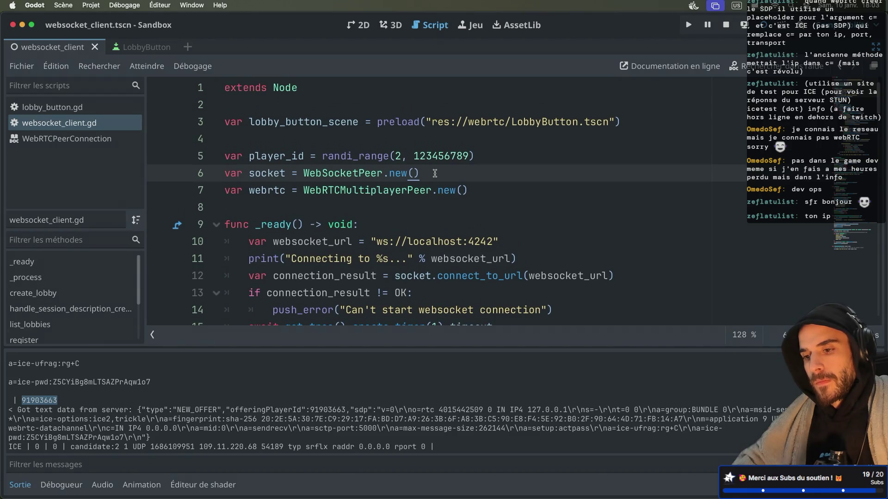
scroll(434, 173, "down", 4)
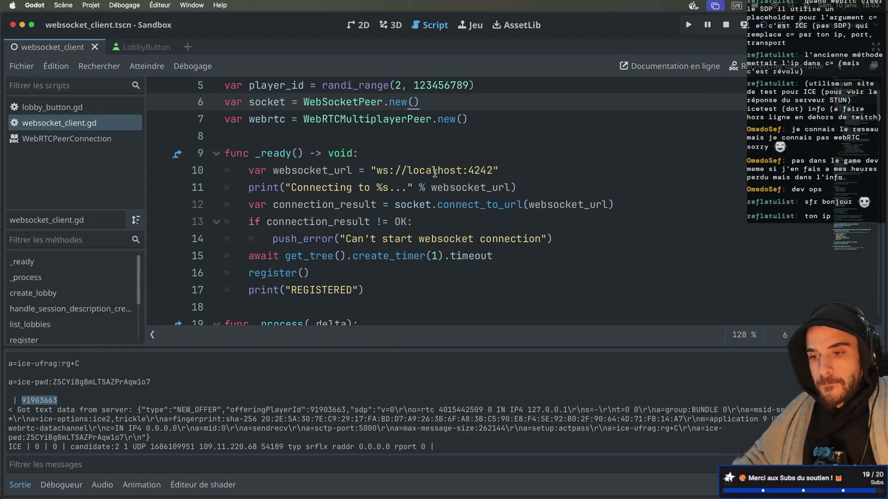
scroll(434, 174, "down", 20)
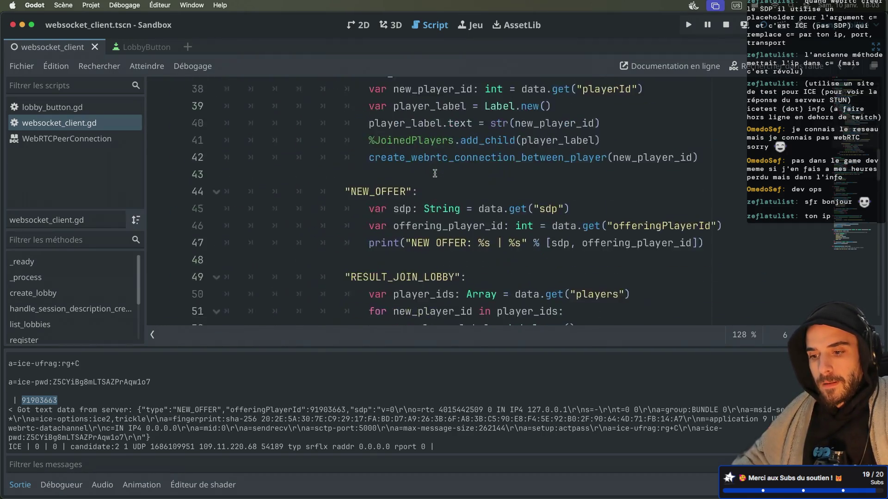
scroll(435, 173, "down", 7)
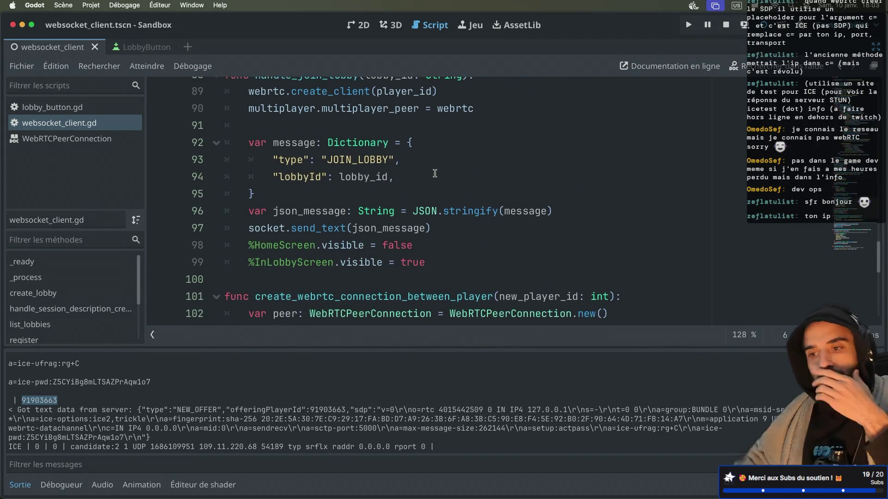
scroll(434, 174, "down", 3)
scroll(416, 194, "up", 2)
left_click(322, 261)
double_click(322, 257)
Step: Open the WebRTCPeerConnection docs for the session_description_created signal
scroll(324, 257, "down", 4)
scroll(351, 247, "up", 3)
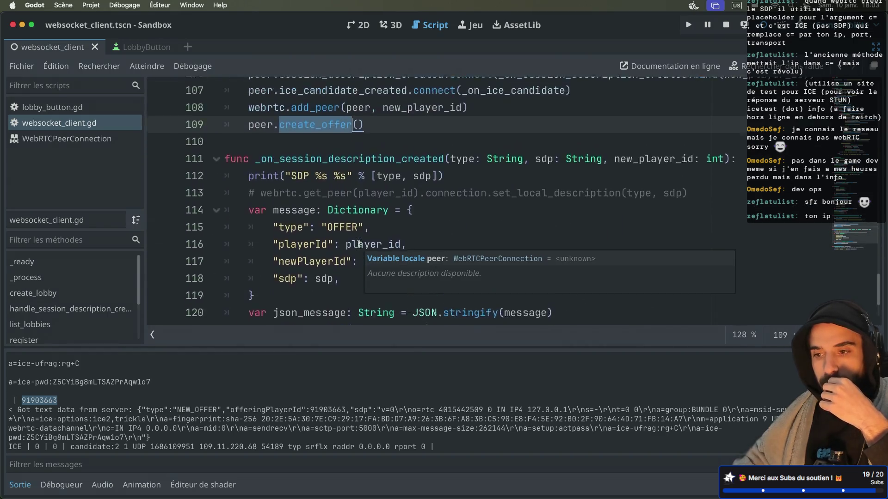
scroll(416, 222, "up", 1)
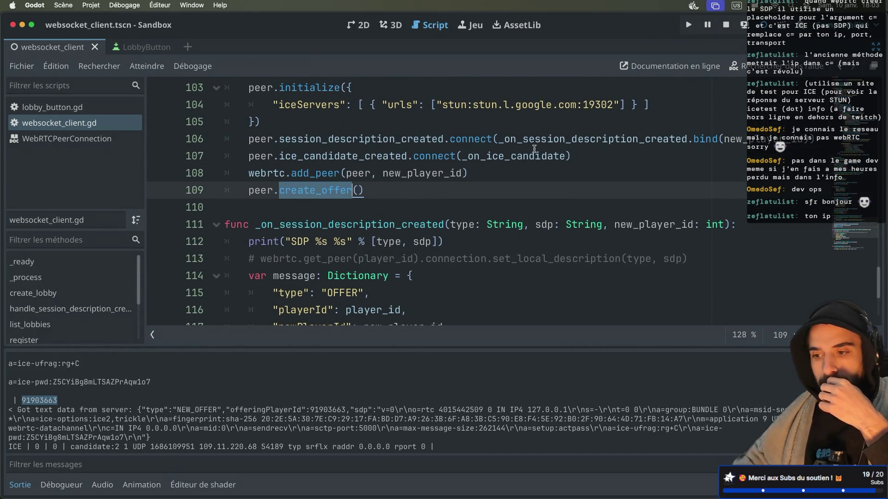
left_click_drag(451, 224, 518, 224)
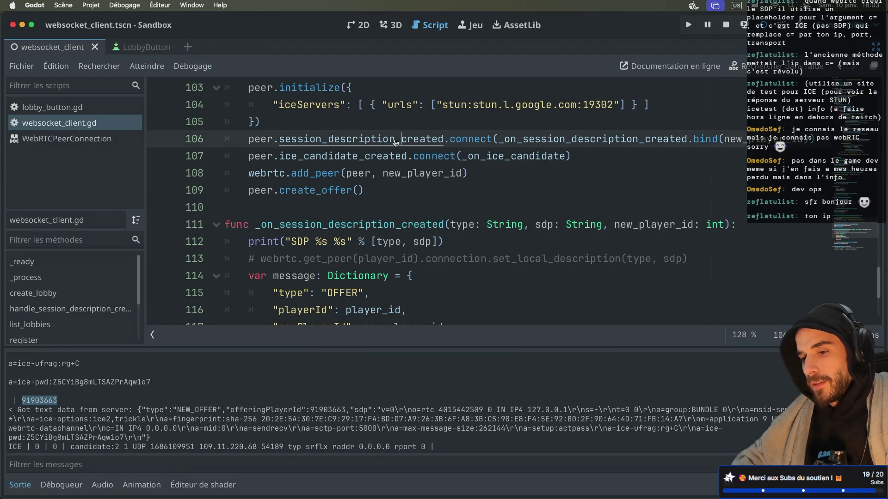
left_click(376, 139, "ctrl")
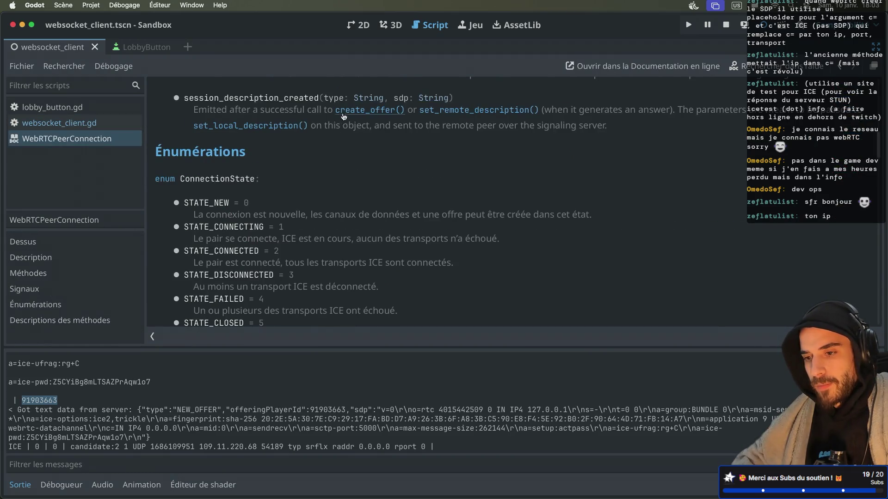
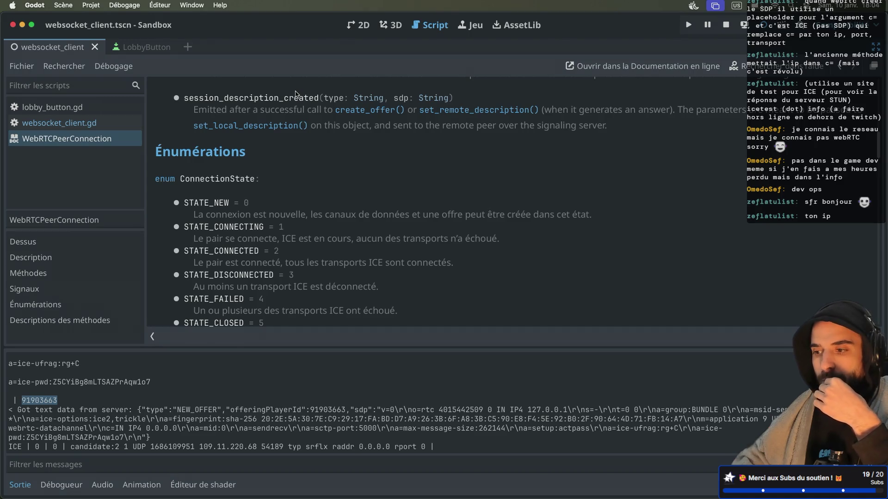
Step: Read through the WebRTCPeerConnection state enums, then close that reference page to get back to websocket_client.gd
scroll(296, 93, "down", 10)
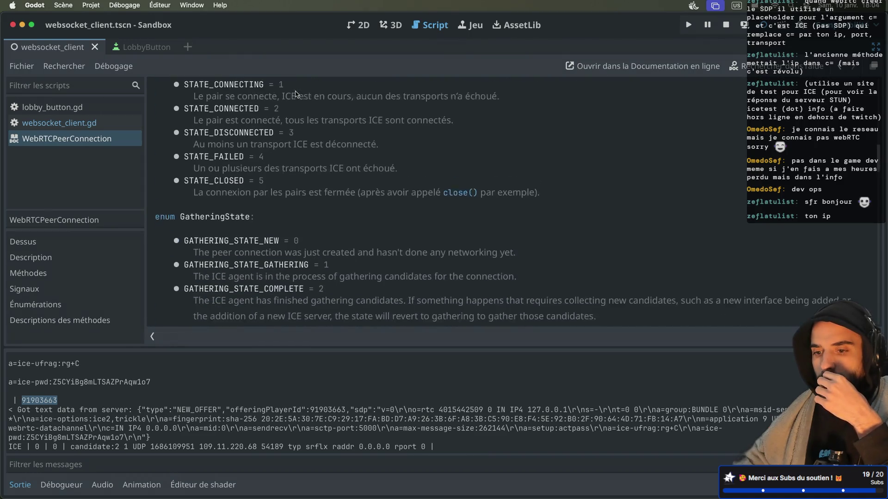
scroll(295, 94, "down", 5)
scroll(295, 94, "up", 2)
scroll(295, 94, "up", 1)
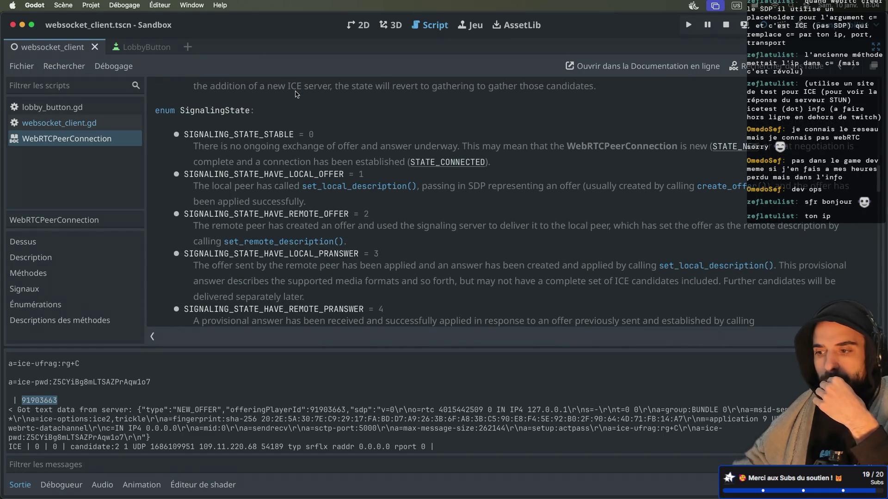
scroll(296, 94, "down", 1)
scroll(296, 94, "down", 2)
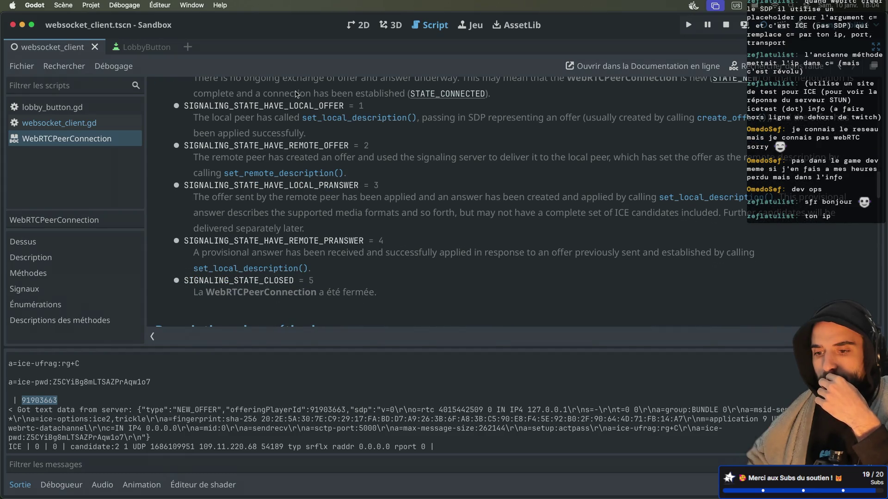
scroll(296, 95, "down", 5)
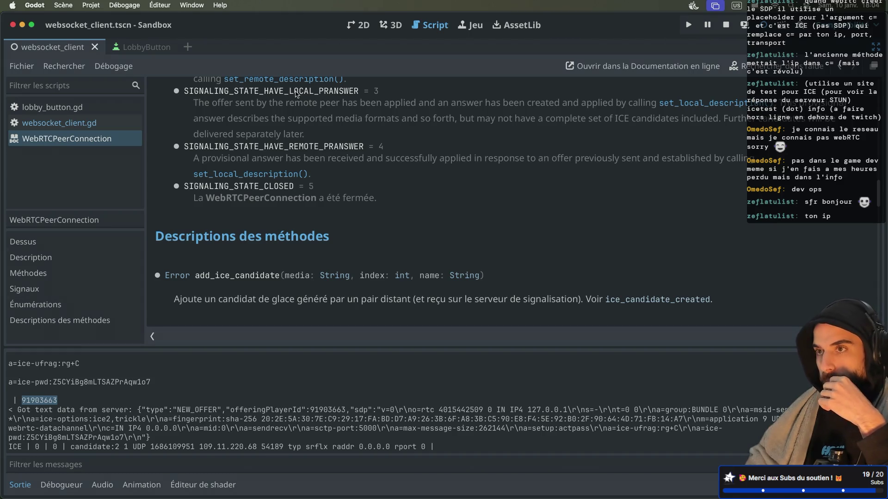
scroll(296, 93, "up", 1)
scroll(296, 94, "up", 8)
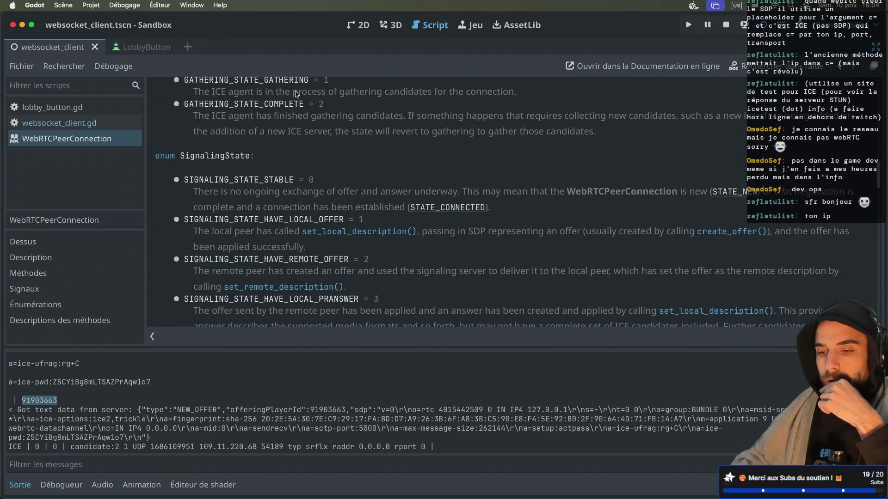
scroll(296, 94, "down", 3)
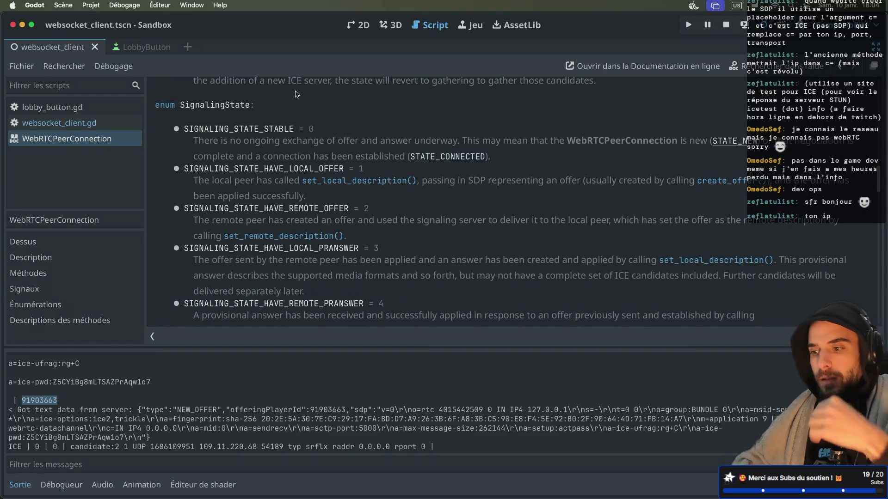
scroll(296, 94, "up", 1)
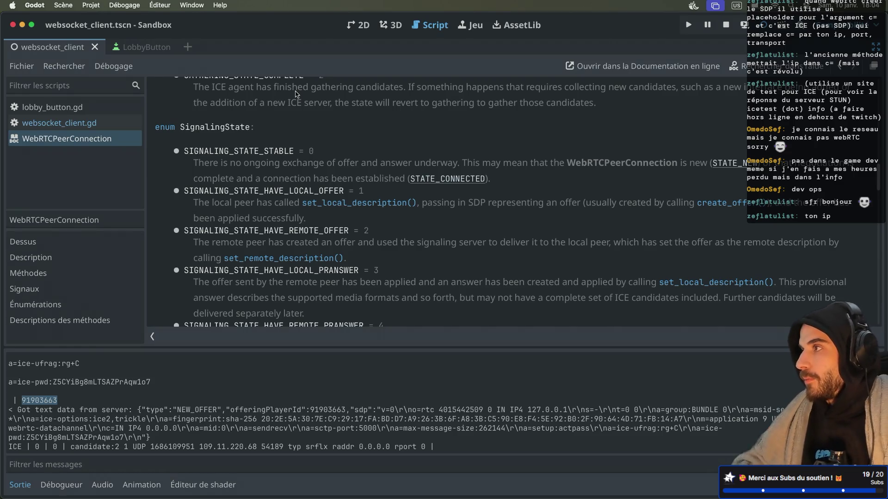
scroll(310, 95, "down", 5)
scroll(329, 97, "down", 15)
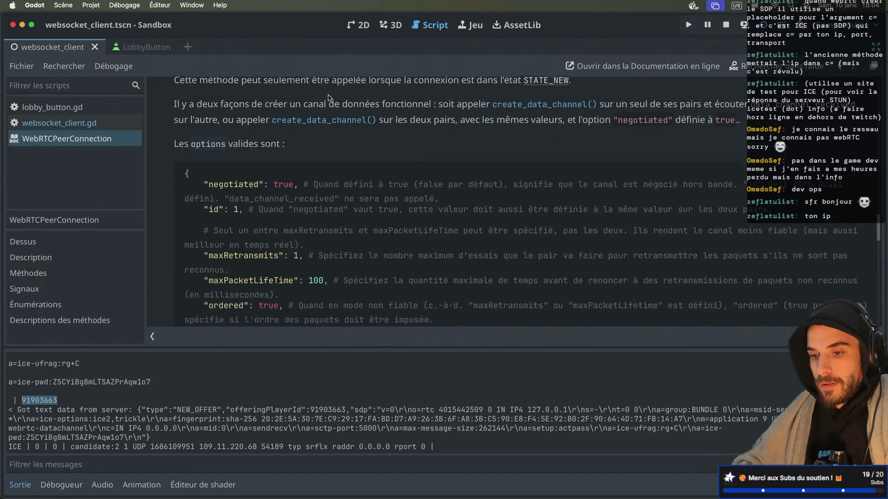
scroll(328, 98, "up", 12)
scroll(328, 97, "up", 2)
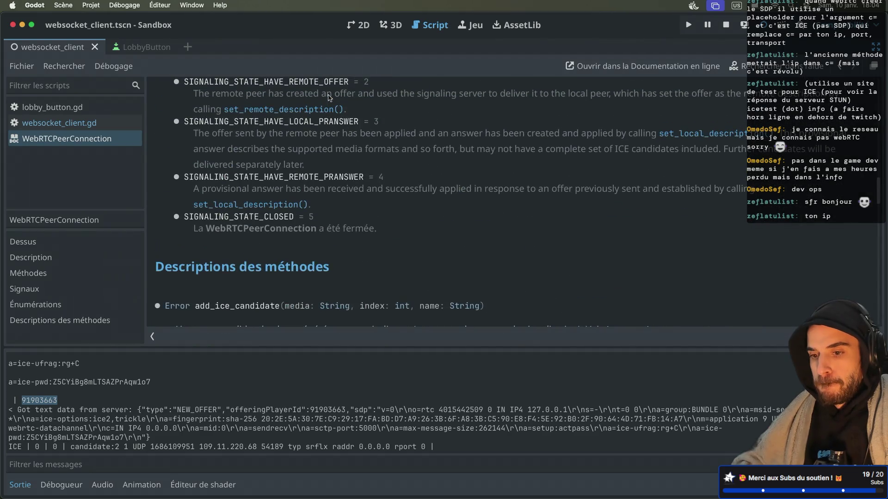
key("super+w")
scroll(362, 159, "down", 2)
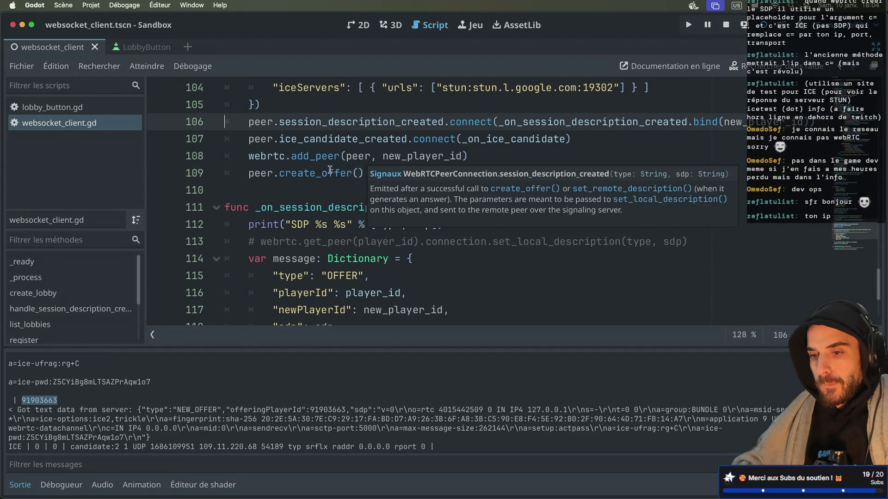
Step: Add an empty line after peer.create_offer() on line 109, then reopen the WebRTCPeerConnection class reference
left_click(330, 170)
left_click(383, 168)
key("Return")
type("peer.")
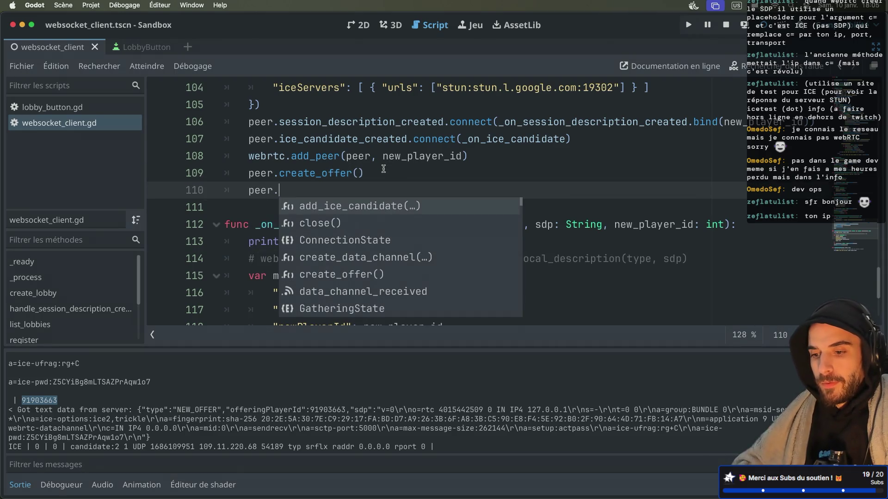
type("ands")
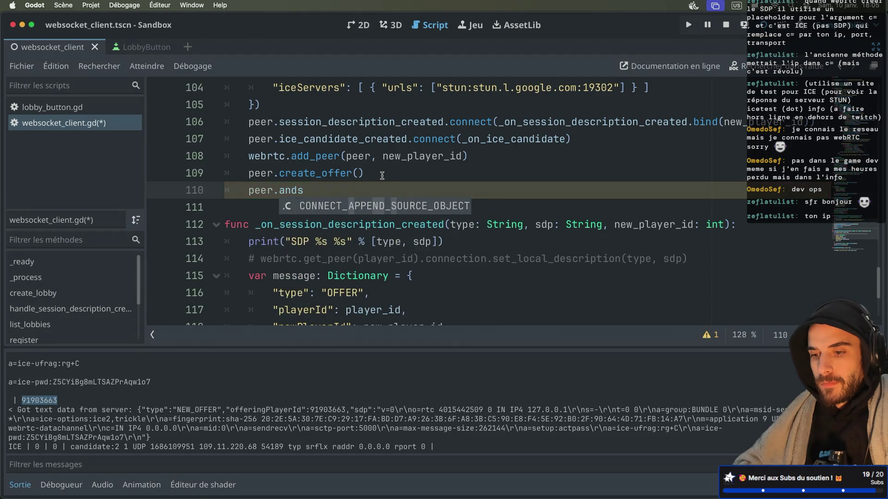
key("BackSpace")
key("BackSpace")
key("BackSpace")
key("BackSpace")
scroll(382, 175, "up", 4)
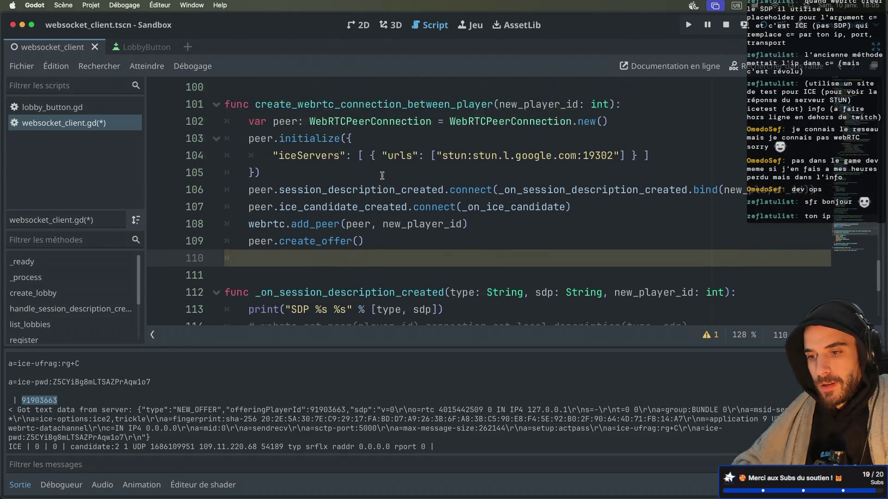
left_click(355, 207, "ctrl")
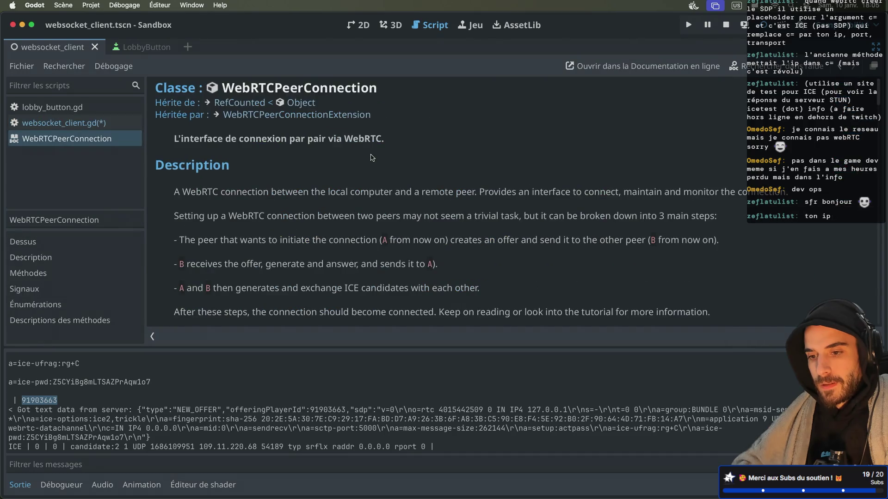
Step: Search the reference page for 'answer' and select the phrase 'generate and answer'
scroll(372, 158, "down", 3)
key("ctrl+f")
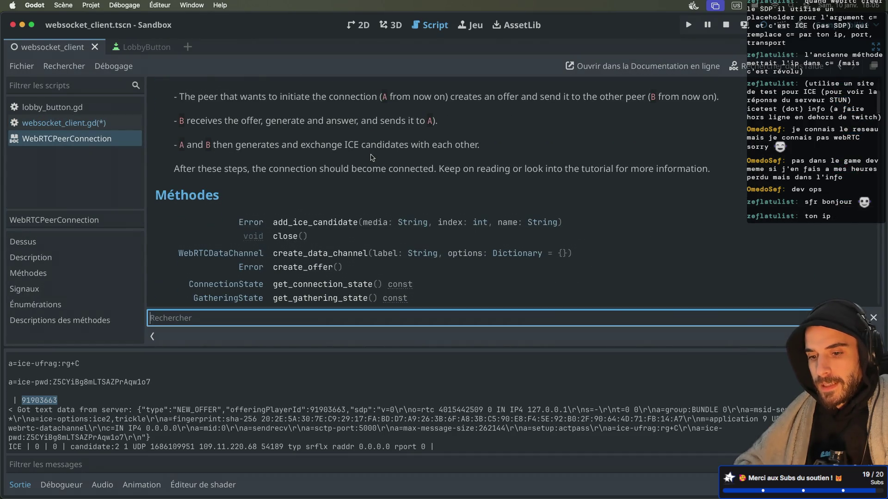
type("answer")
scroll(372, 157, "up", 2)
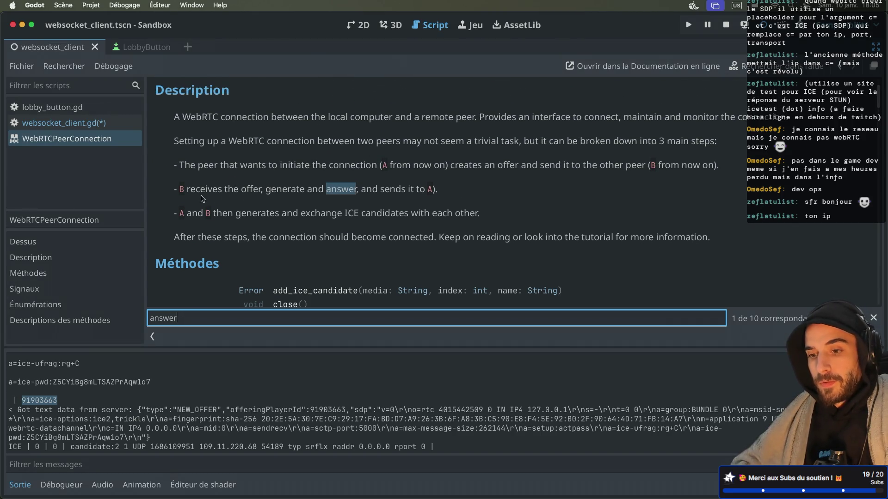
left_click(269, 191)
left_click_drag(285, 193, 358, 193)
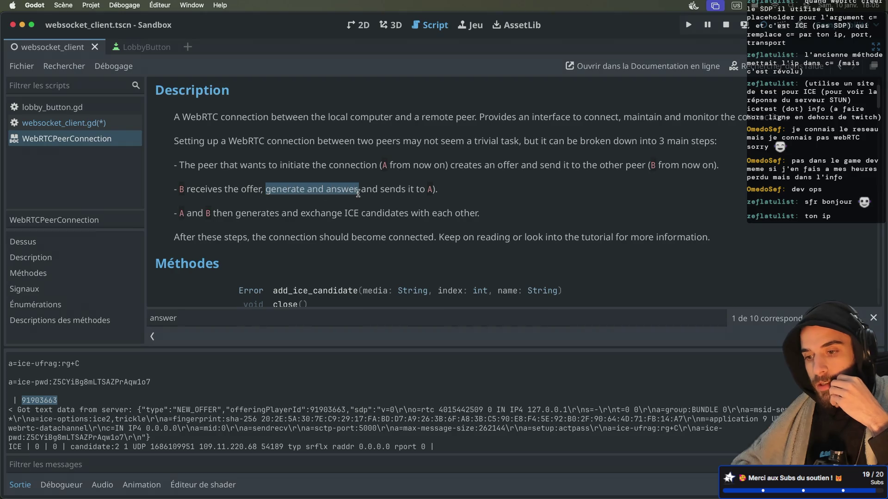
Step: Step through the next four 'answer' matches down to the signaling-state values
key("F3")
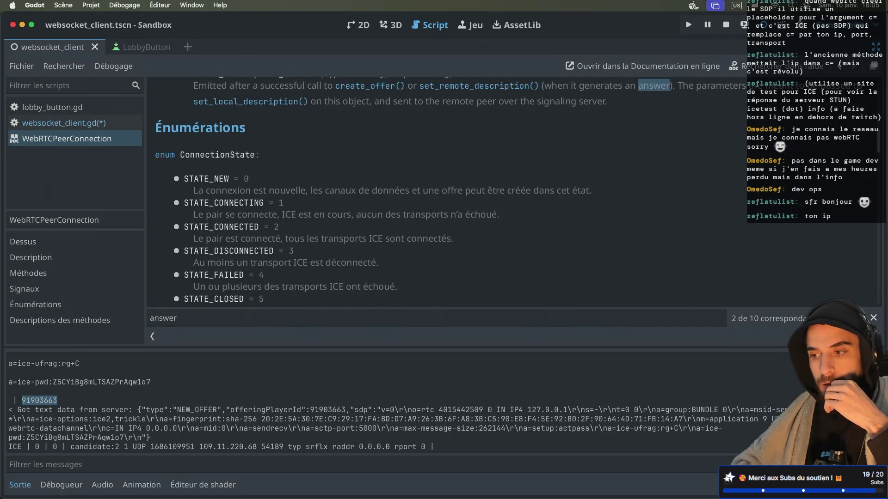
key("F3")
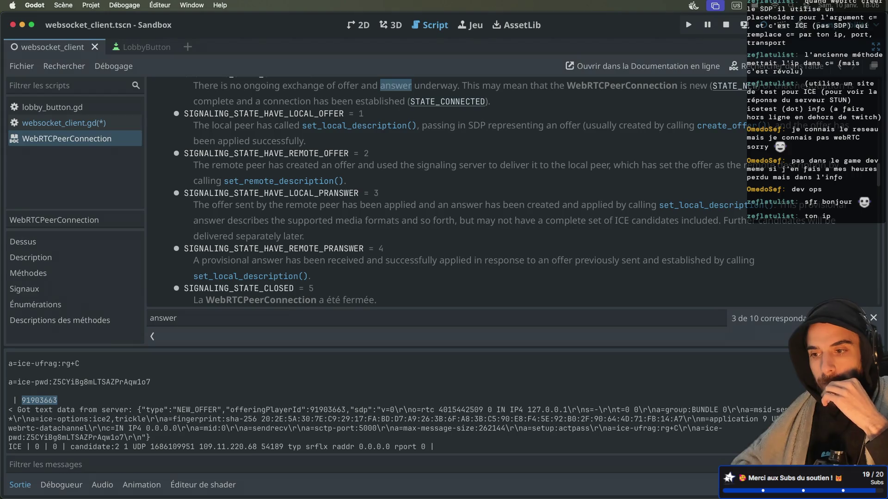
key("F3")
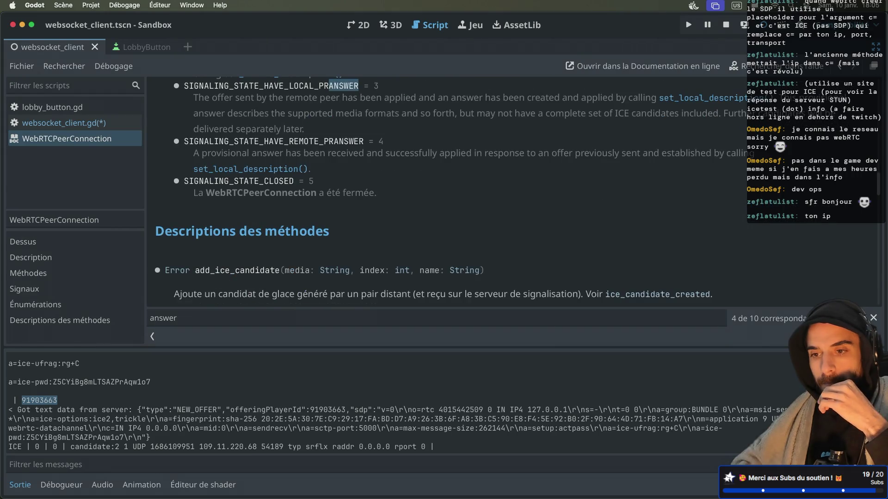
key("F3")
key("F3")
key("F3")
key("F3")
key("F3")
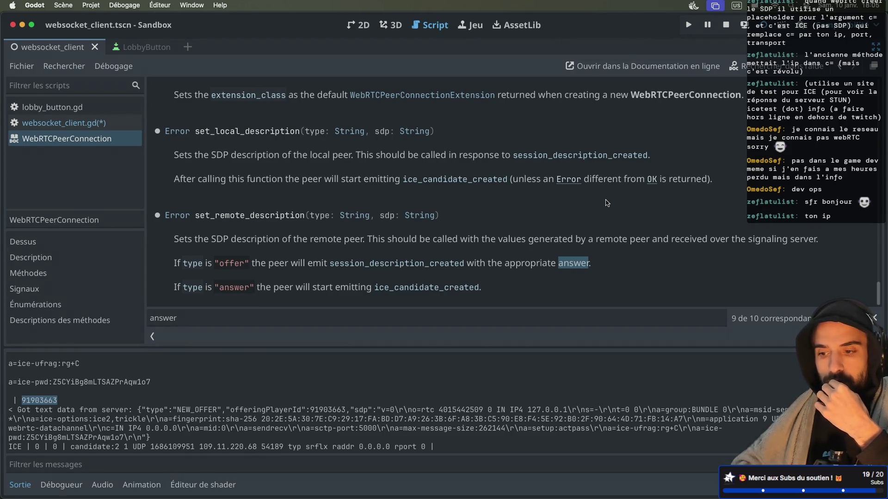
scroll(607, 203, "up", 3)
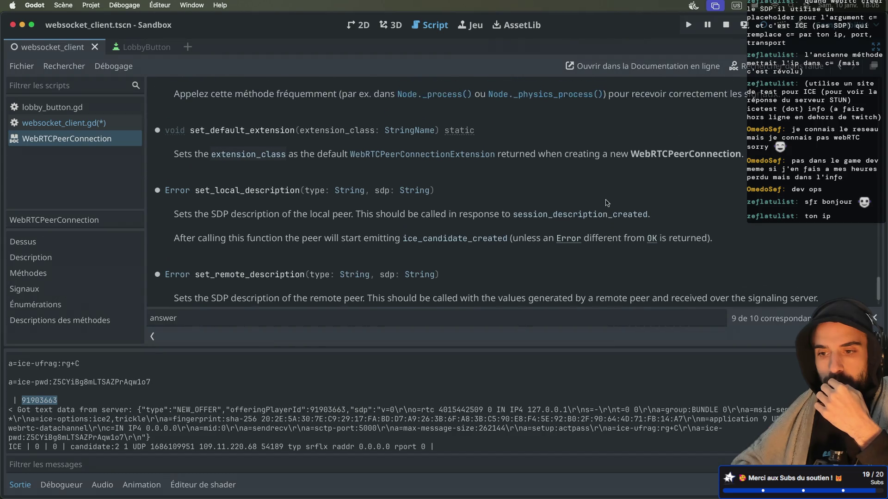
scroll(606, 203, "up", 2)
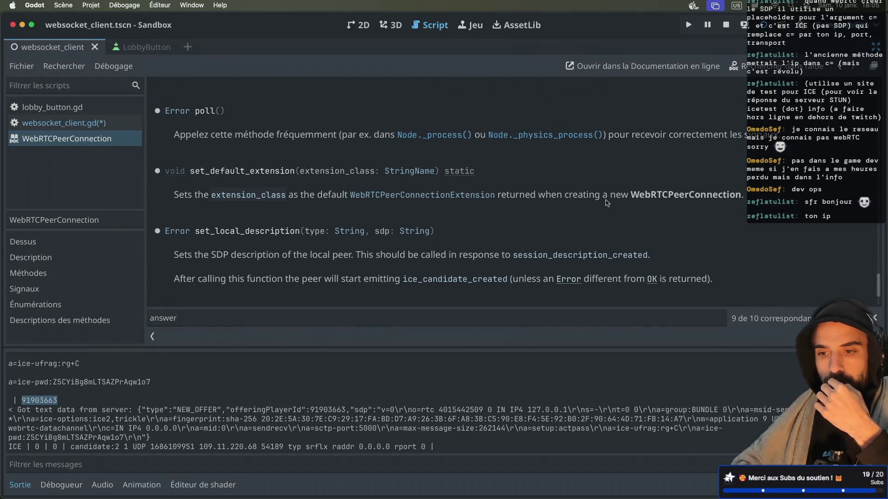
scroll(606, 203, "up", 4)
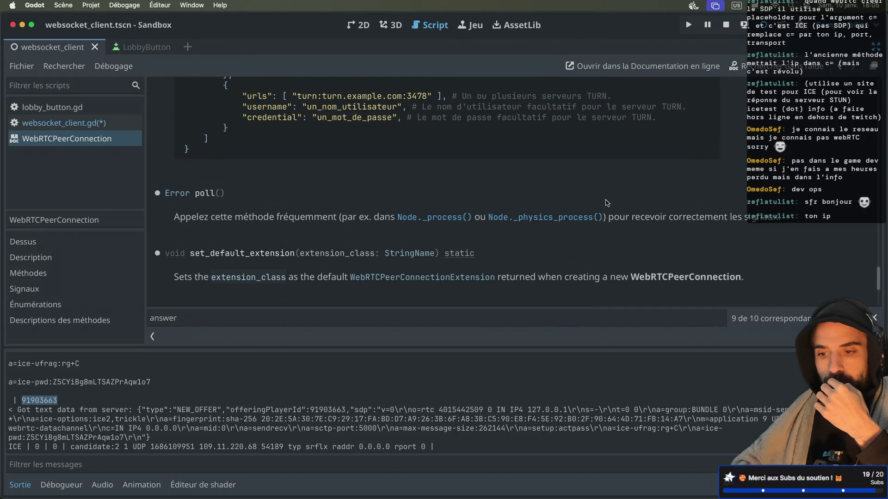
scroll(607, 203, "up", 10)
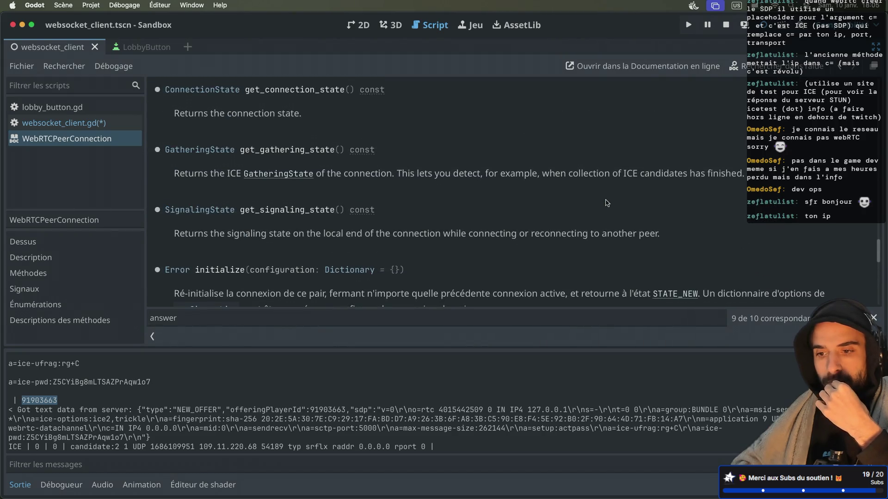
scroll(607, 203, "up", 4)
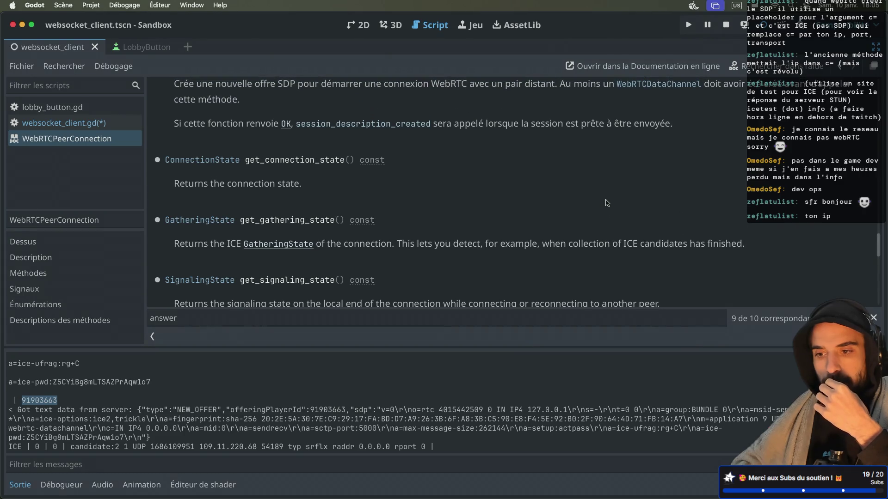
scroll(607, 203, "up", 7)
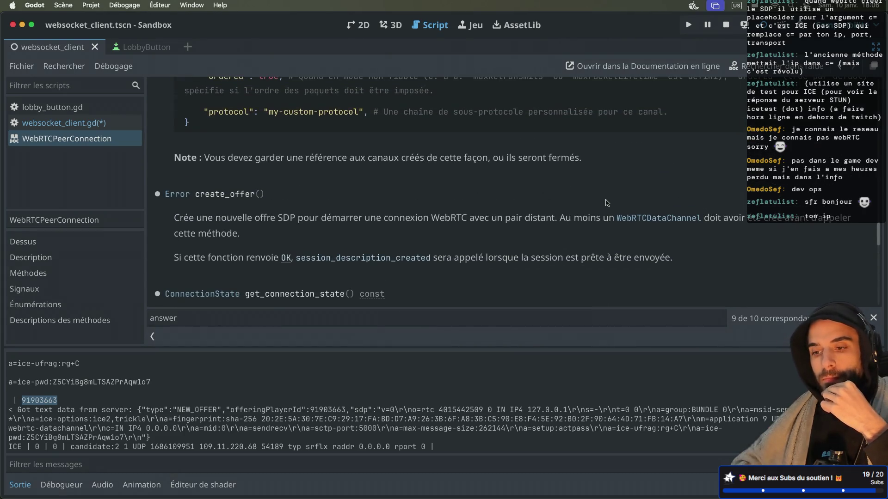
scroll(607, 203, "up", 10)
scroll(607, 203, "up", 6)
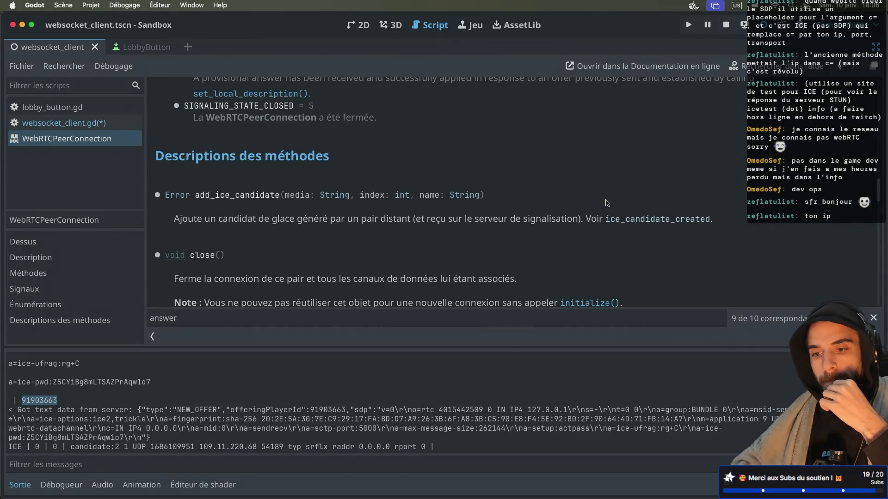
scroll(606, 203, "down", 2)
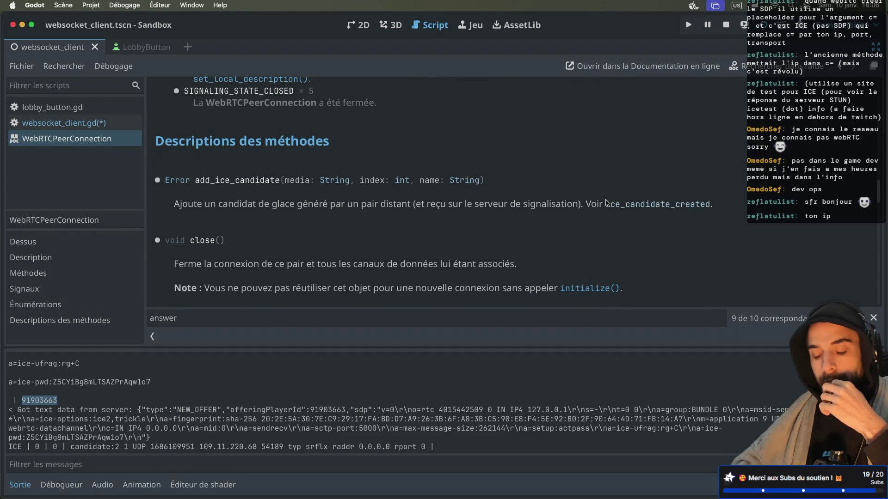
scroll(298, 191, "down", 5)
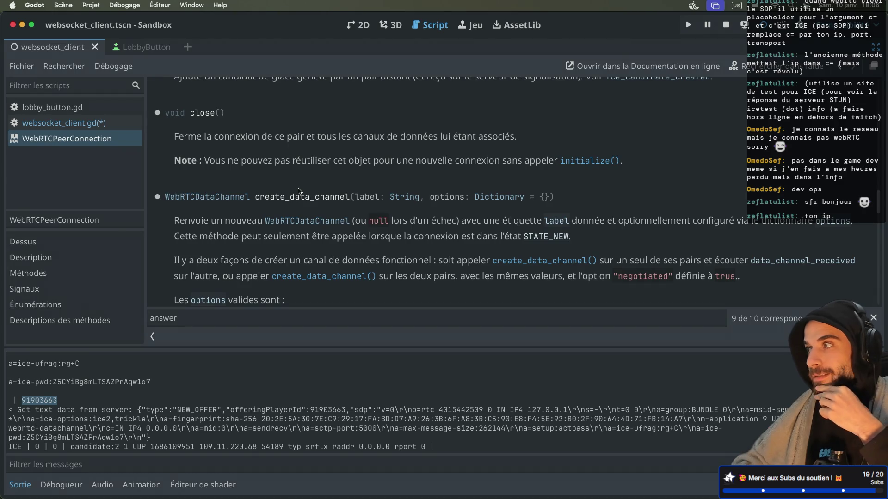
scroll(298, 191, "down", 2)
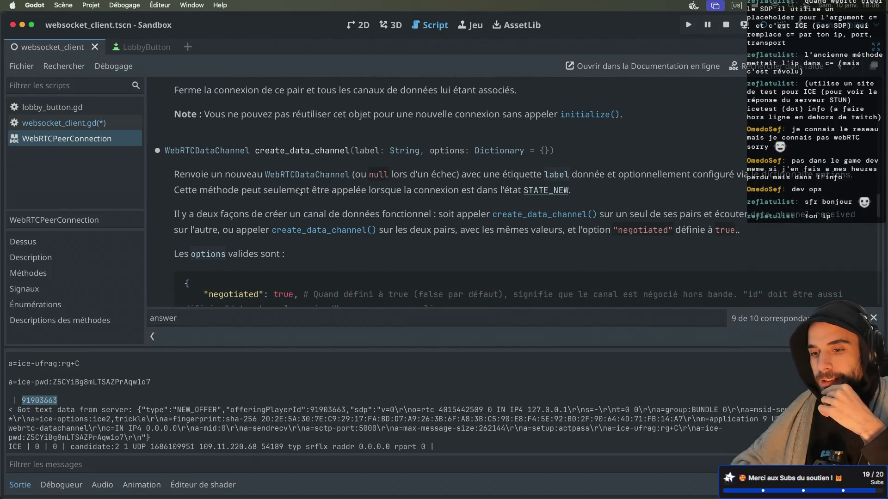
scroll(298, 191, "down", 10)
scroll(298, 191, "down", 8)
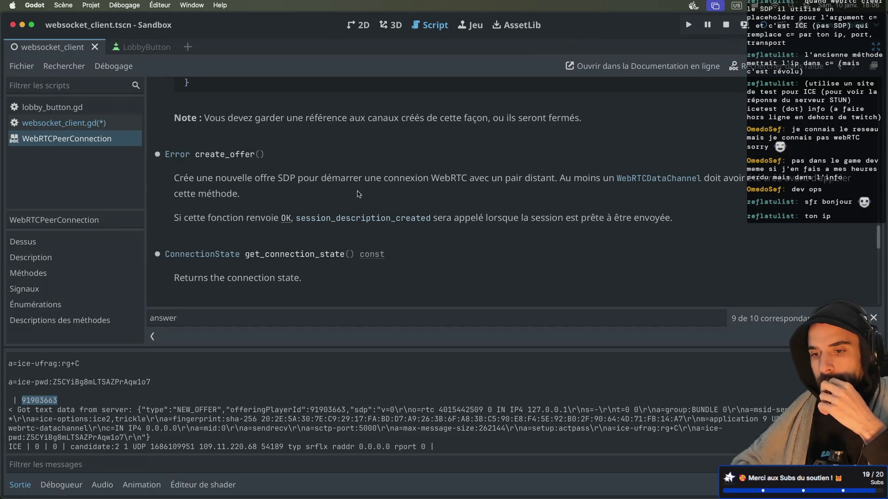
scroll(233, 160, "down", 4)
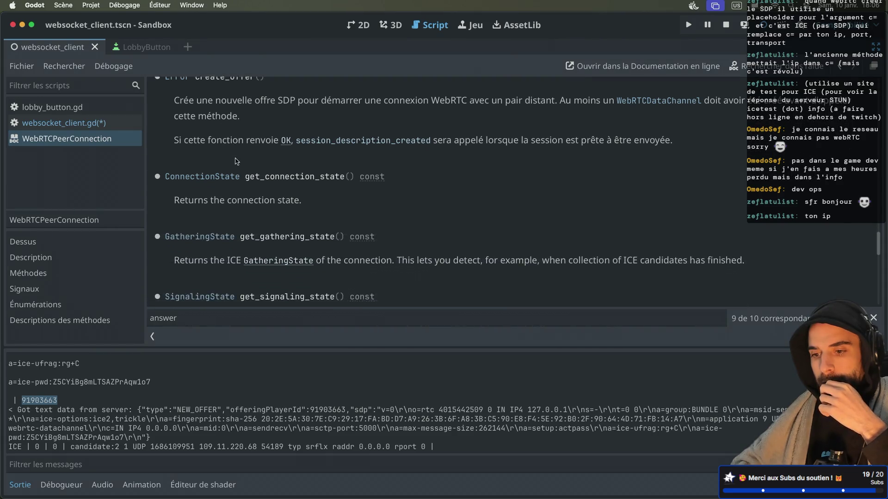
scroll(236, 160, "up", 3)
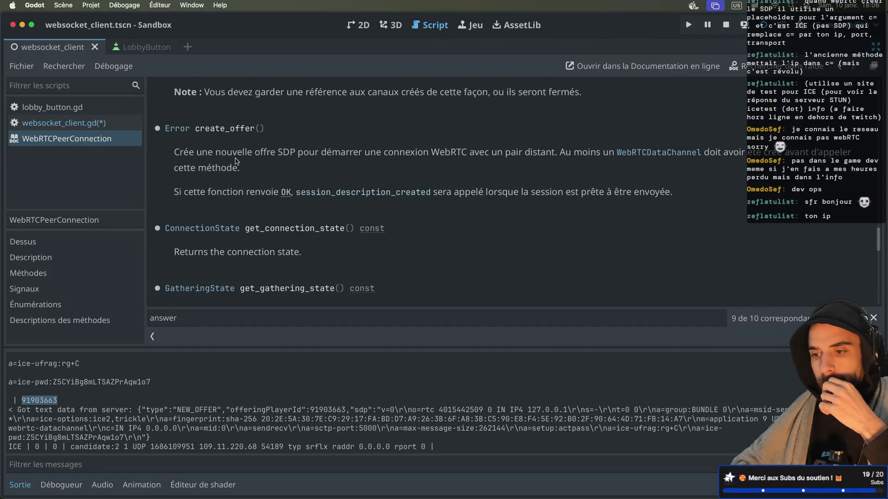
scroll(236, 160, "up", 9)
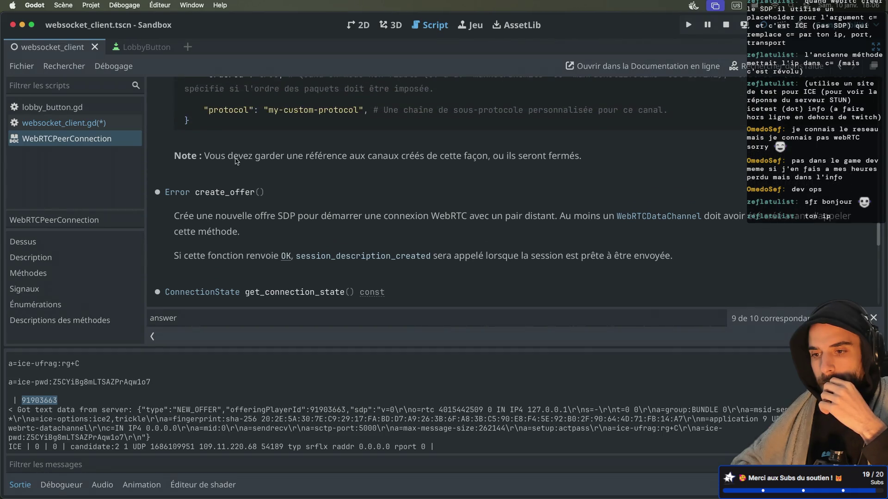
scroll(235, 161, "up", 10)
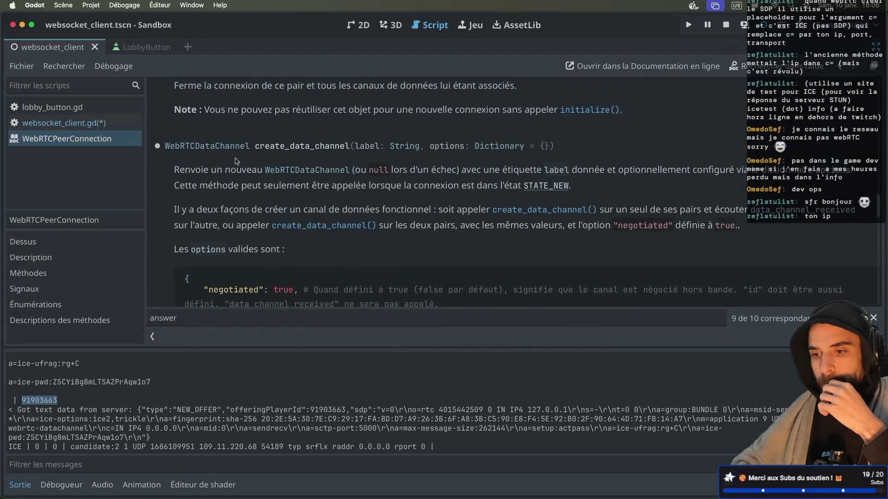
scroll(235, 160, "up", 8)
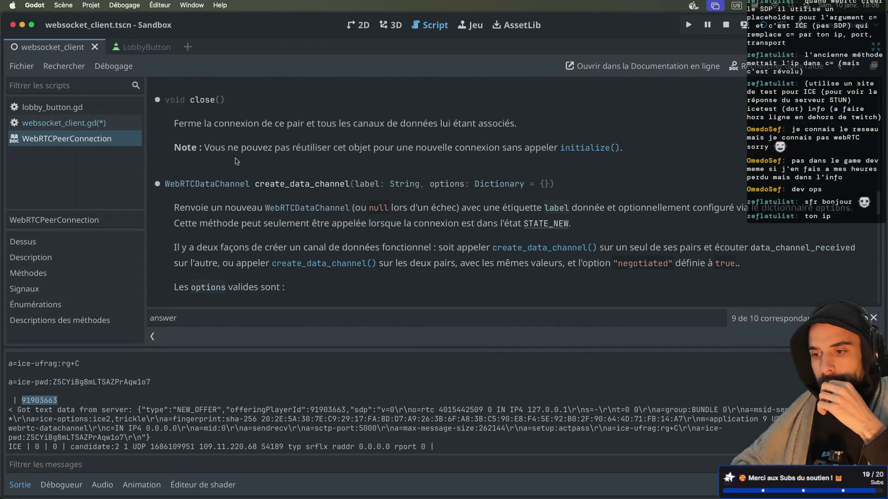
scroll(235, 160, "up", 1)
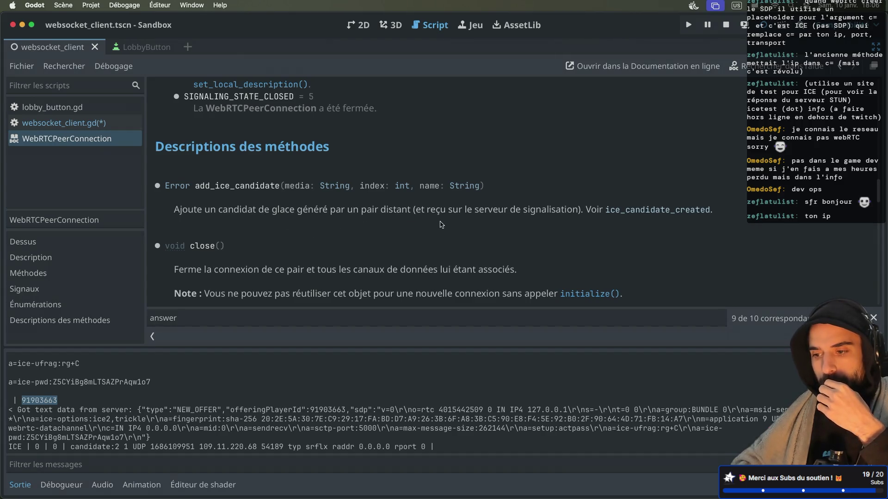
Step: Follow the ice_candidate_created signal and set_remote_description method links in the reference
left_click(624, 212)
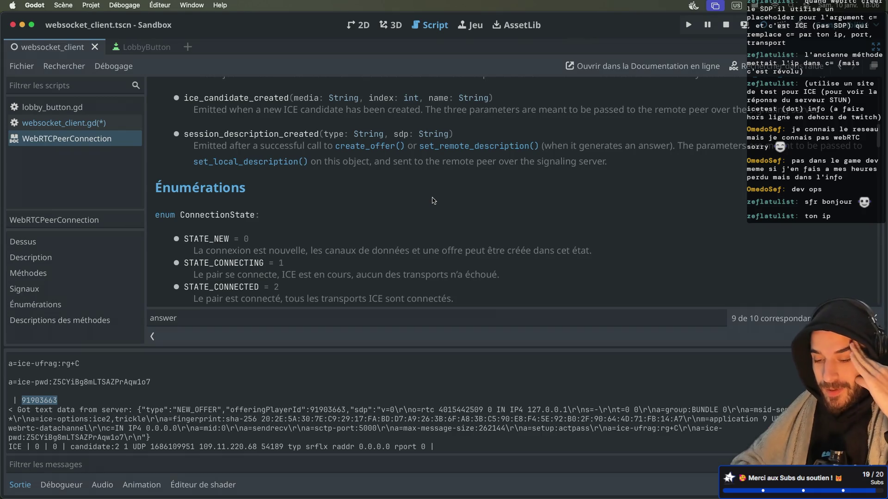
scroll(433, 200, "up", 2)
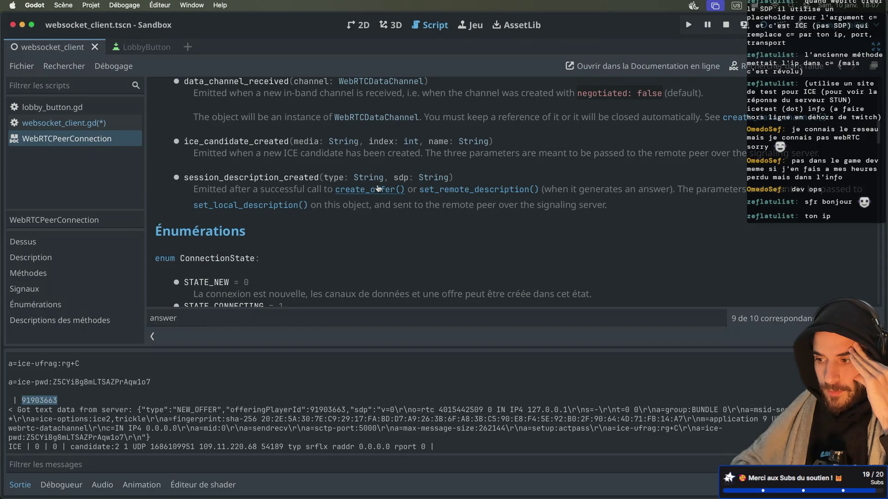
scroll(378, 188, "up", 3)
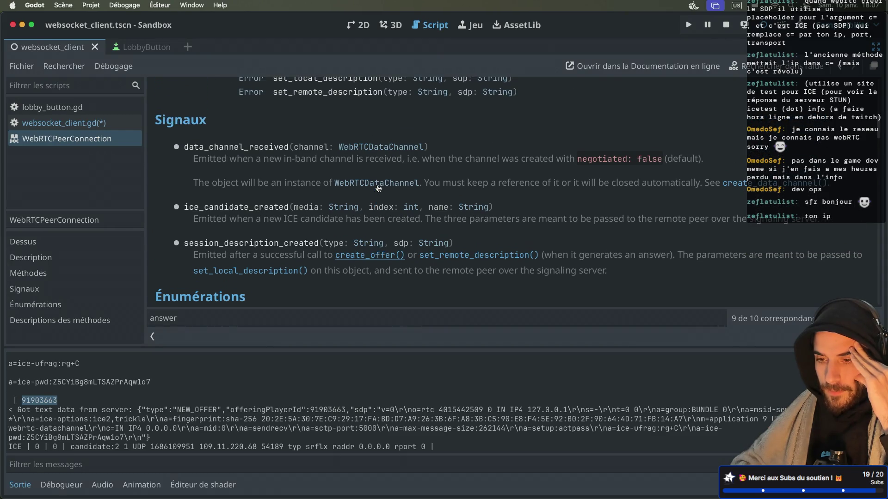
scroll(378, 188, "down", 1)
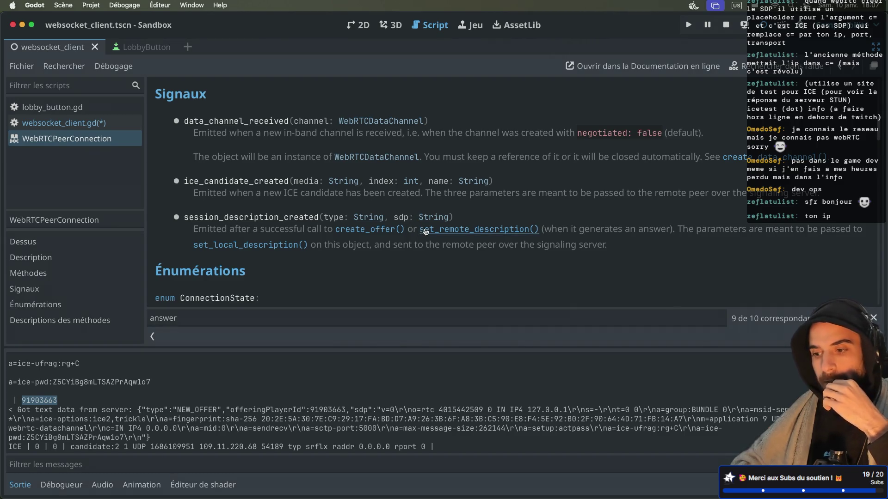
left_click(424, 230)
scroll(340, 153, "up", 2)
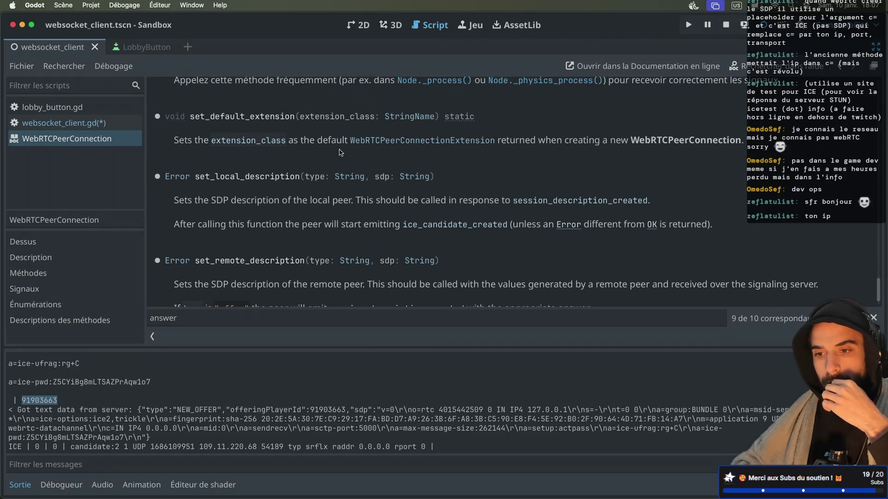
scroll(340, 153, "down", 2)
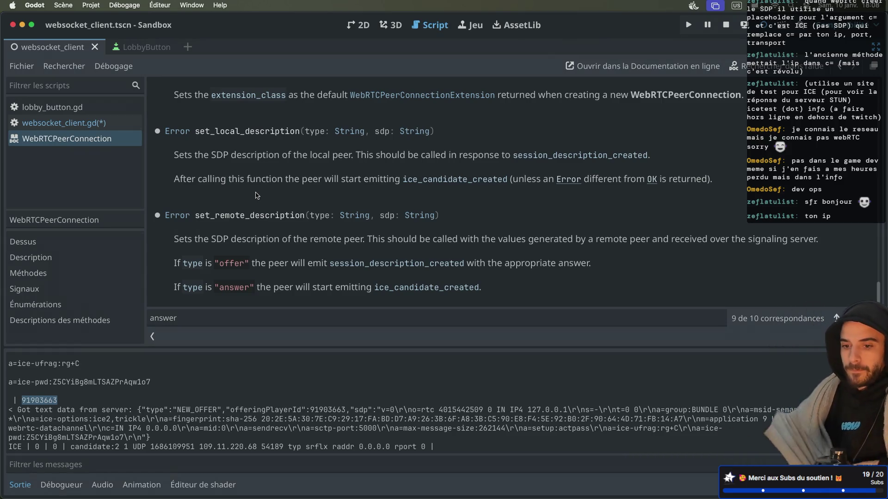
Step: Widen the script list, narrow the Scene dock, and hide the side docks again
key("F2")
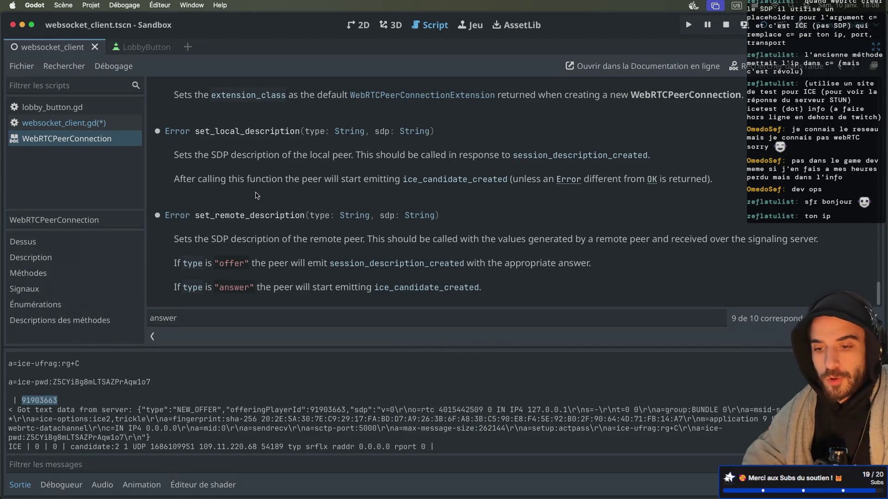
left_click_drag(146, 183, 154, 182)
key("ctrl+super+d")
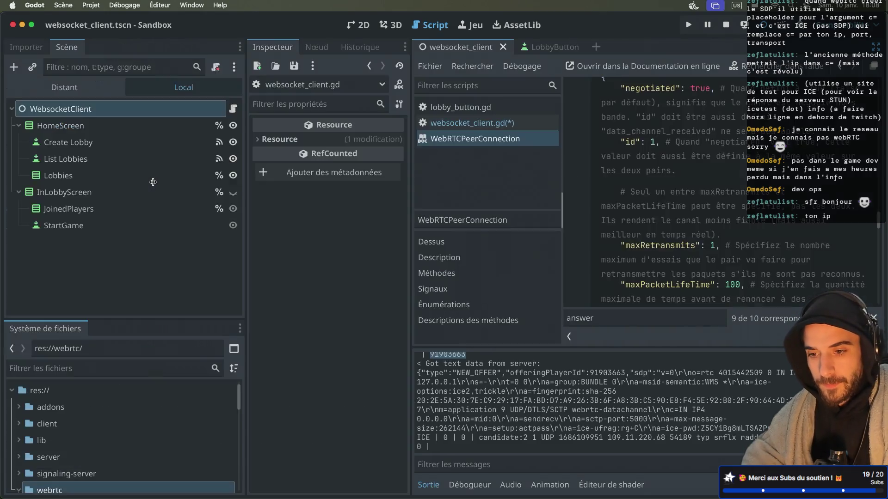
left_click_drag(245, 195, 189, 191)
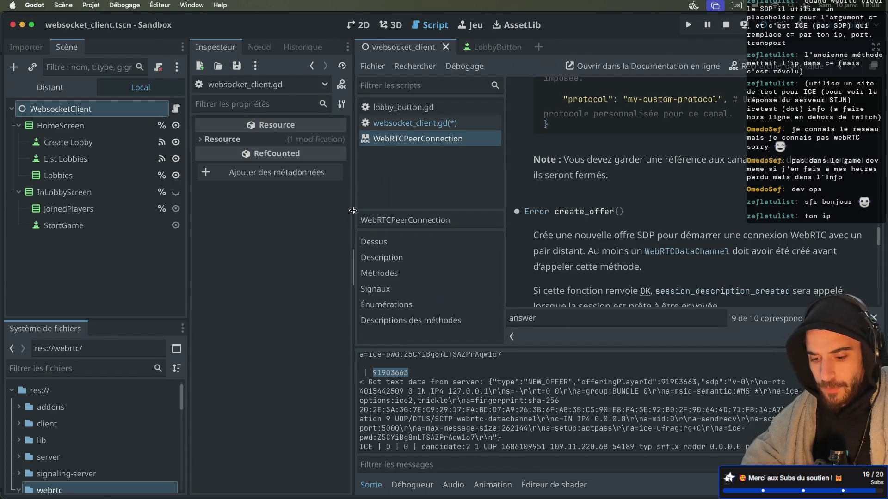
key("ctrl+super+d")
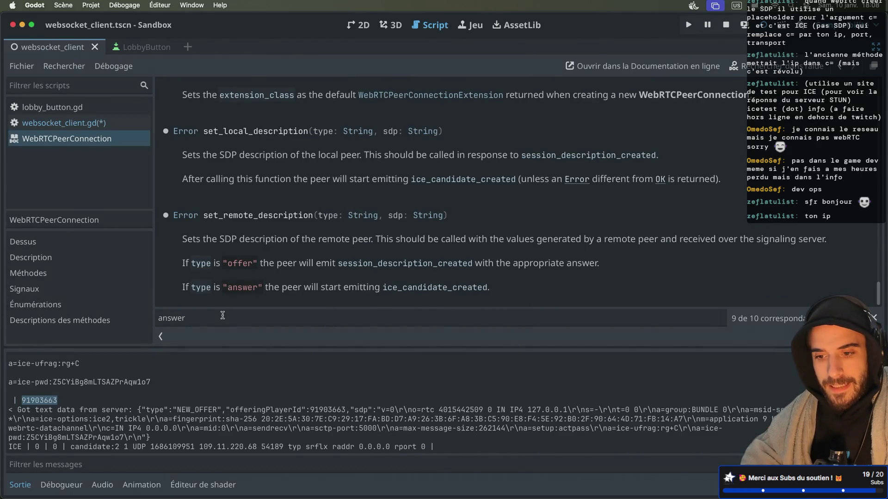
Step: Clear the 'answer' search term, shorten the output panel, and go back to websocket_client.gd
double_click(206, 317)
key("BackSpace")
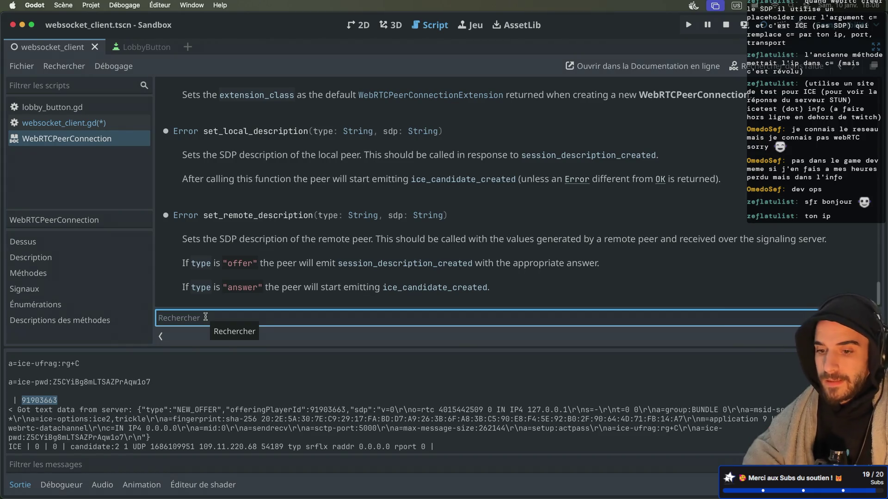
left_click_drag(299, 347, 300, 349)
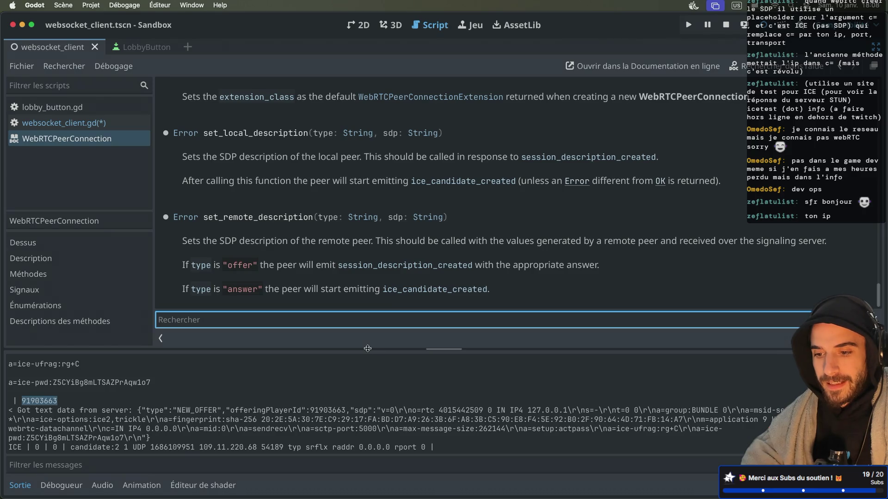
double_click(267, 224)
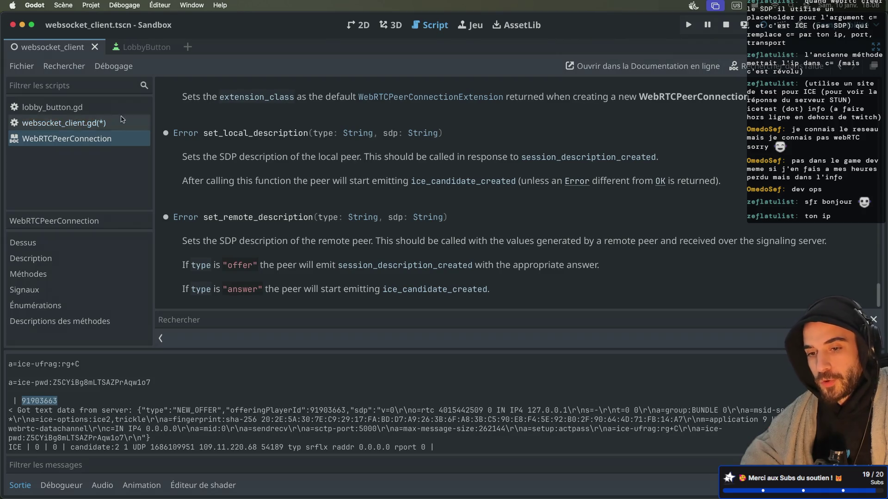
left_click(100, 124)
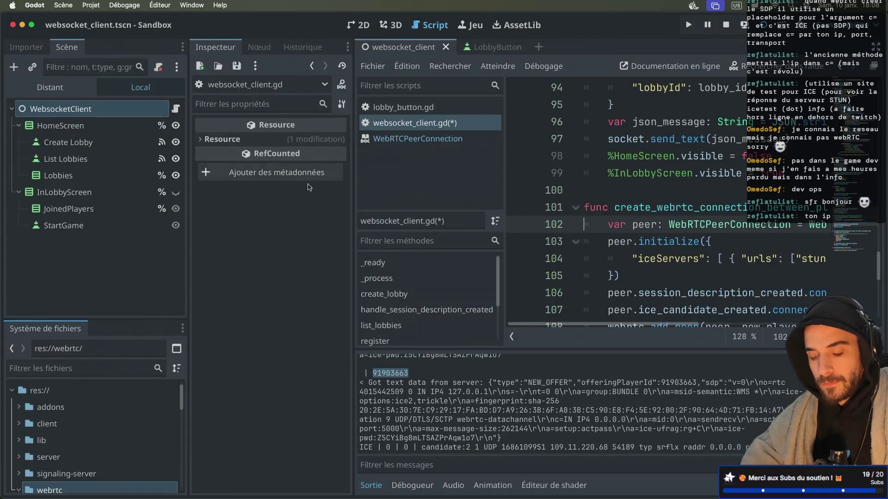
Step: Write a func create_webrtc_connection_from_offer(): declaration below create_webrtc_connection_between_player
left_click(379, 204)
double_click(319, 209)
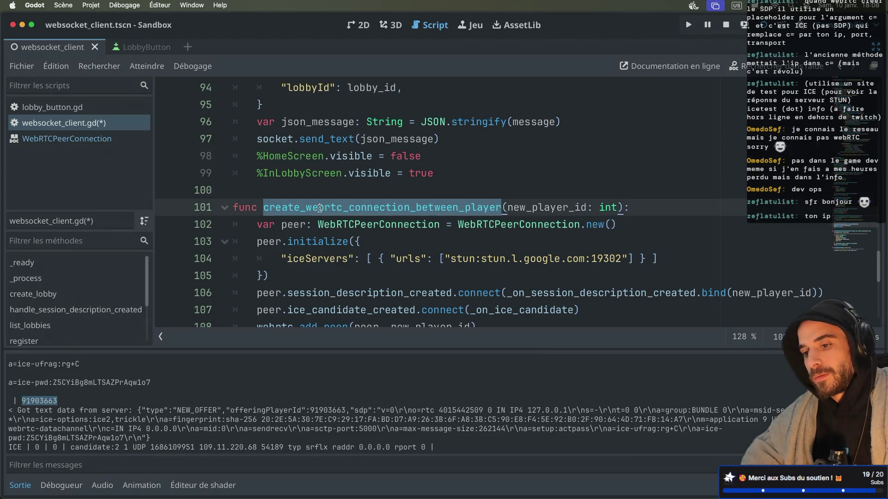
scroll(322, 213, "down", 5)
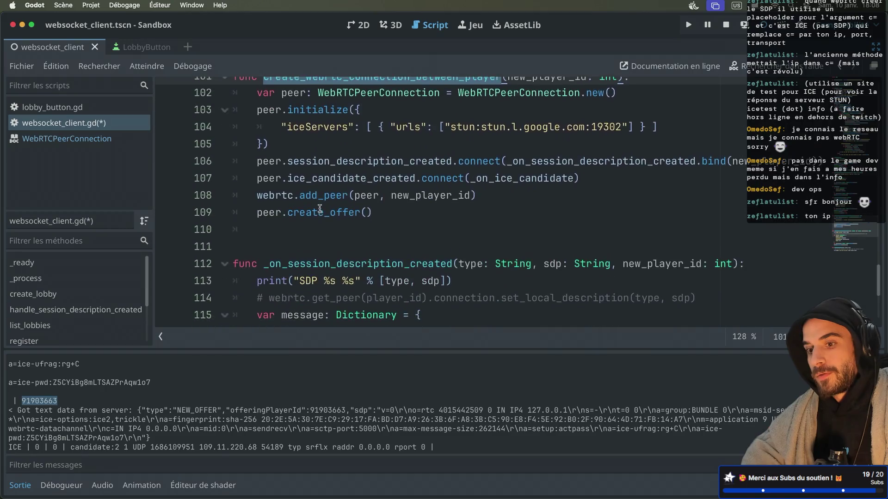
scroll(327, 221, "up", 2)
left_click(273, 264)
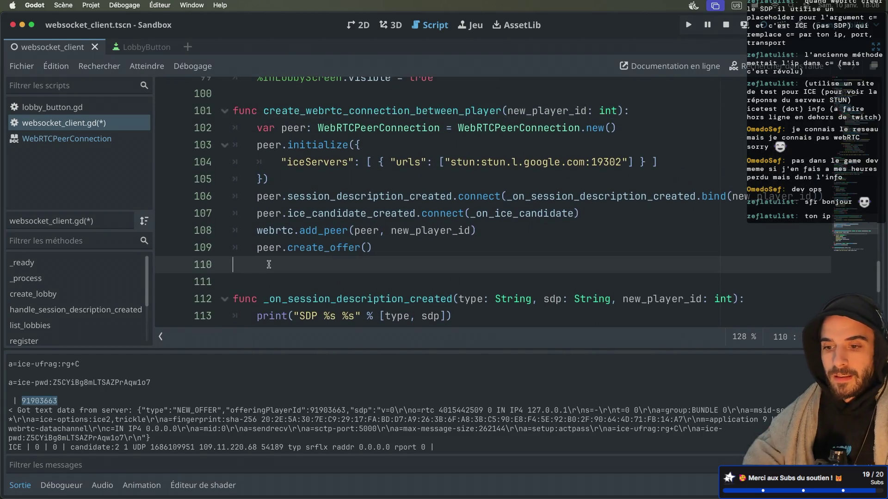
key("Return")
type("func")
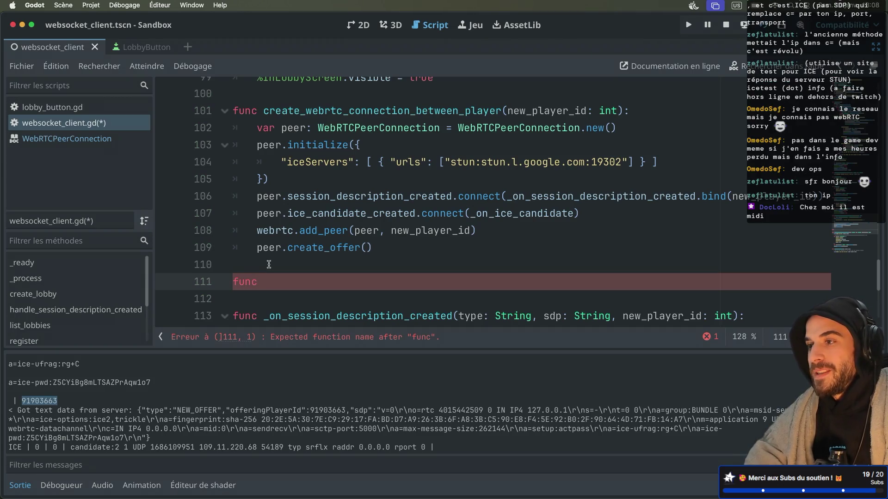
type(" and")
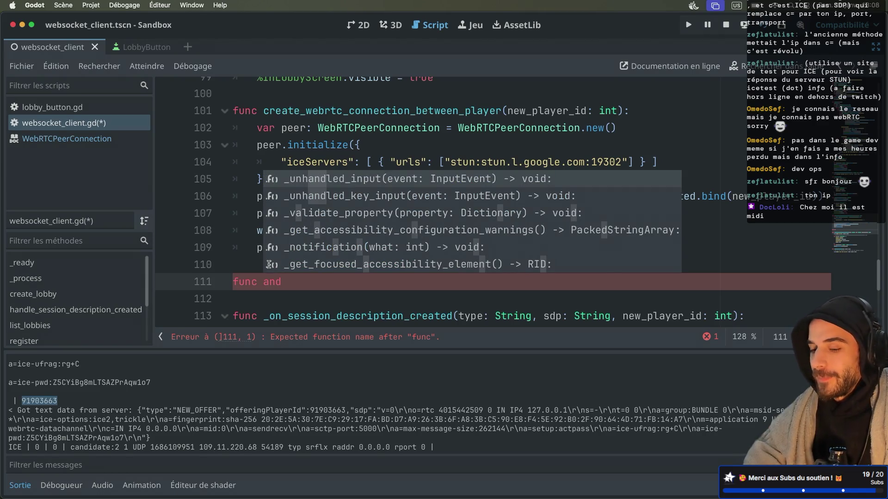
key("BackSpace")
key("BackSpace")
key("BackSpace")
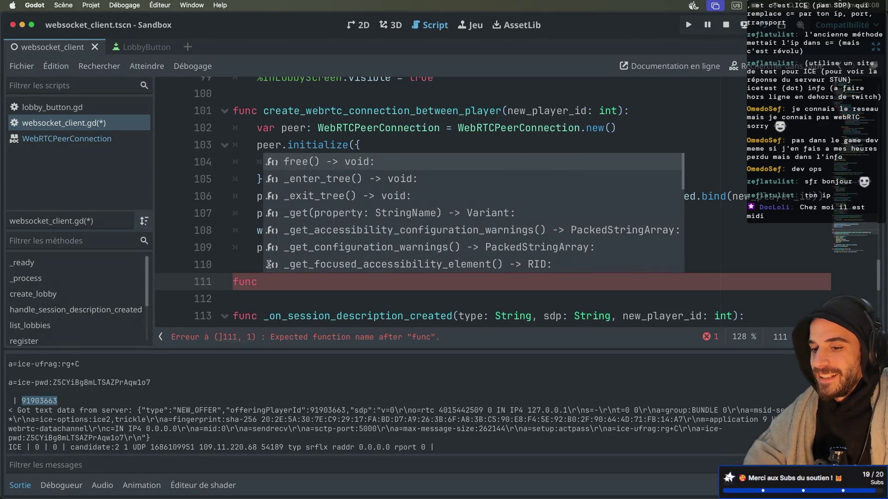
type("create_")
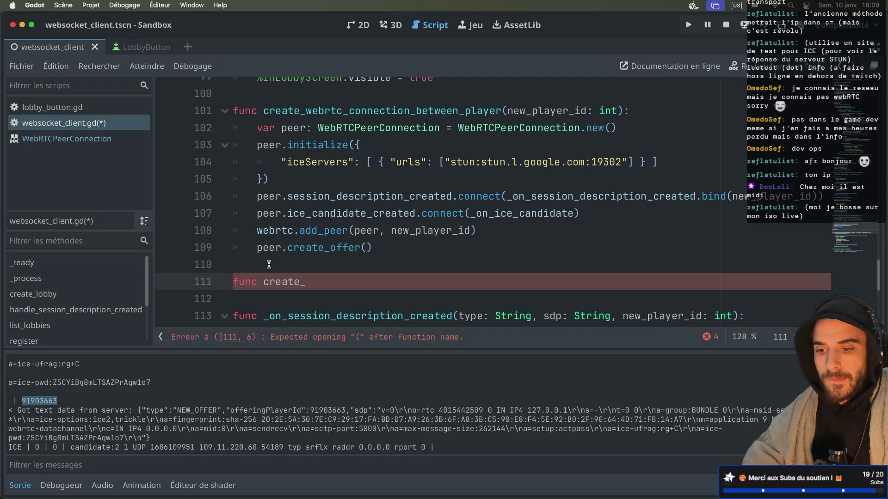
type("ca")
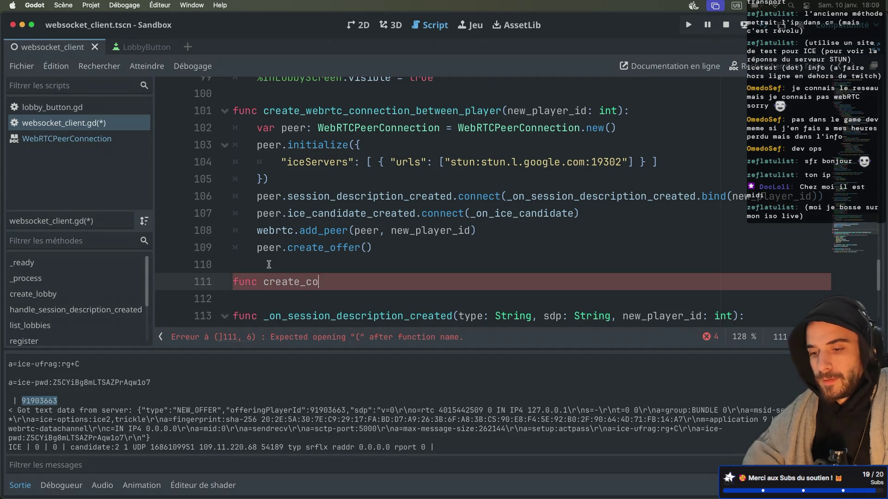
key("BackSpace")
key("BackSpace")
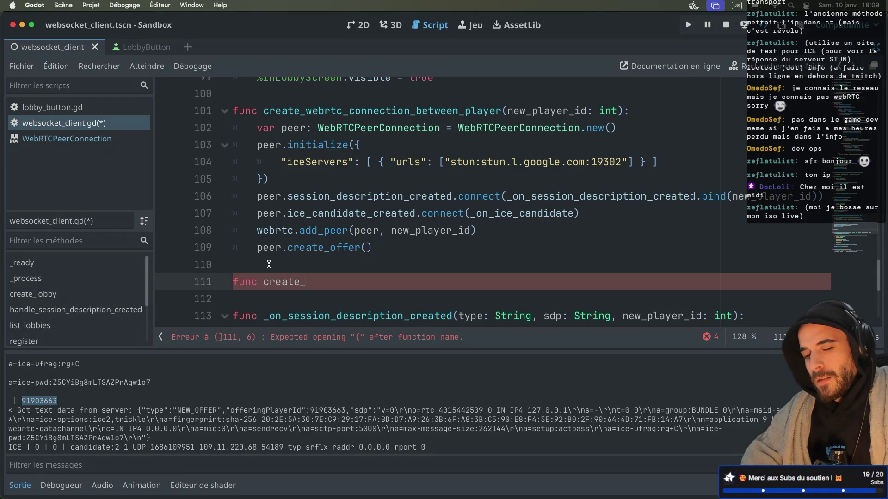
type("webrtc_connection_from_")
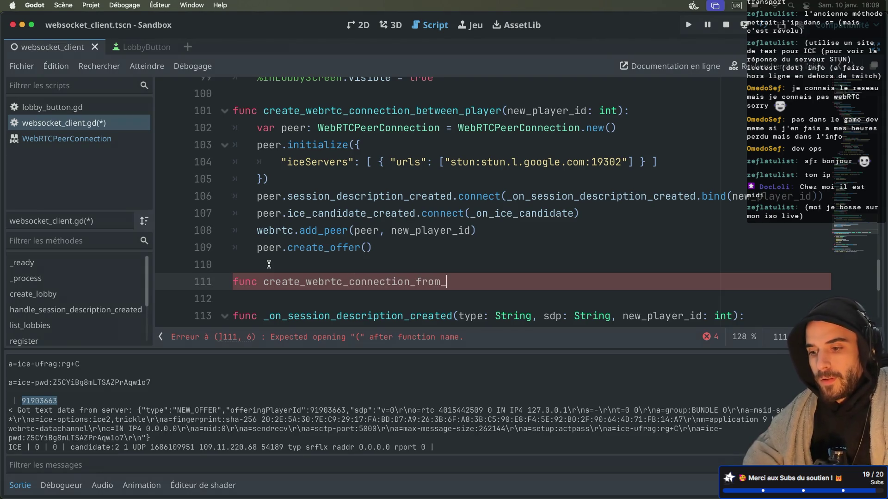
type("offer():")
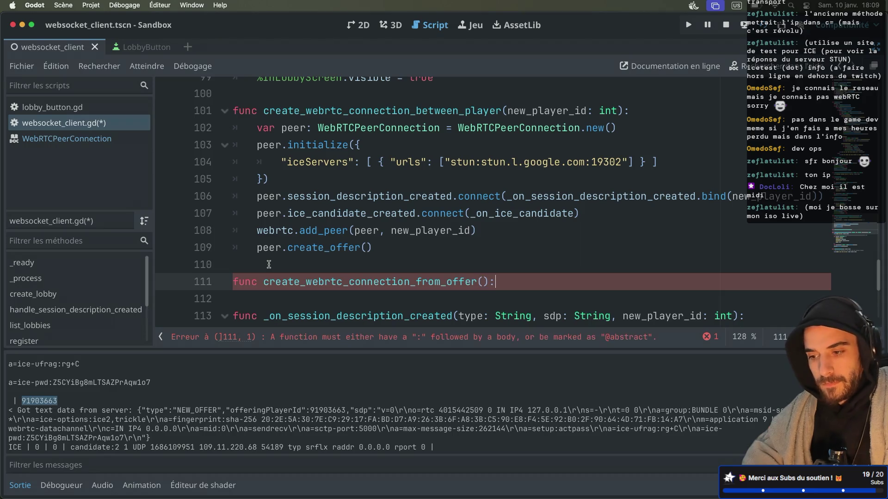
key("Return")
Step: Give it the parameters offering_player_id: int and sdp: String, then save the script
left_click(484, 281)
type("player")
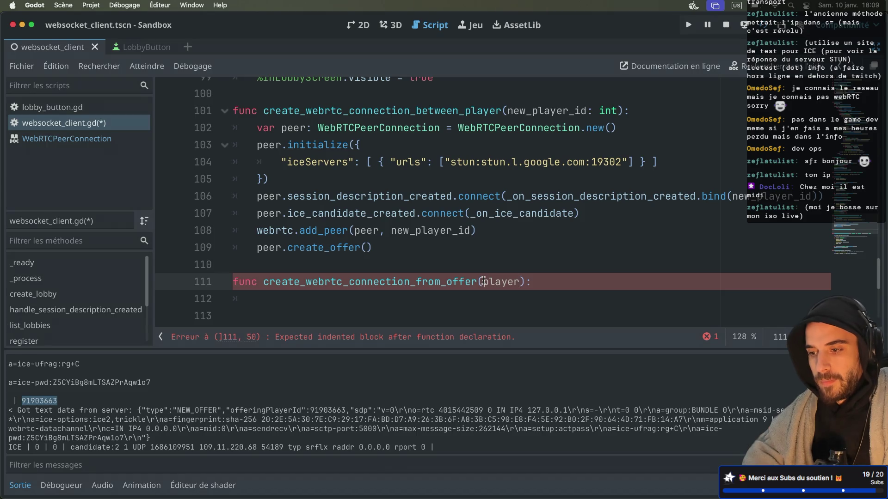
key("BackSpace")
key("BackSpace")
key("BackSpace")
type("off")
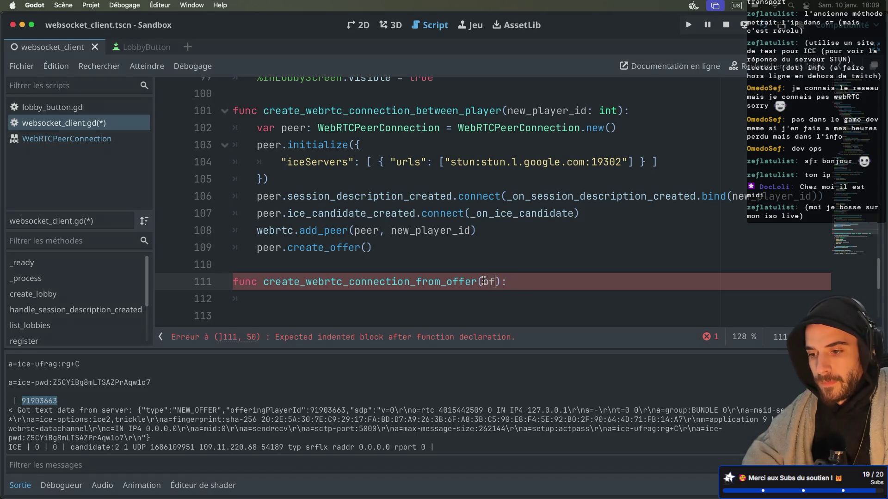
type("ering_pla")
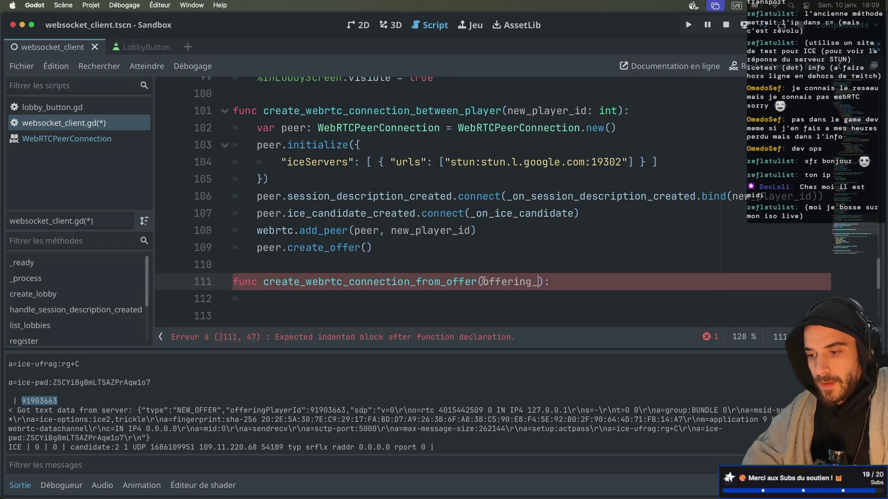
type("yer_id: int, ")
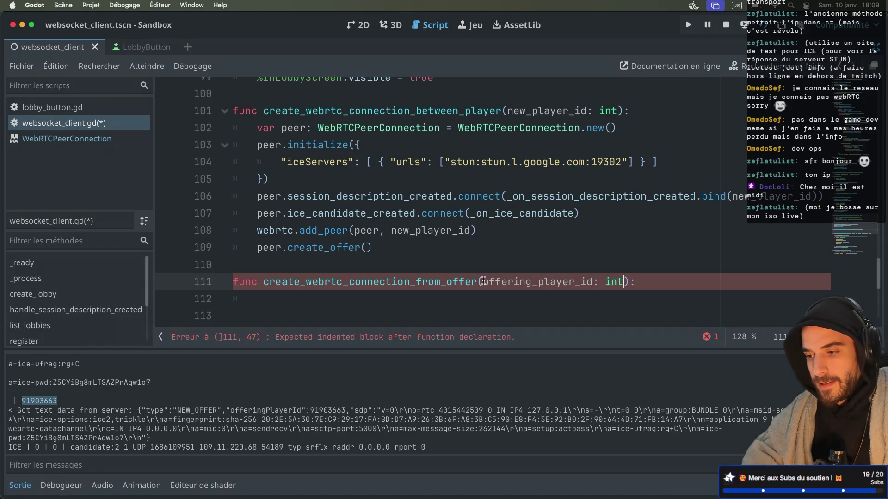
type("sdp: st")
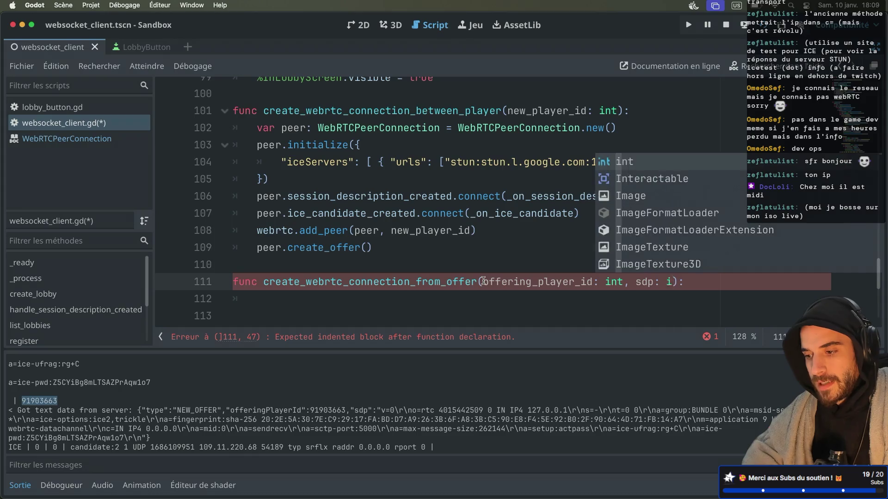
key("BackSpace")
key("BackSpace")
type("String")
key("ctrl+s")
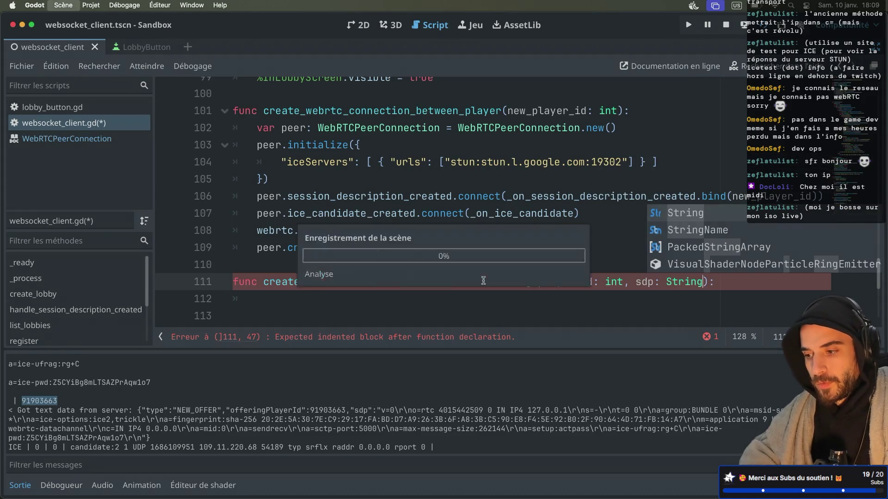
scroll(592, 242, "up", 10)
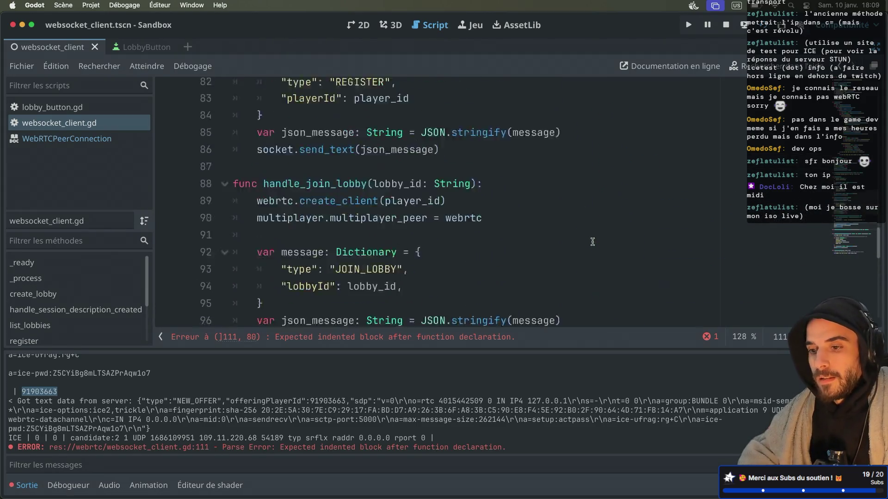
Step: Insert a create_webrtc_connection_from_offer call after the offering player id line in the NEW_OFFER branch
scroll(592, 241, "up", 10)
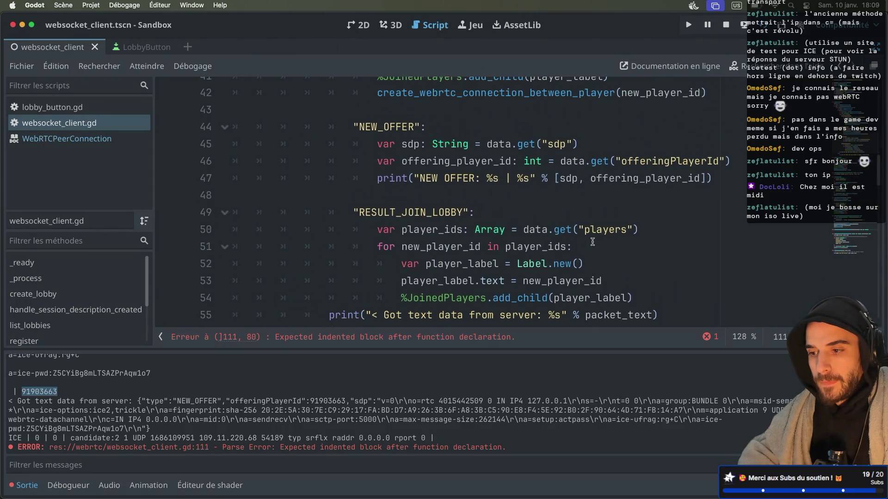
left_click(737, 160)
key("Return")
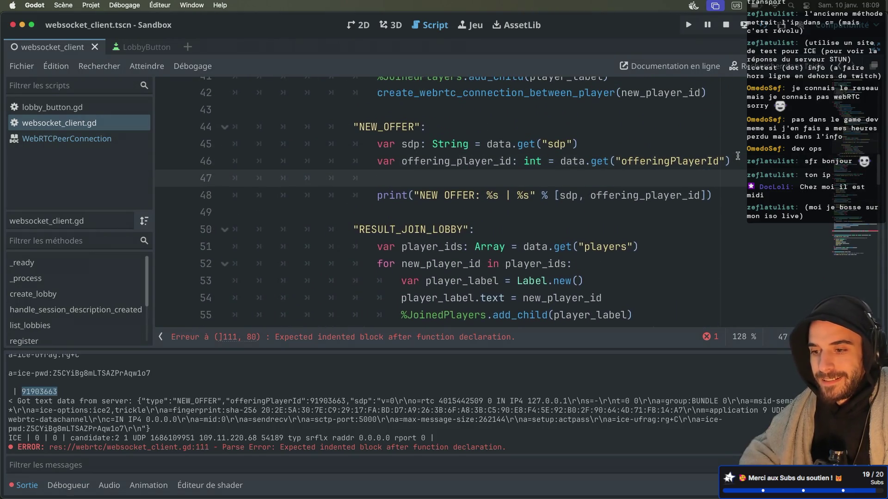
type("create")
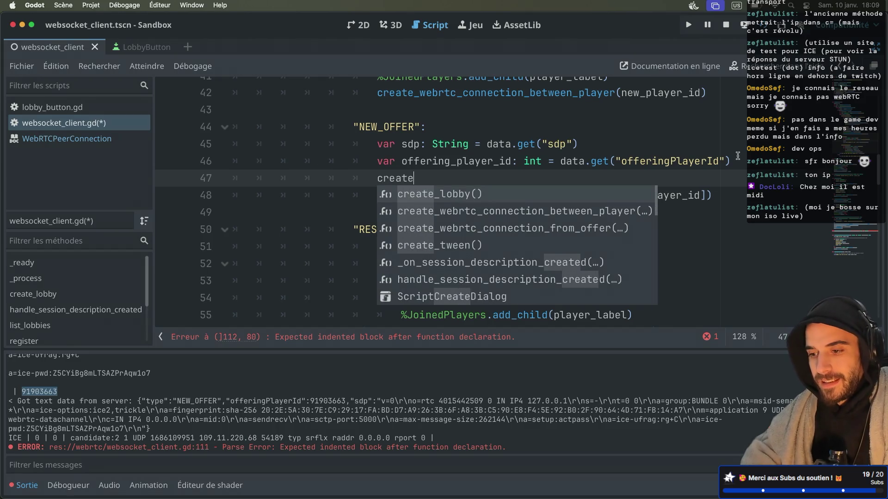
key("Down")
key("Down")
key("Return")
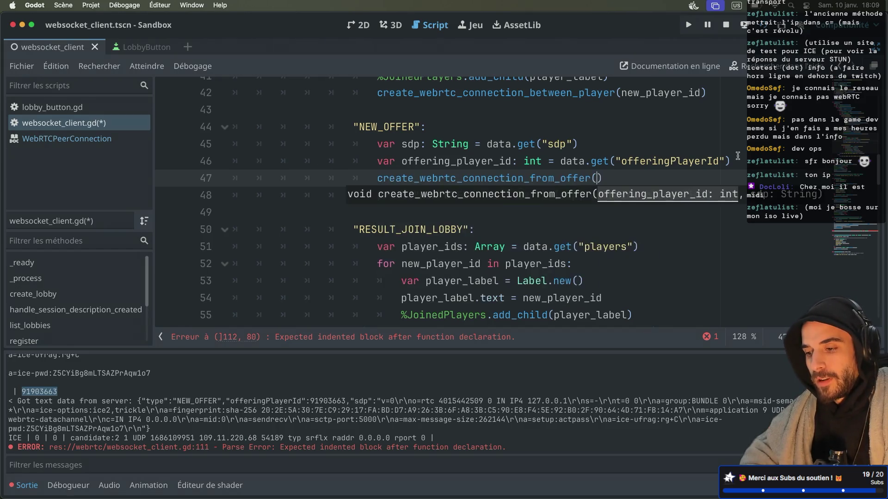
mouse_move(581, 175)
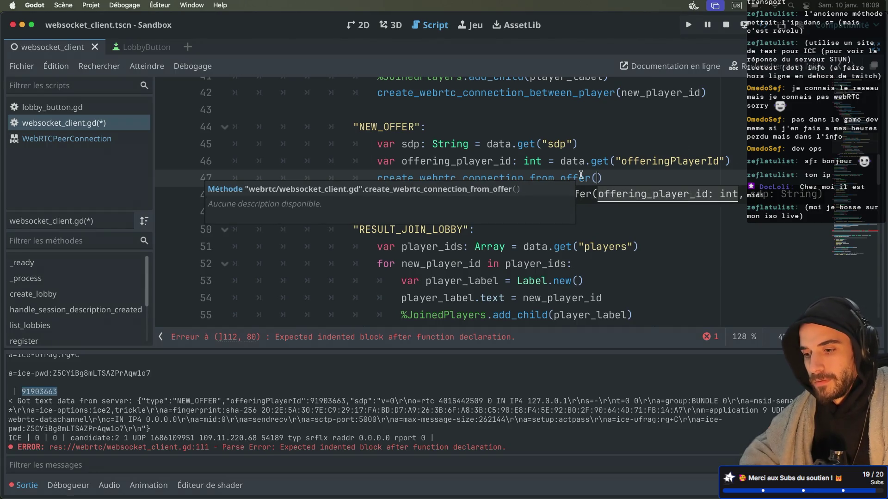
left_click(617, 139)
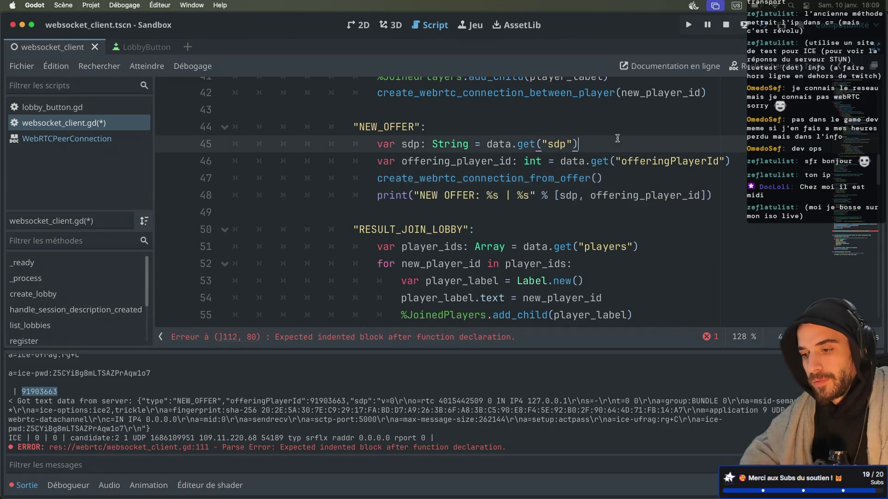
Step: Pass offering_player_id and sdp as the call's arguments and save the script
left_click(598, 179)
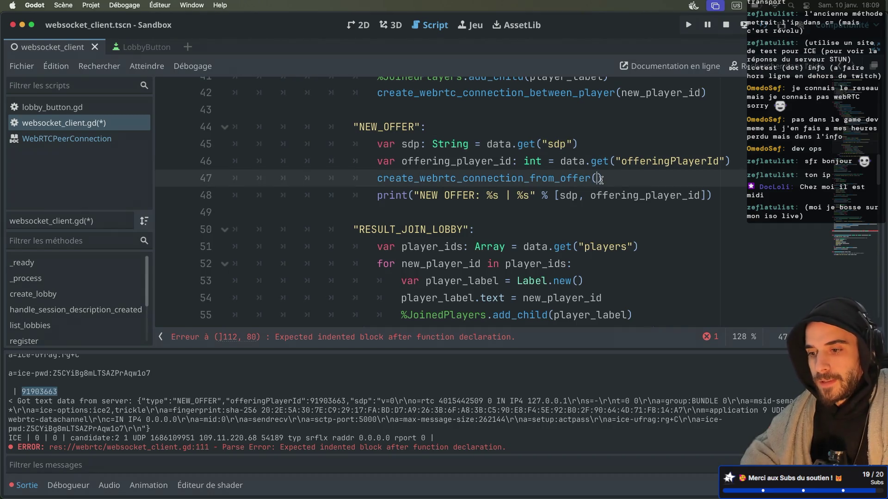
type("o")
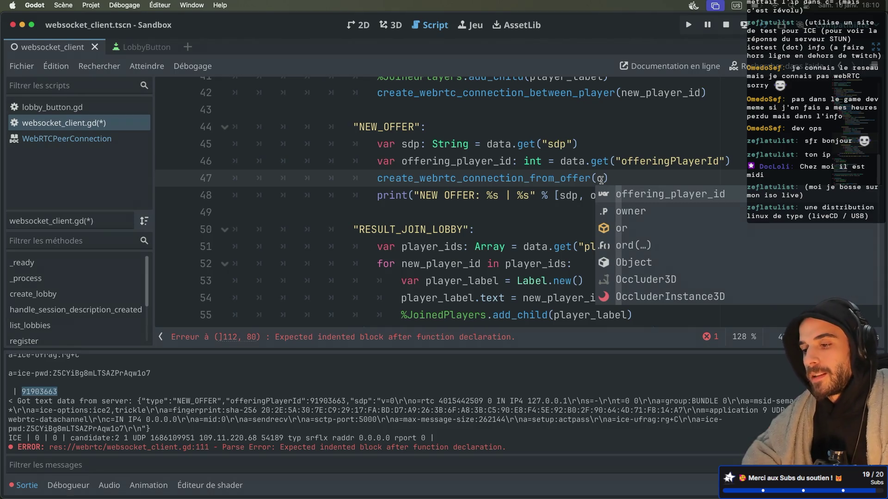
left_click(631, 194)
type(", sdp")
key("Up")
key("ctrl+s")
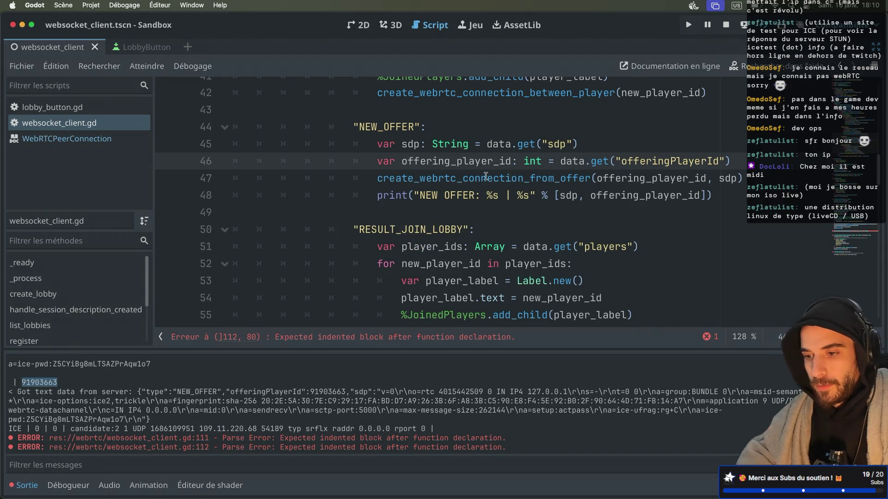
double_click(486, 178)
scroll(463, 208, "down", 8)
Step: Copy the peer setup lines from create_webrtc_connection_between_player into the new function's body
scroll(451, 234, "down", 12)
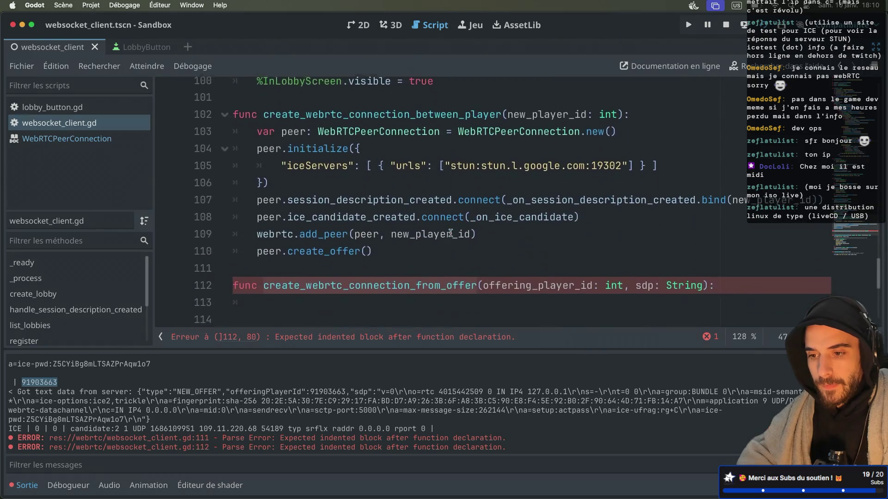
scroll(450, 234, "up", 1)
mouse_move(379, 249)
left_mouse_down()
mouse_move(240, 113)
mouse_move(233, 129)
left_mouse_up()
key("ctrl+c")
left_click(254, 301)
key("ctrl+v")
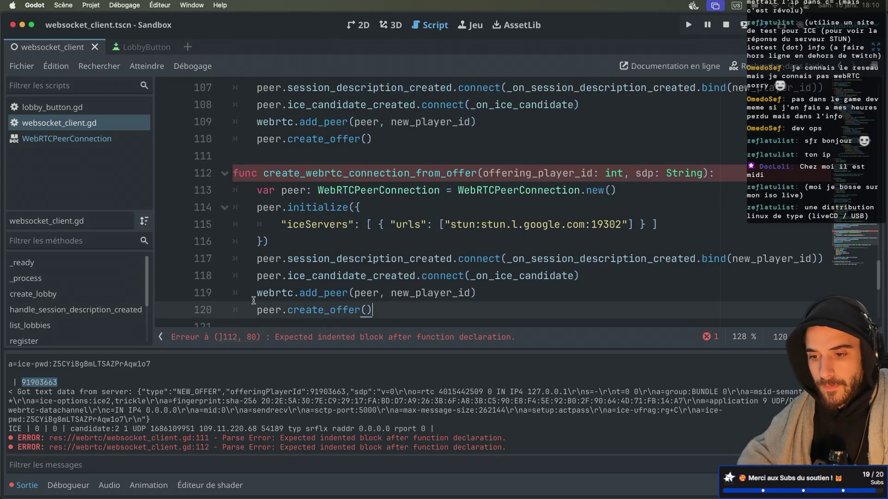
scroll(290, 231, "down", 3)
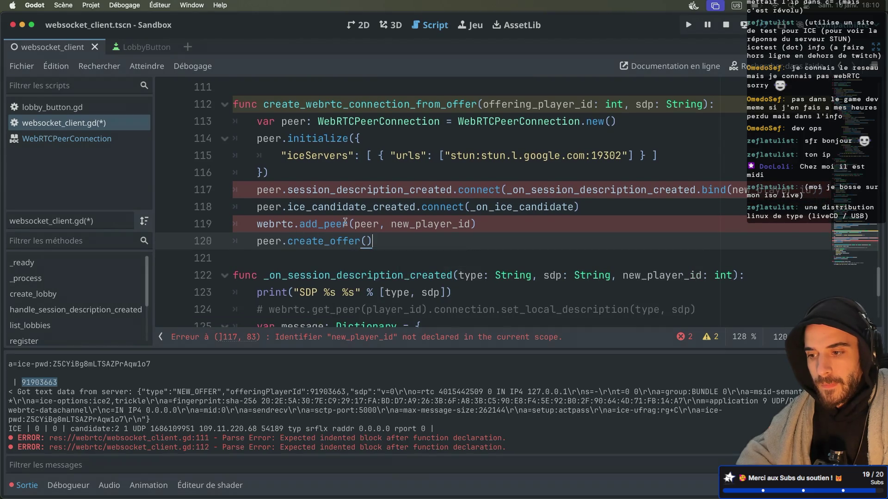
mouse_move(345, 222)
scroll(365, 226, "up", 1)
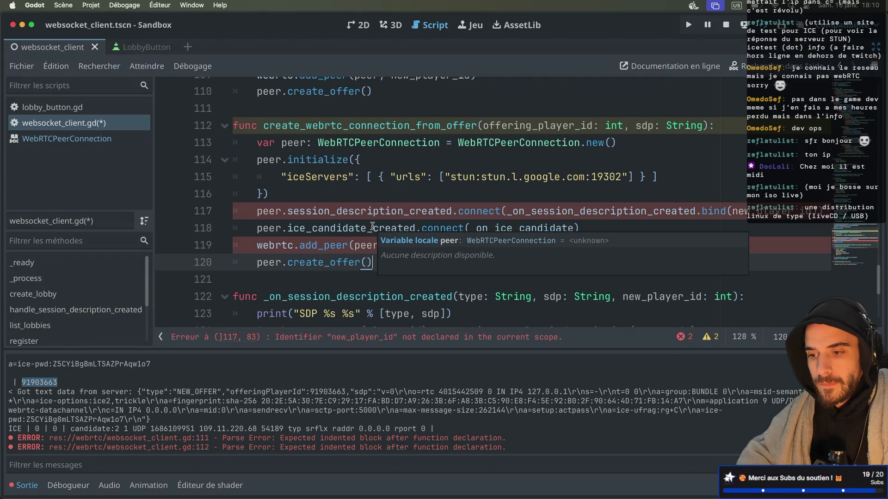
scroll(372, 226, "up", 2)
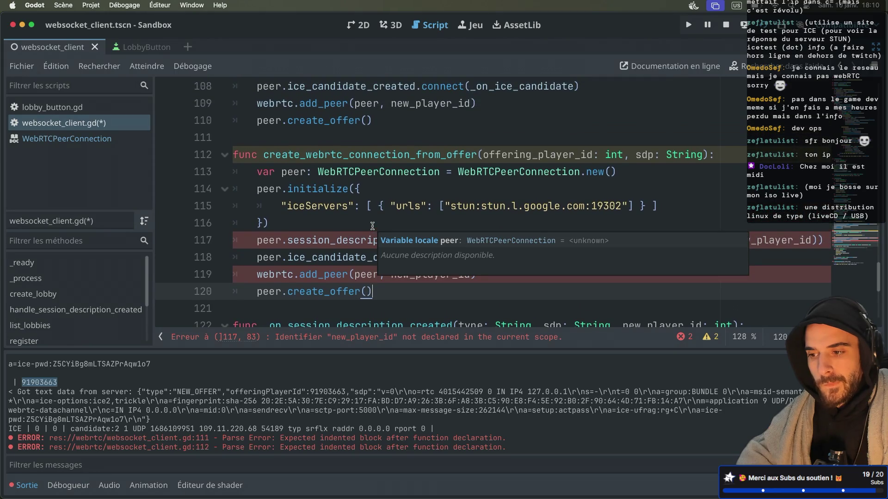
scroll(370, 222, "down", 1)
Step: Check the pasted code by highlighting the uses of peer and _on_session_description_created
left_click(285, 153)
double_click(285, 153)
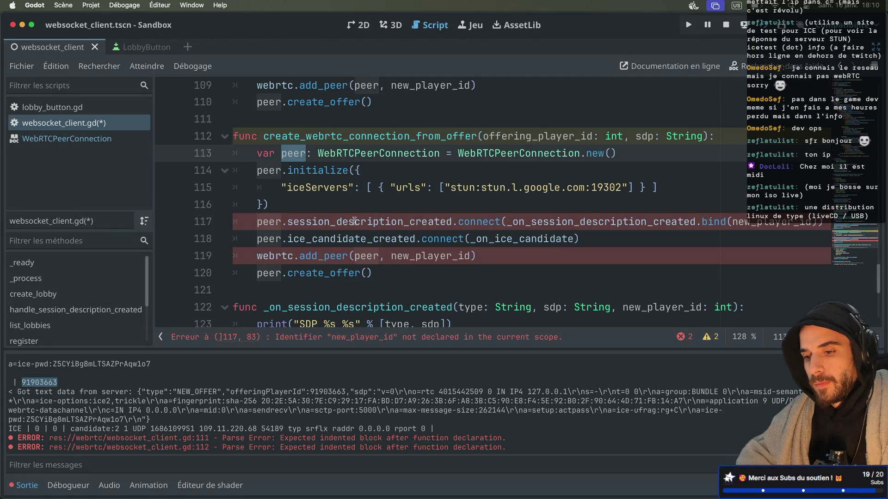
mouse_move(411, 224)
scroll(411, 225, "down", 1)
scroll(411, 225, "up", 4)
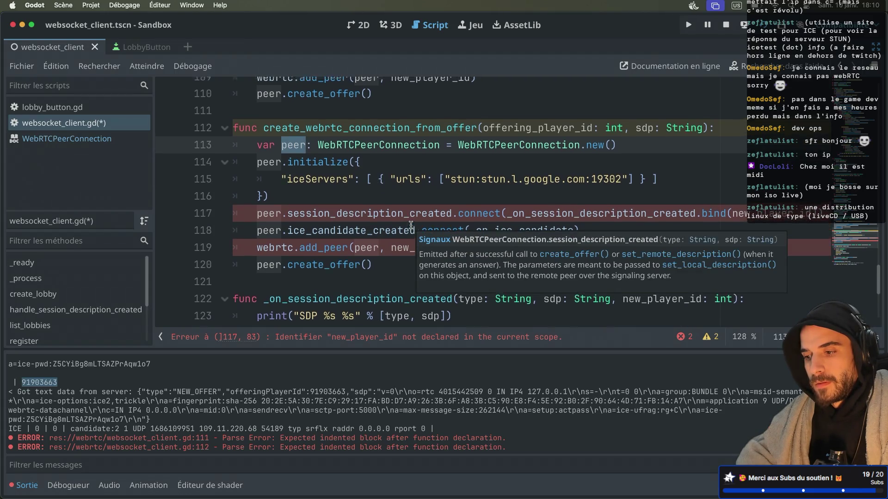
scroll(411, 225, "up", 3)
scroll(410, 226, "down", 8)
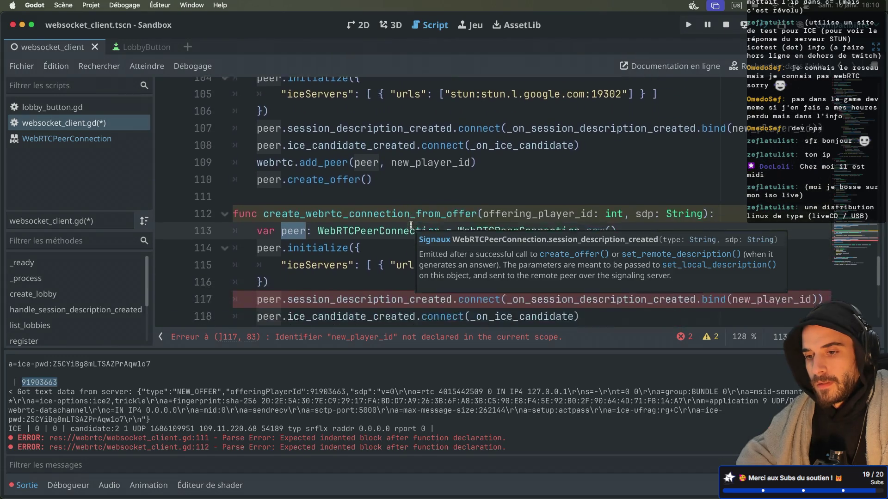
scroll(411, 225, "down", 2)
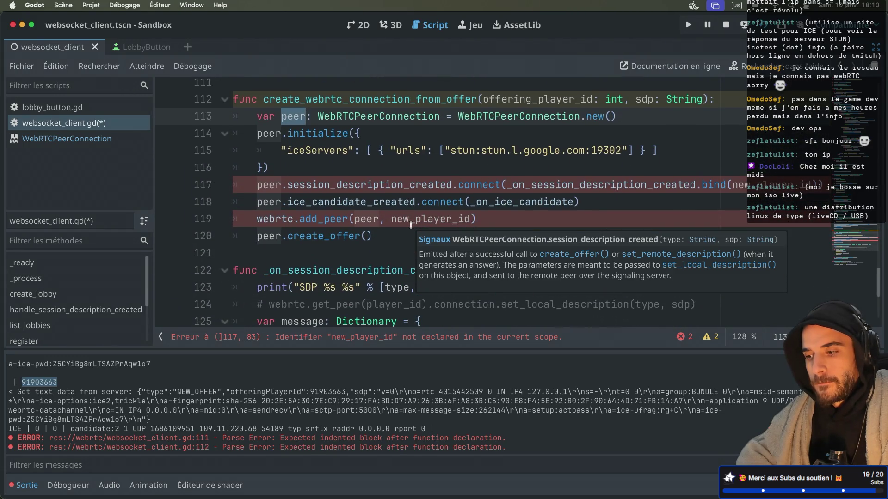
left_click(537, 184)
double_click(537, 184)
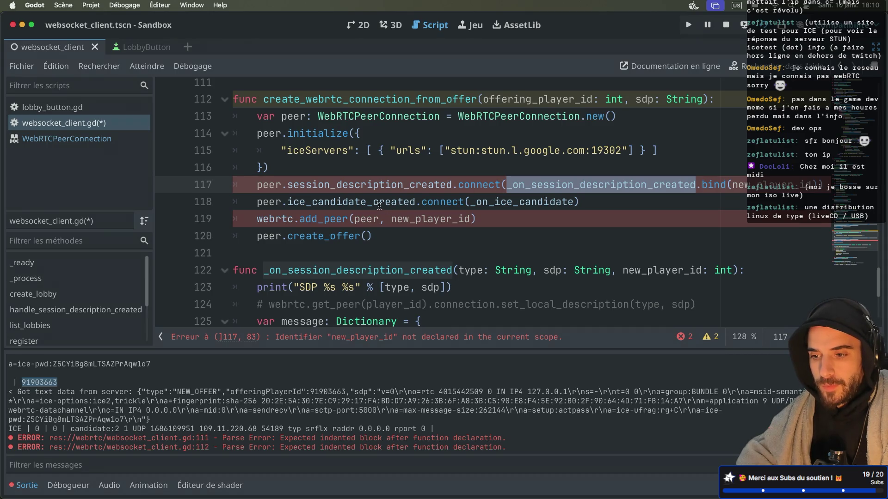
Step: Change the add_peer id to offering_player_id and delete the peer.create_offer() line
left_click(324, 219)
mouse_move(324, 219)
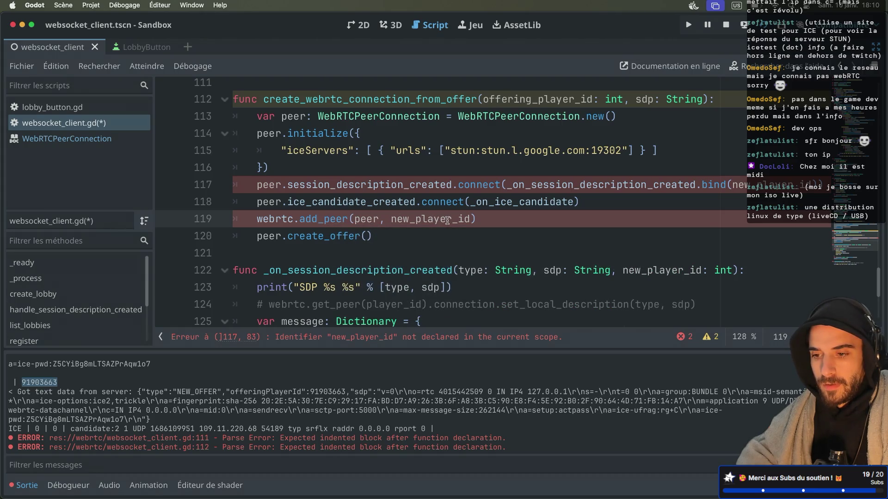
double_click(447, 219)
type("off")
key("Return")
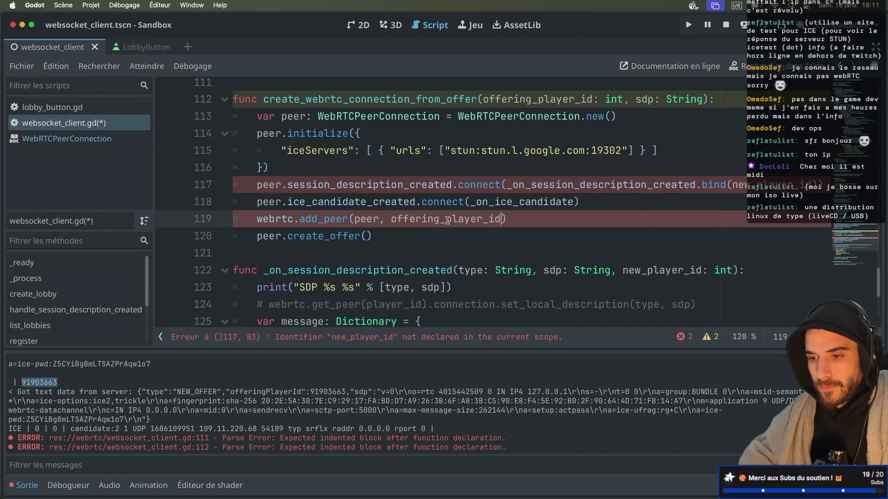
left_click(361, 219)
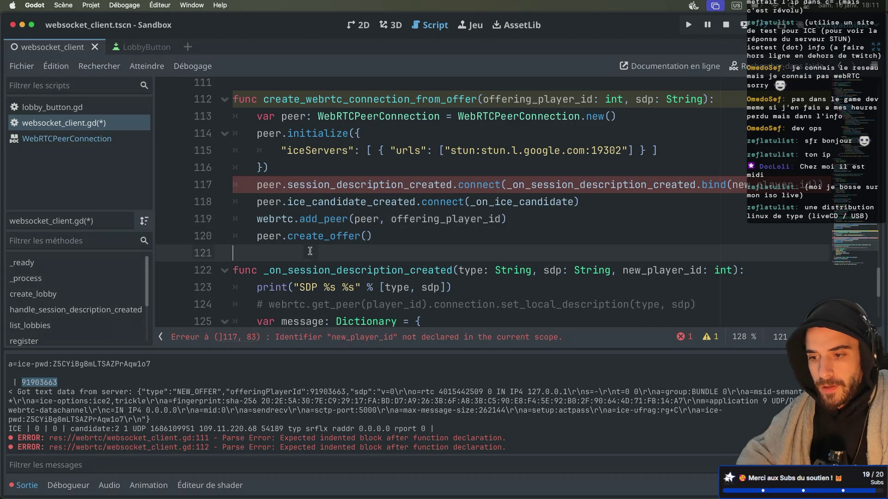
left_click_drag(373, 237, 235, 231)
key("BackSpace")
key("BackSpace")
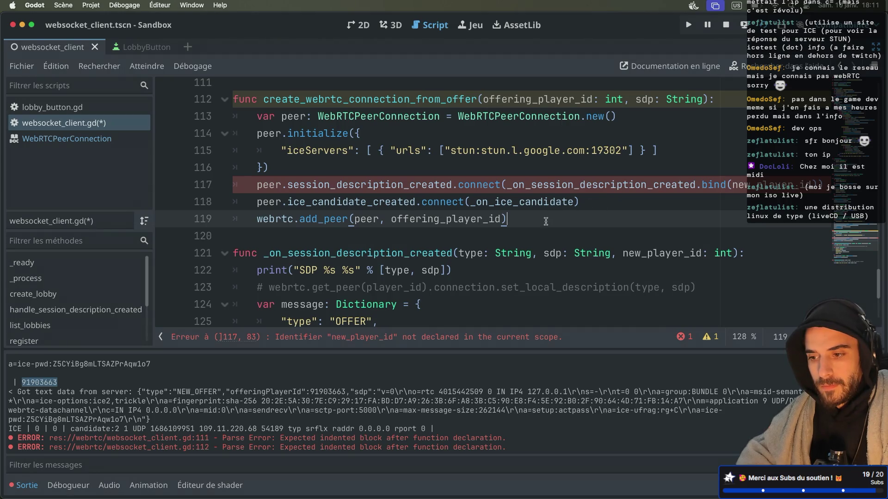
Step: Add a webrtc.get_peer() call on a new line after add_peer
key("Return")
type("we")
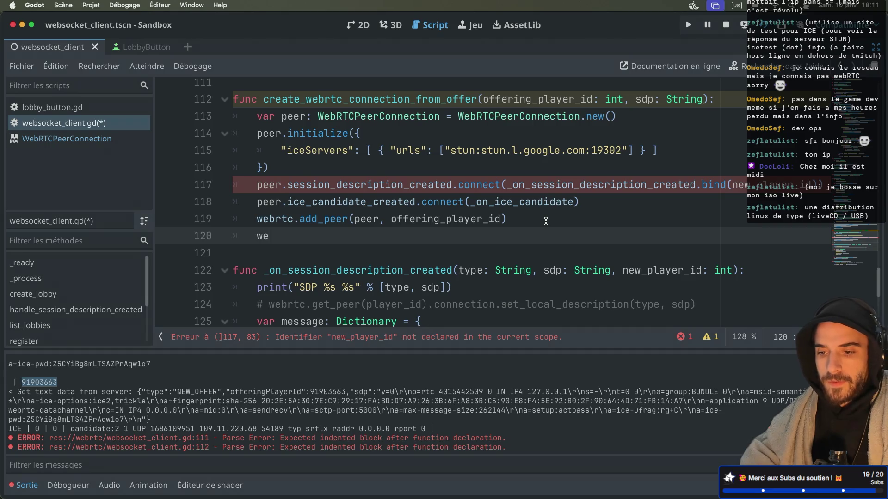
key("Return")
type(".ge")
key("Return")
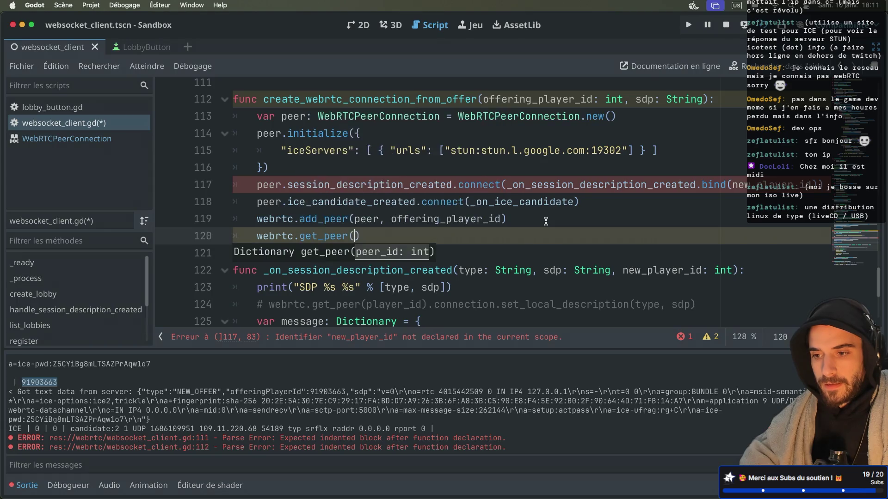
Step: Insert peer.set_remote_description(sdp) before add_peer and open its reference entry
left_click(575, 204)
key("Return")
type("peer.set_")
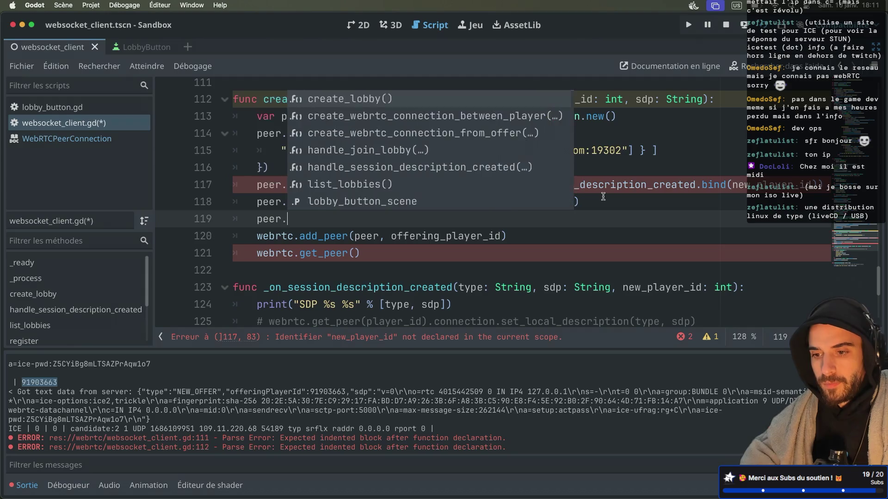
key("Down")
key("Down")
key("Return")
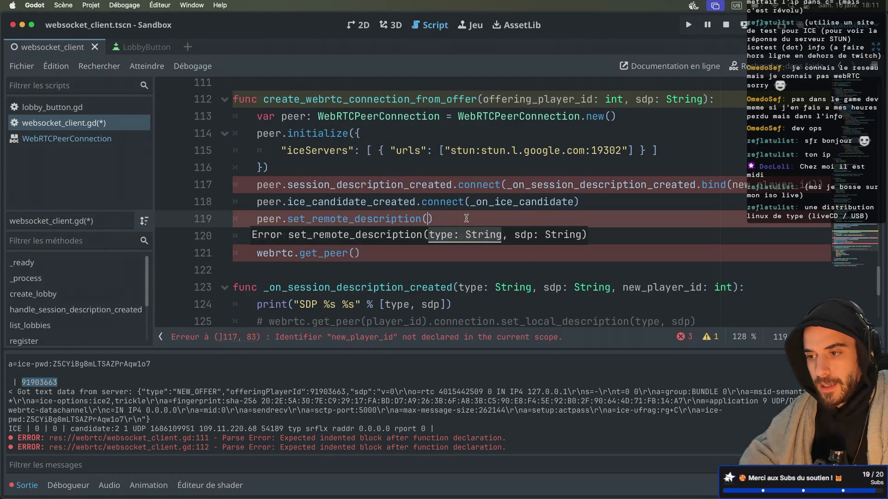
type("sdp")
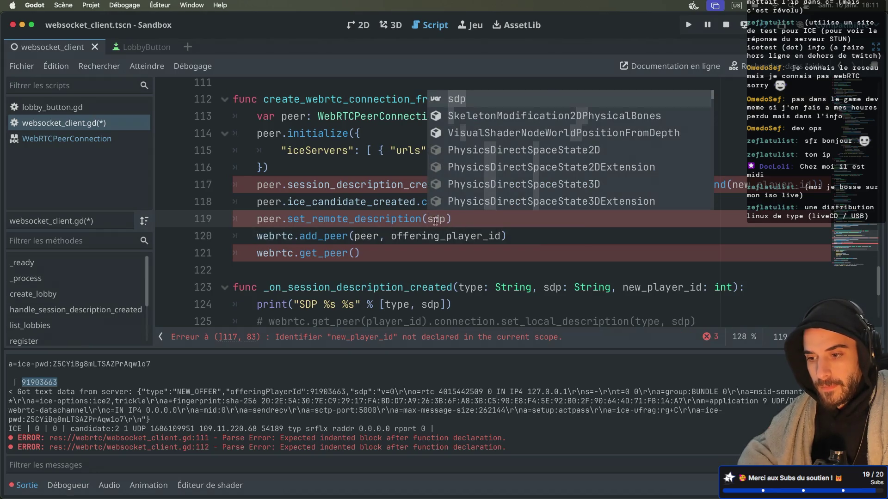
key("Escape")
left_click(405, 218, "super")
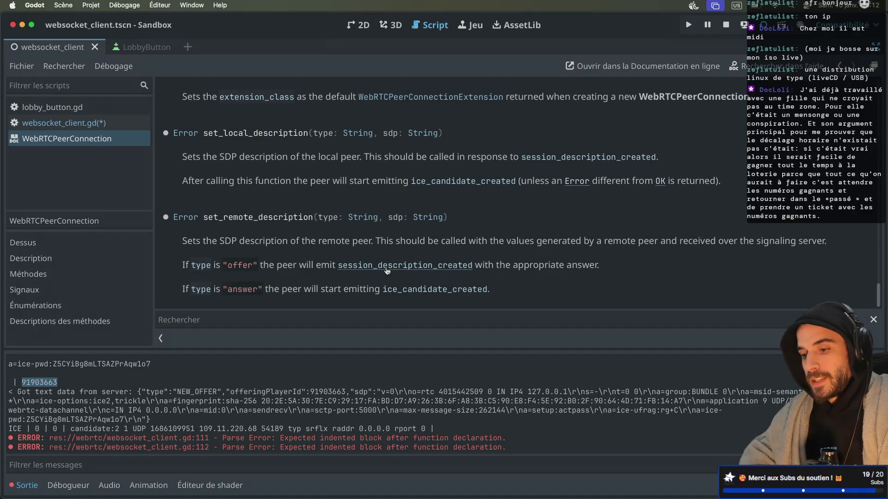
Step: Finish reading the set_remote_description docs and go back to the websocket_client.gd code
scroll(377, 207, "up", 1)
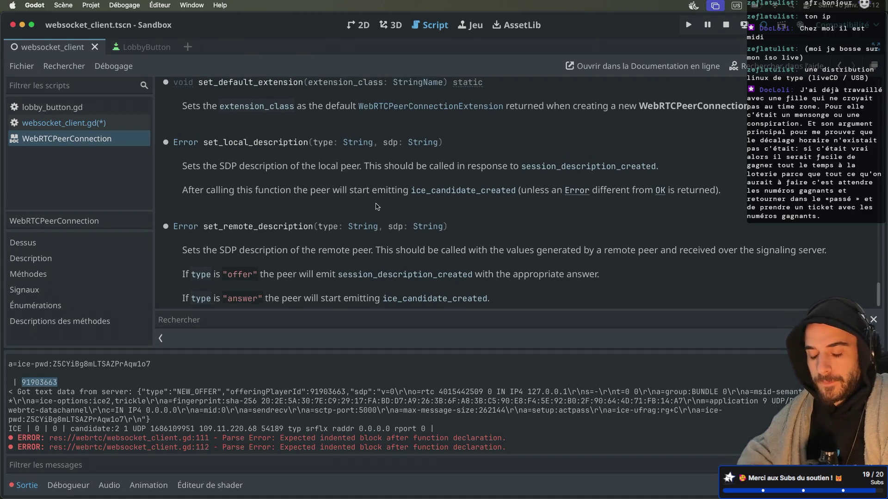
left_click(64, 123)
scroll(311, 148, "up", 5)
scroll(311, 149, "up", 3)
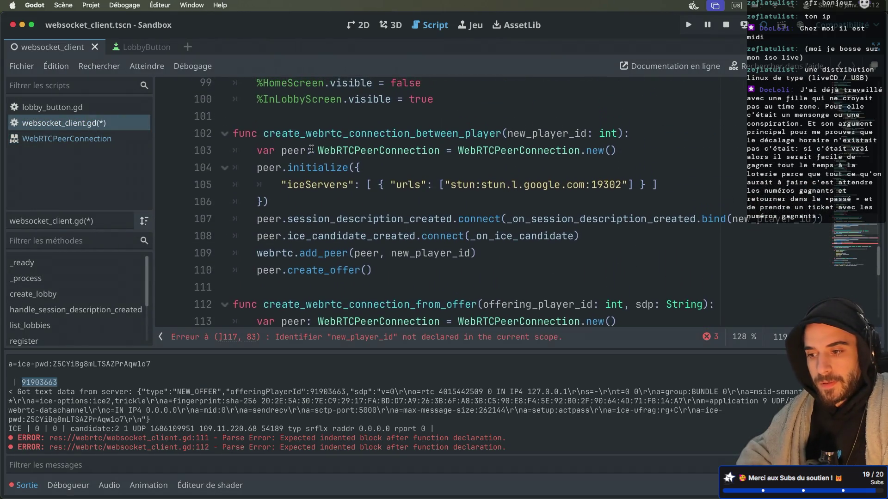
Step: Name the callback on line 107 handle_offer_creation and save the script
double_click(531, 221)
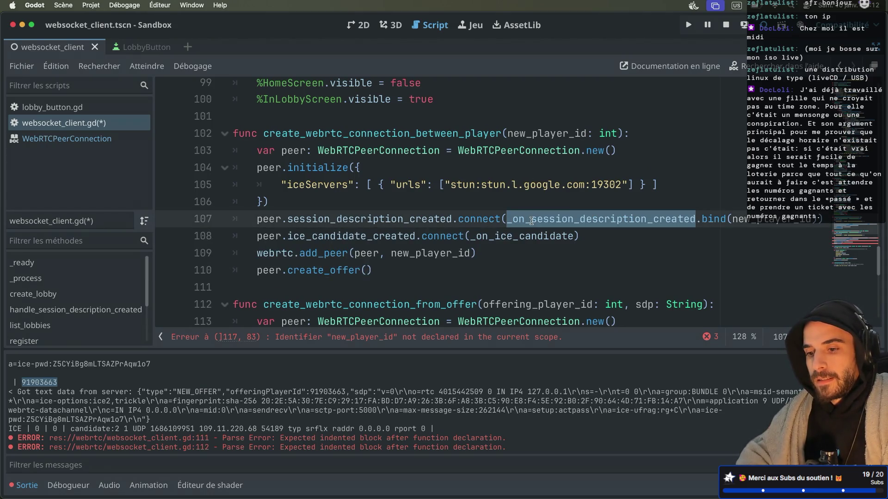
type("handle_")
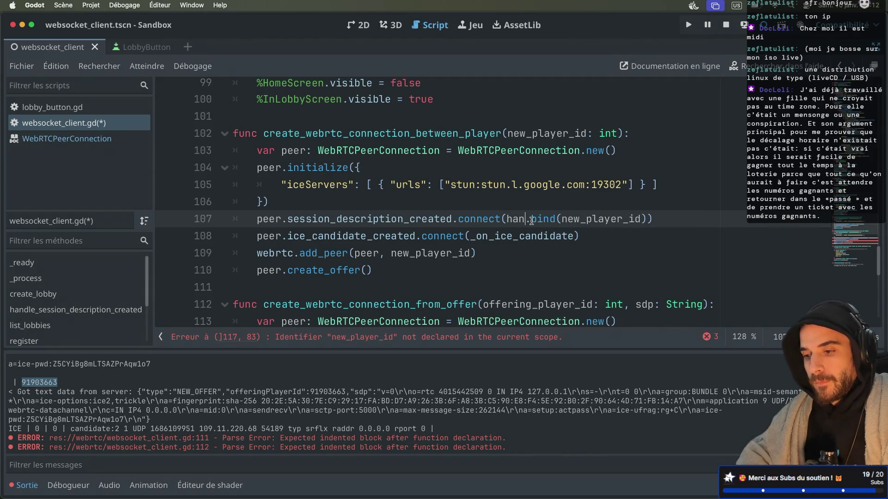
type("offer_creatio")
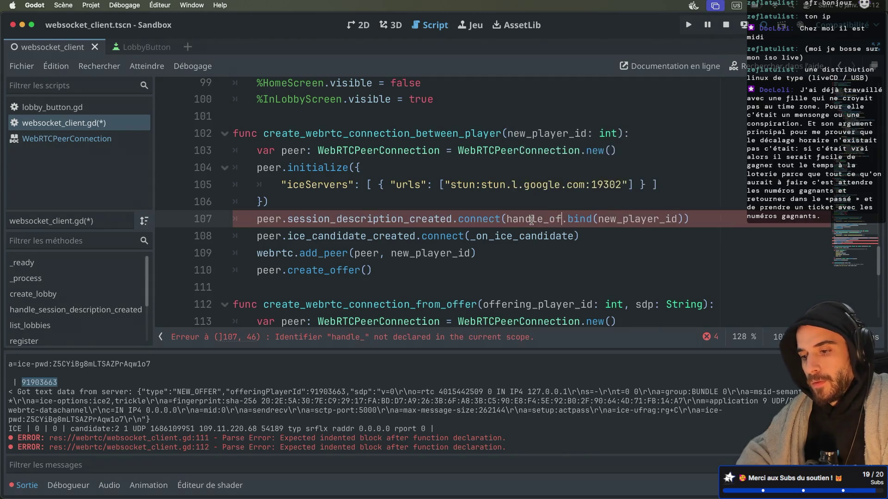
type("n")
key("ctrl+s")
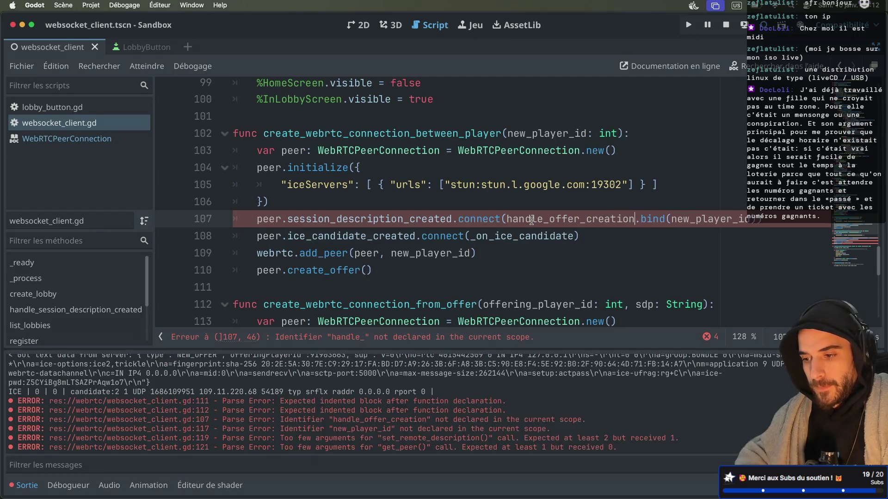
Step: Paste handle_offer_creation over line 112's function name, then revert it and save
double_click(530, 220)
double_click(413, 304)
key("ctrl+v")
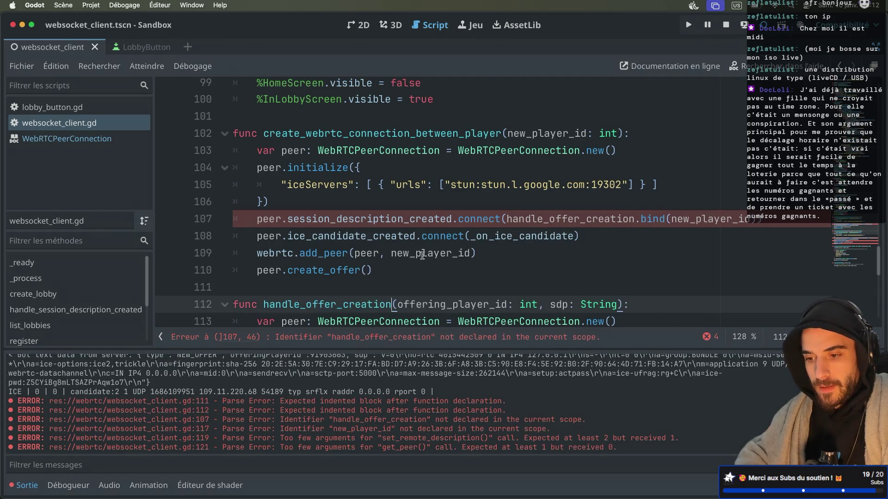
scroll(422, 256, "down", 3)
double_click(359, 222)
scroll(357, 222, "down", 3)
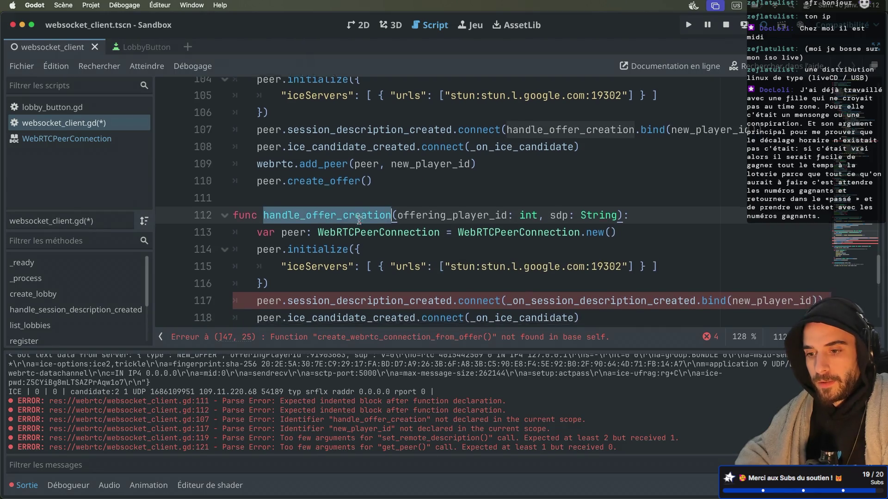
scroll(350, 139, "up", 3)
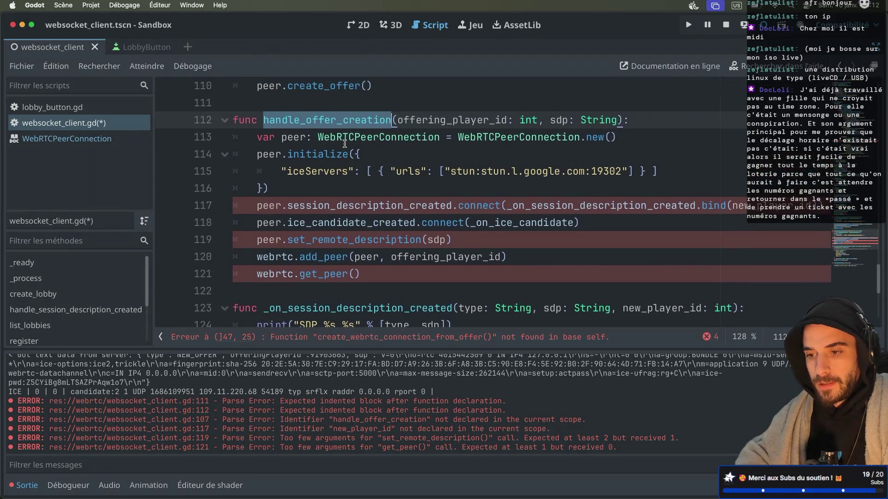
scroll(344, 143, "up", 1)
type("create_webrtc_connection_from_offer")
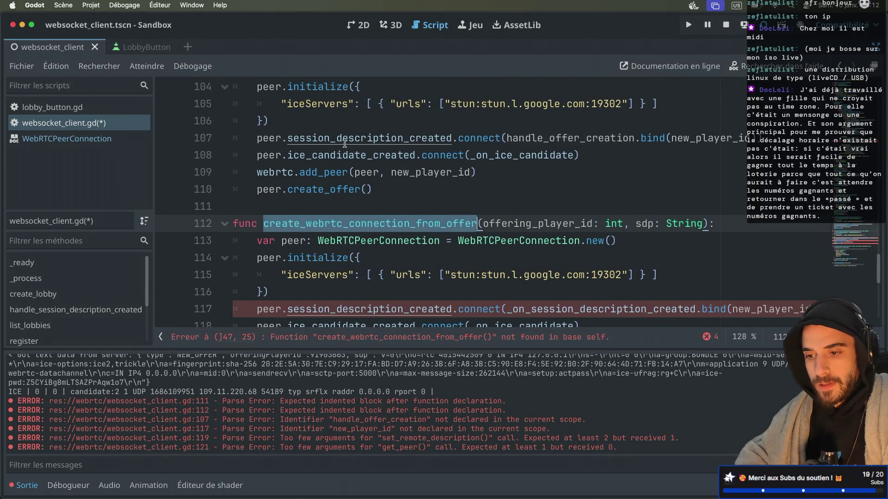
key("ctrl+s")
Step: Rename the _on_session_description_created function to handle_offer_creation
scroll(387, 139, "up", 2)
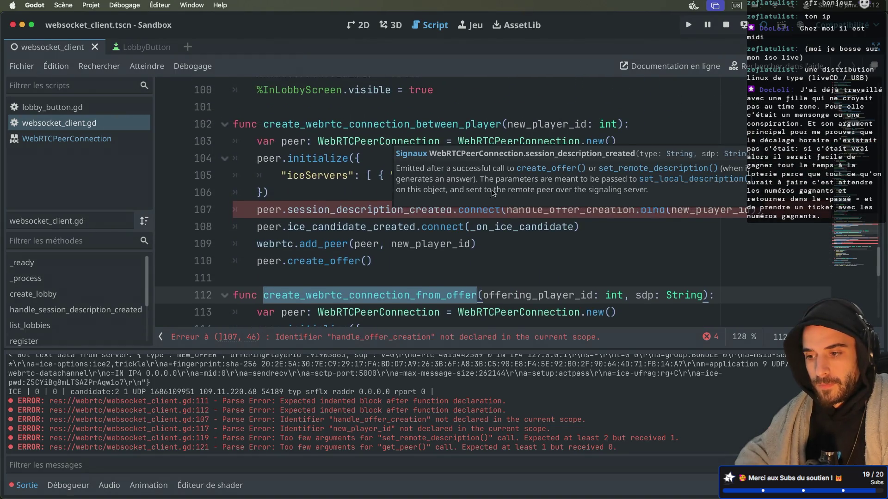
scroll(477, 245, "down", 2)
double_click(557, 143)
key("ctrl+c")
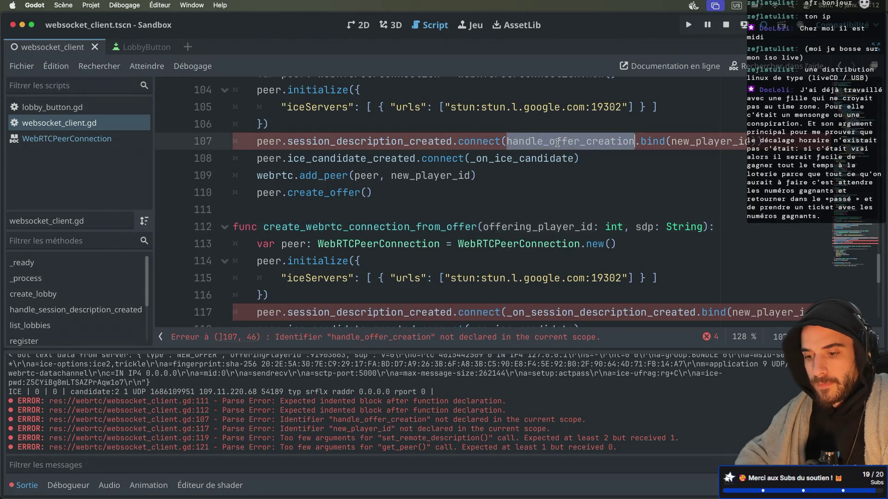
left_click(27, 486)
scroll(361, 258, "down", 4)
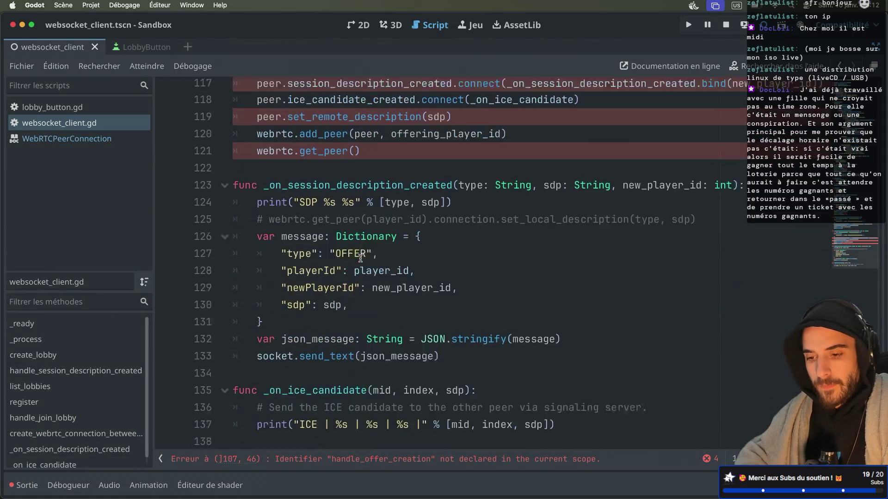
double_click(369, 213)
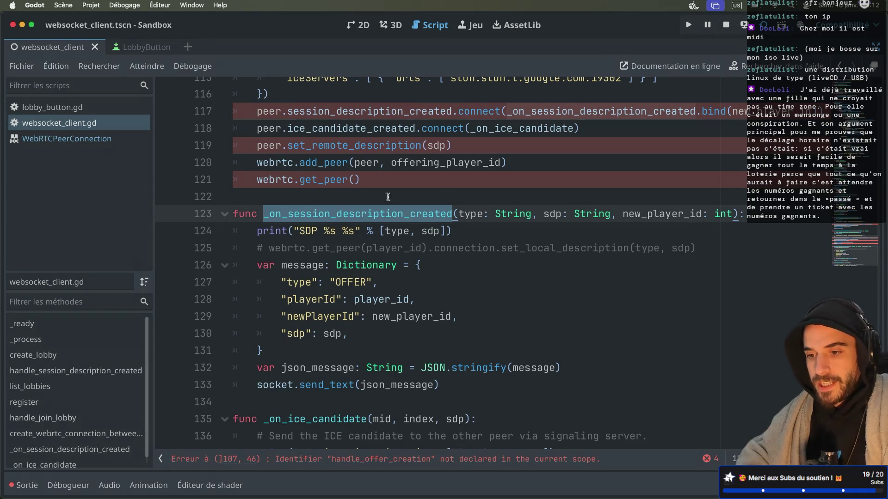
key("ctrl+v")
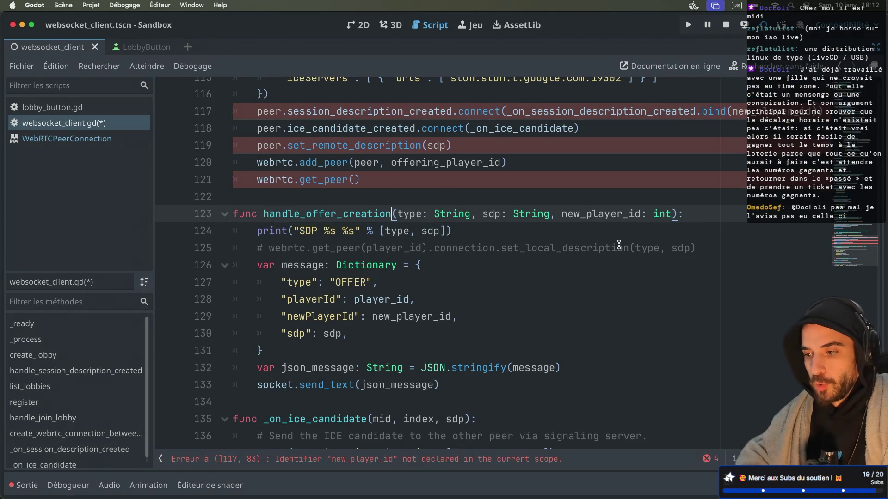
Step: Check the callback references, then begin retyping line 123's function name as handle_seesion_creation
scroll(703, 249, "up", 1)
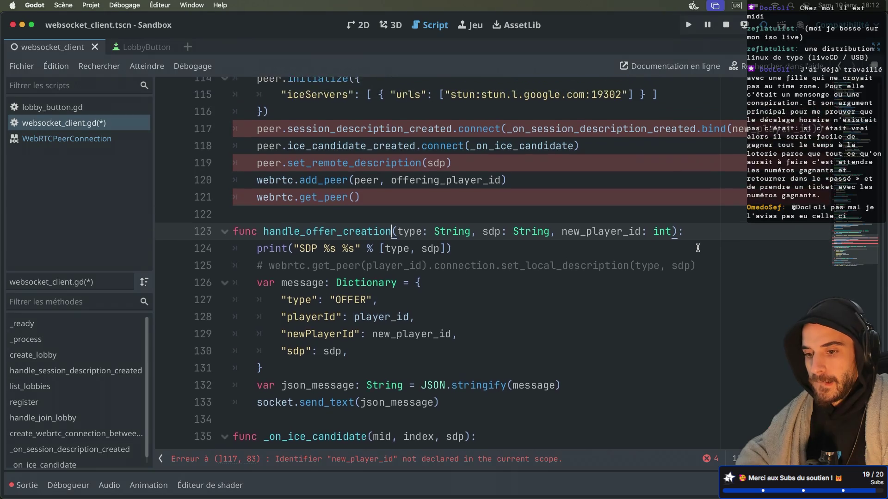
scroll(698, 248, "down", 1)
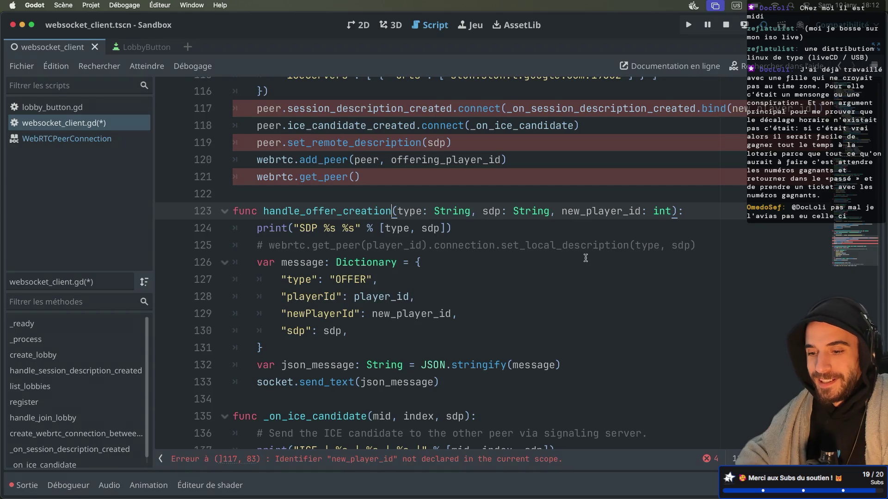
scroll(586, 258, "up", 6)
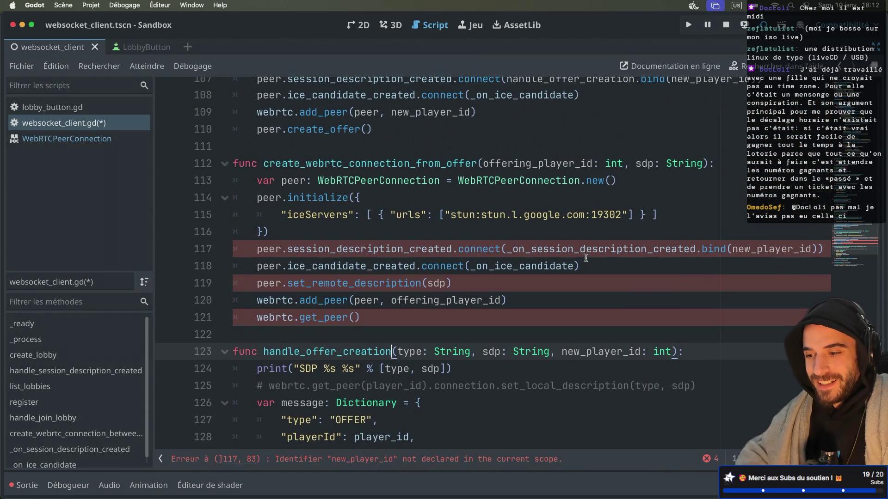
scroll(556, 245, "up", 1)
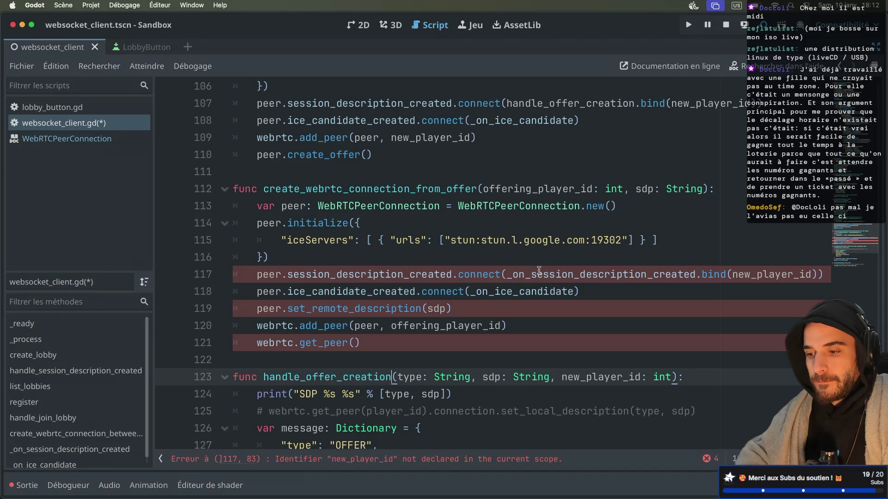
double_click(539, 271)
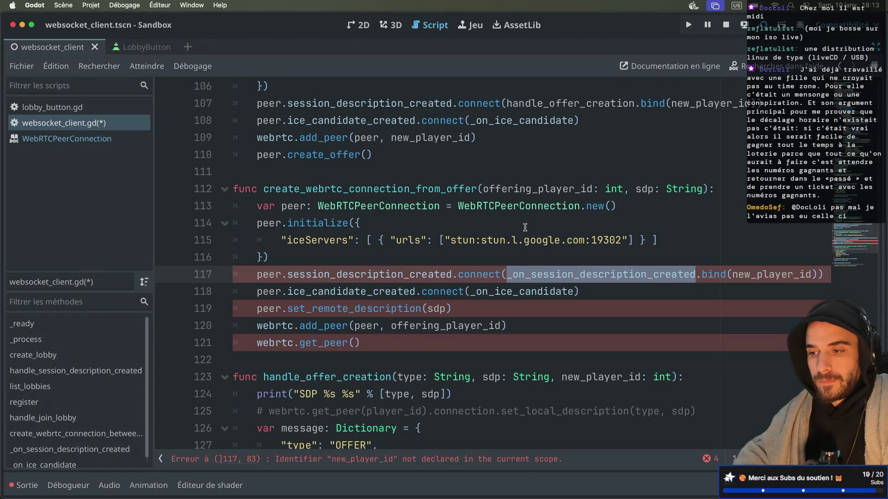
scroll(525, 227, "up", 1)
double_click(551, 146)
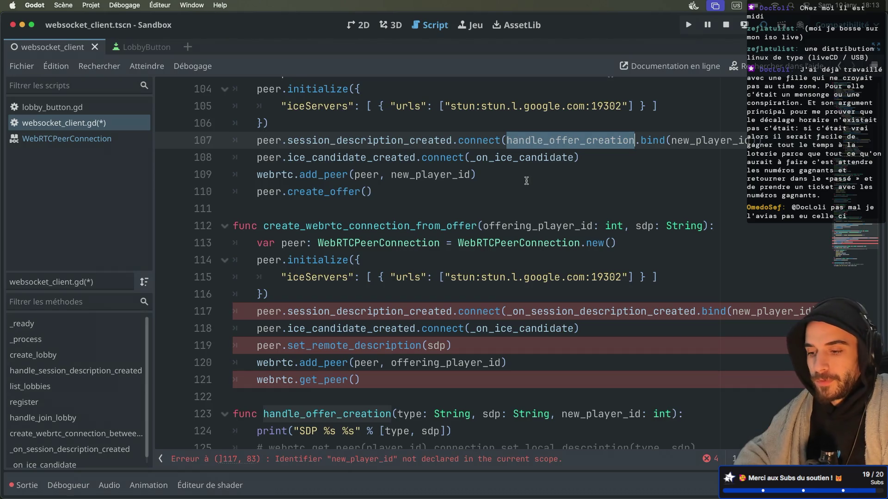
scroll(458, 205, "down", 1)
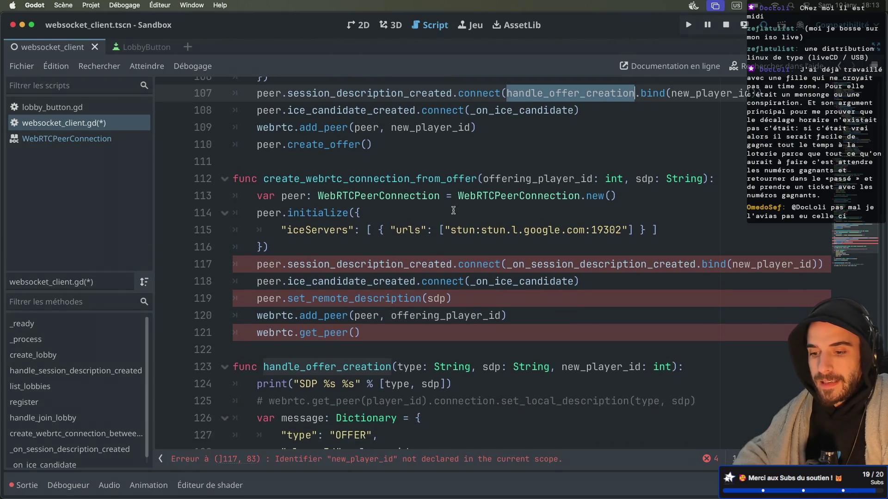
double_click(308, 366)
type("handle_se")
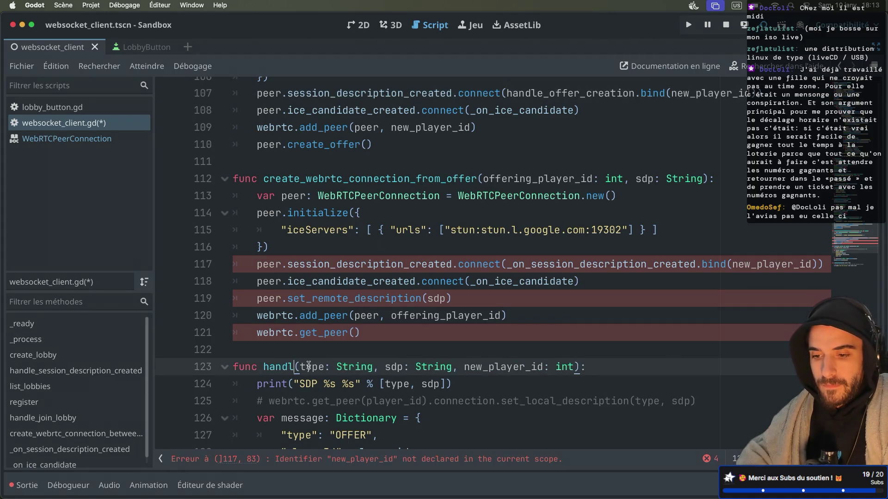
type("esion_crea")
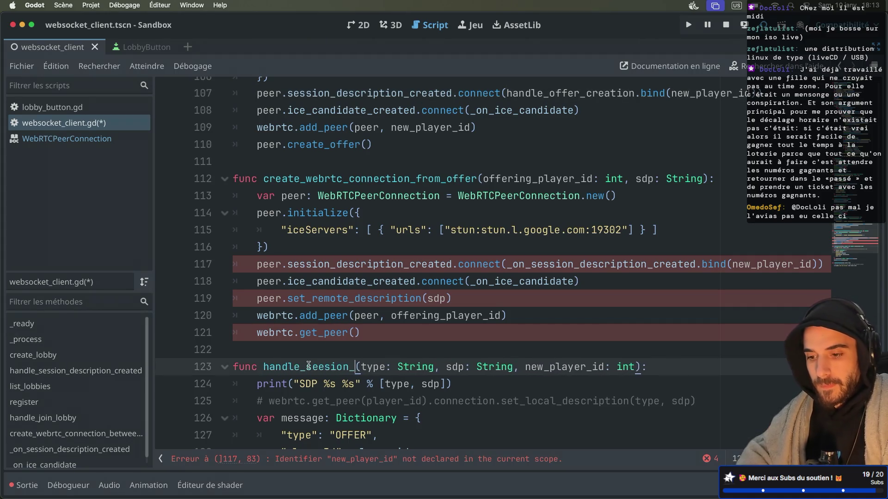
type("tion")
Step: Copy handle_seesion_creation and paste it over the handle_offer_creation reference on line 107
double_click(314, 367)
key("ctrl+c")
scroll(397, 284, "up", 1)
scroll(397, 285, "up", 1)
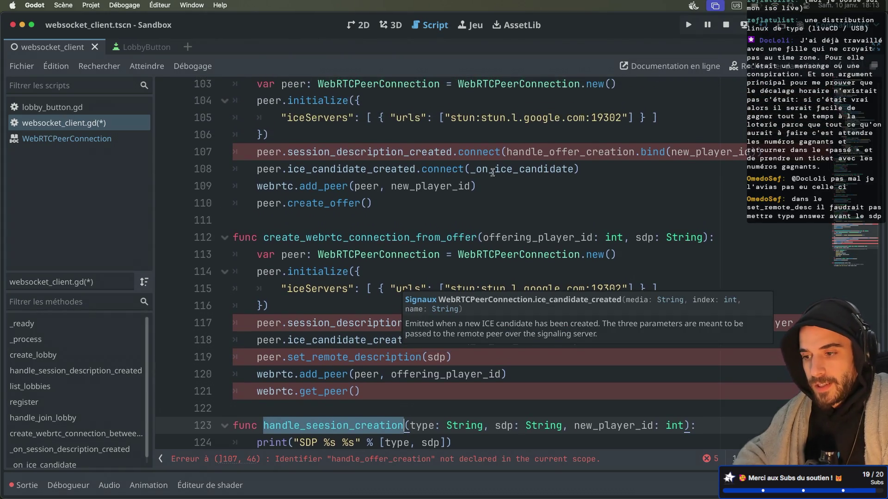
double_click(544, 155)
key("ctrl+v")
Step: Add 'if type == "OFFER"' as the first line of the function body
scroll(504, 249, "down", 2)
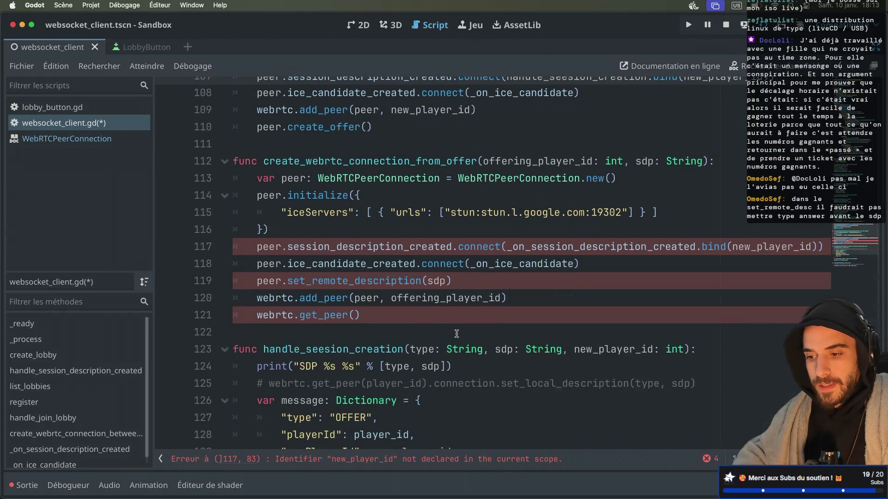
scroll(456, 333, "down", 2)
left_click(695, 303)
key("Return")
type("if ")
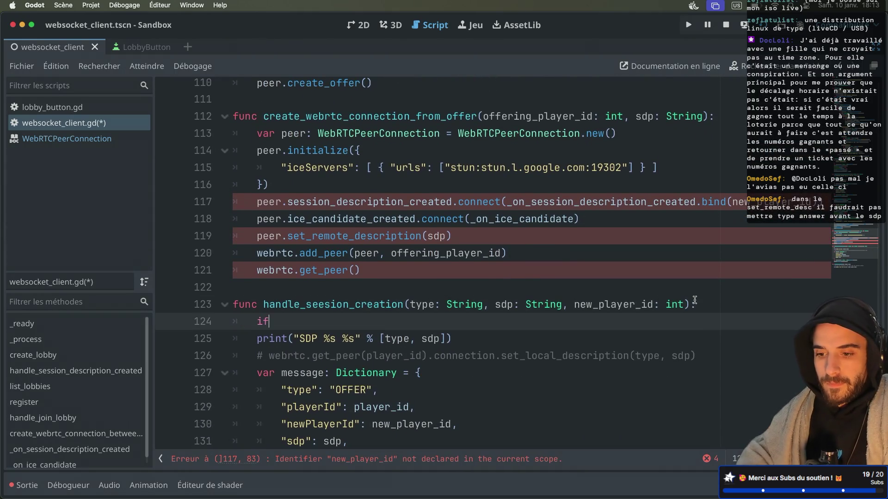
type("type ")
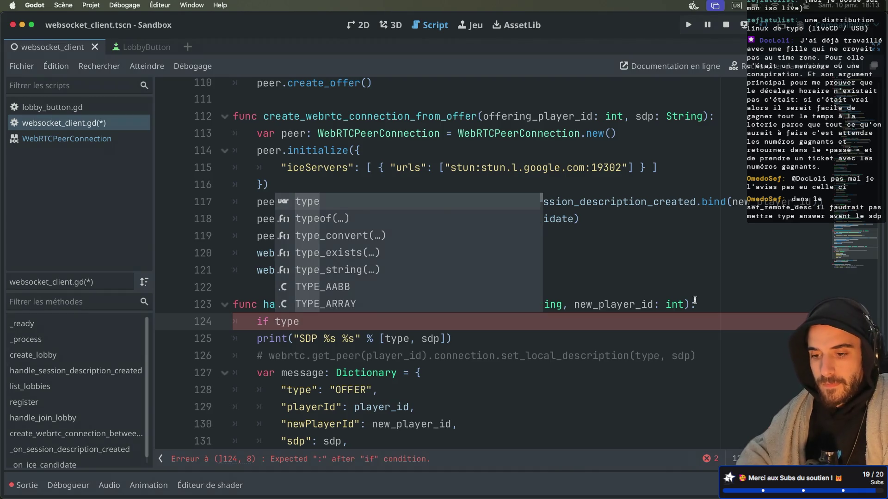
type("== \"OFFE")
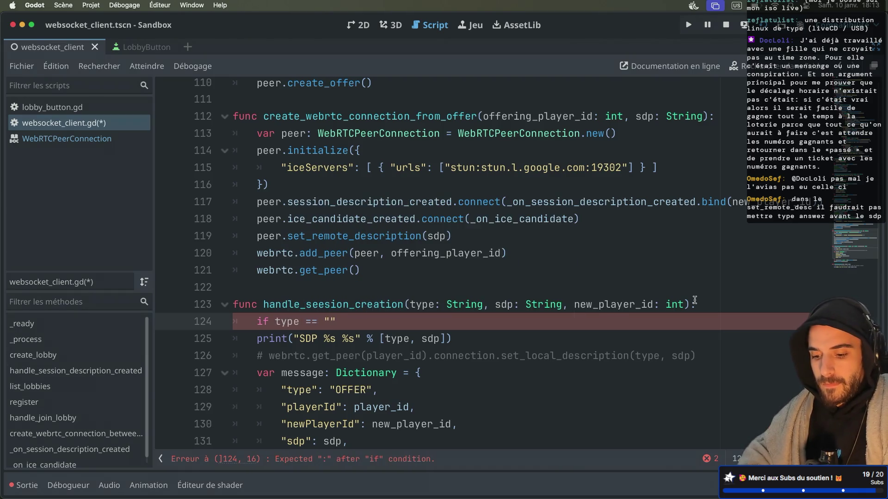
type("R\"")
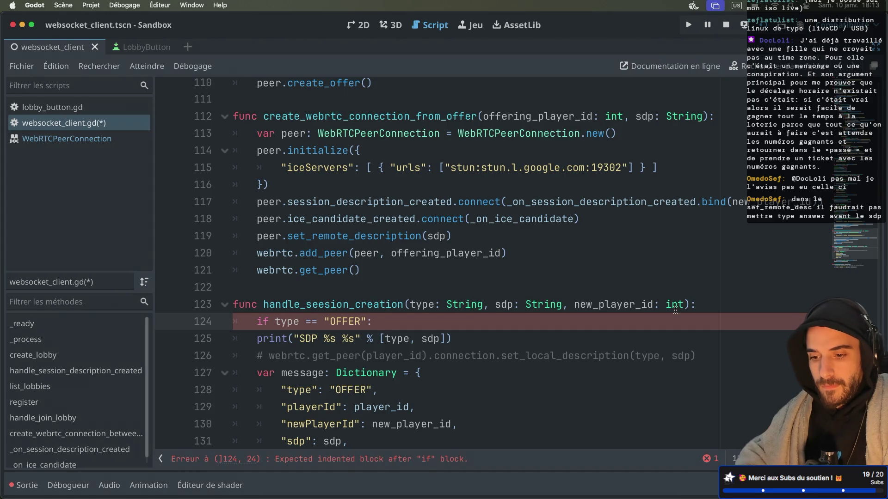
Step: Indent the message-building and sending lines under the OFFER check
scroll(327, 386, "down", 2)
left_click_drag(325, 384, 305, 230)
key("Tab")
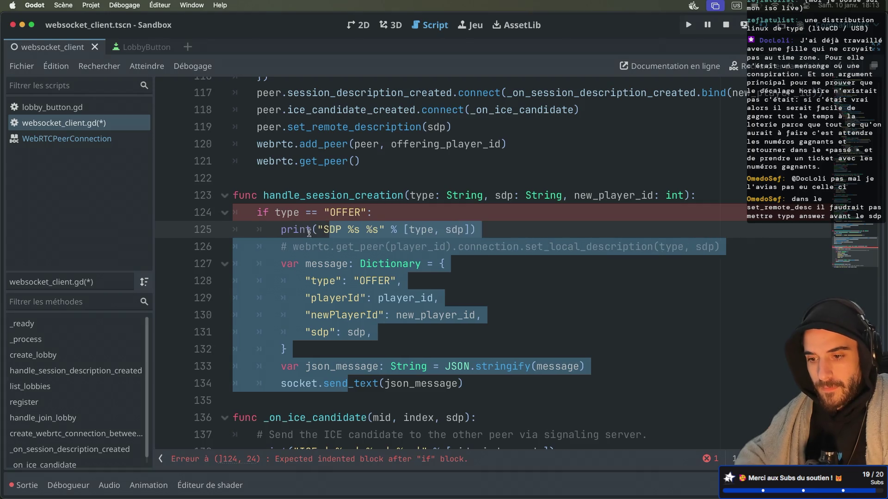
Step: Add an else: branch after the send_text call
left_click(482, 385)
key("Return")
key("BackSpace")
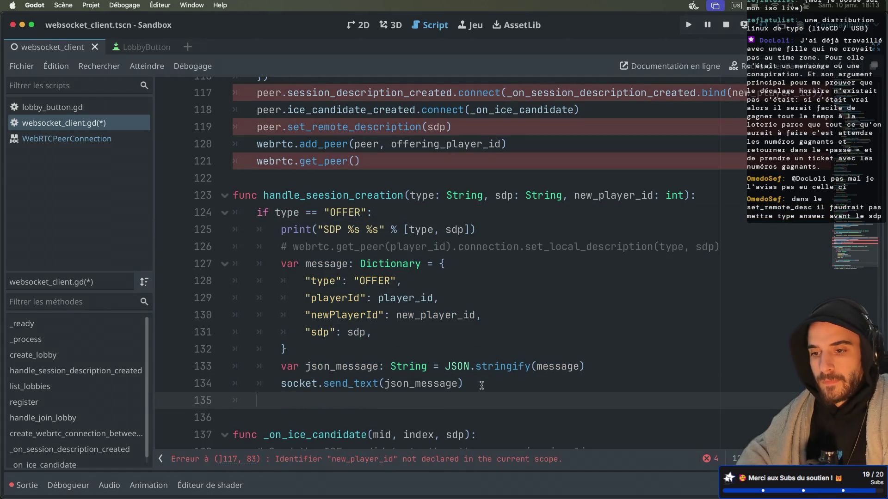
type("lse")
key("BackSpace")
key("BackSpace")
type("if")
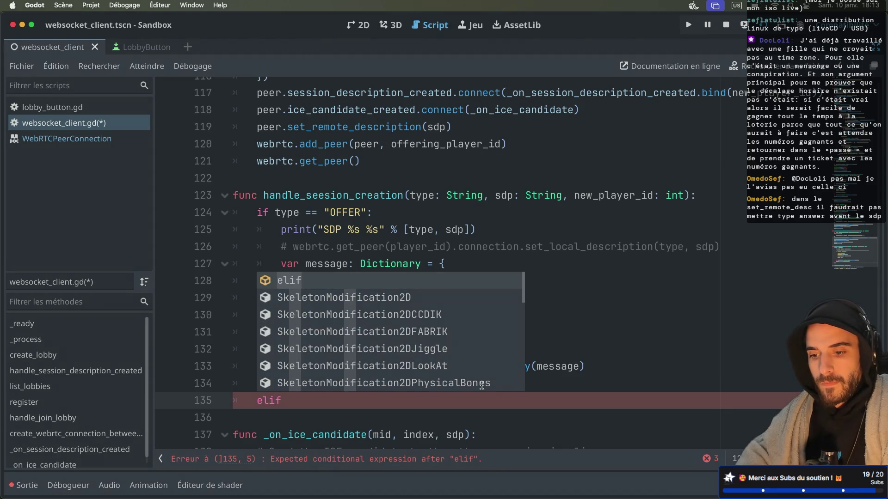
key("BackSpace")
key("BackSpace")
type("se:")
key("Return")
Step: Review the commented-out set_local_description line further up
scroll(444, 282, "up", 1)
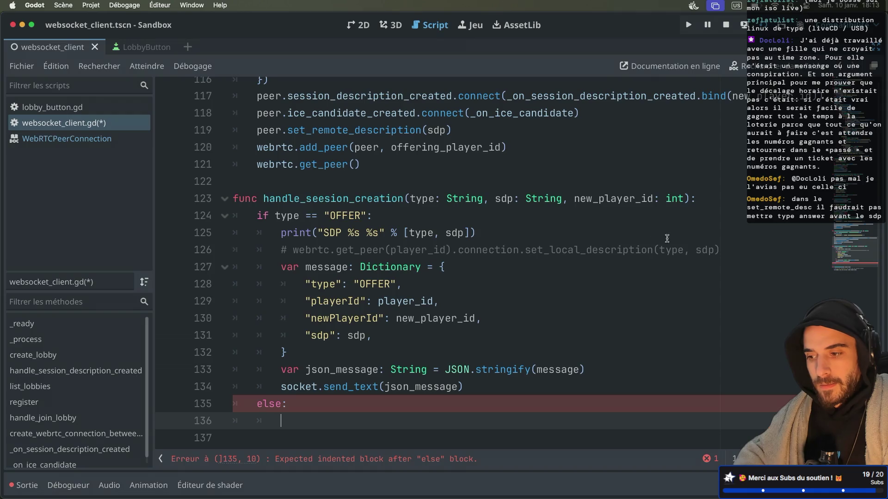
left_click_drag(731, 248, 726, 242)
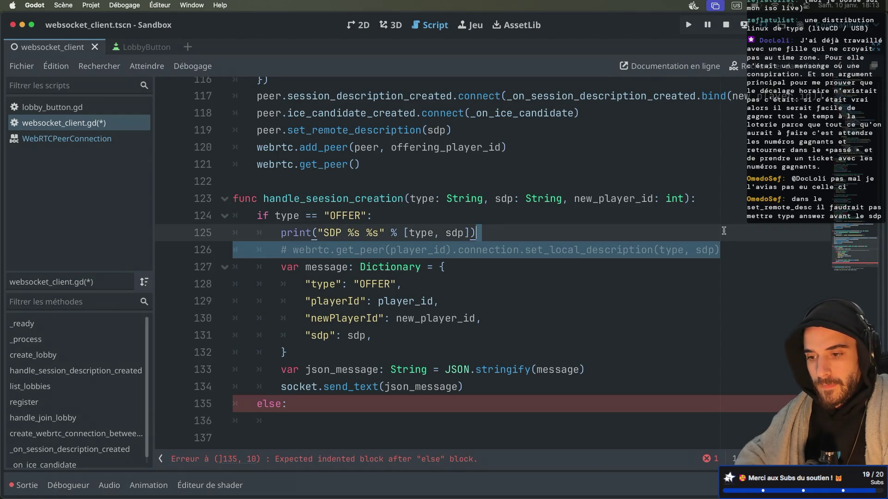
left_click(624, 266)
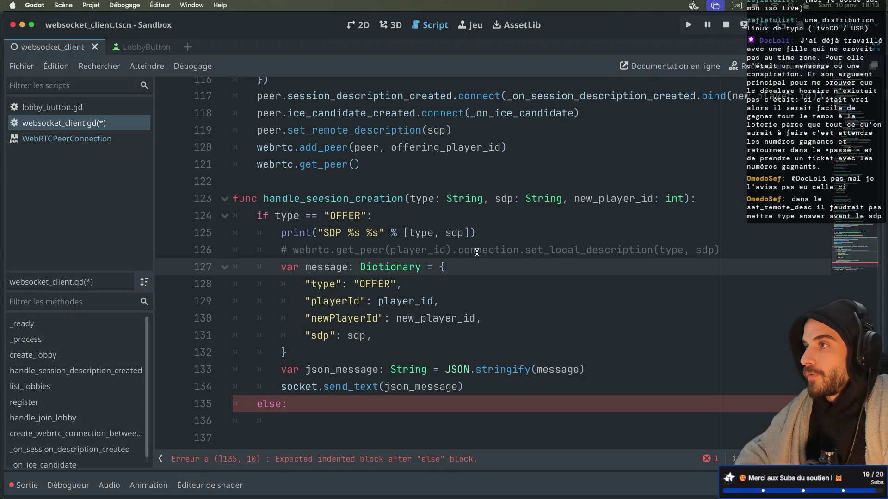
scroll(477, 252, "up", 1)
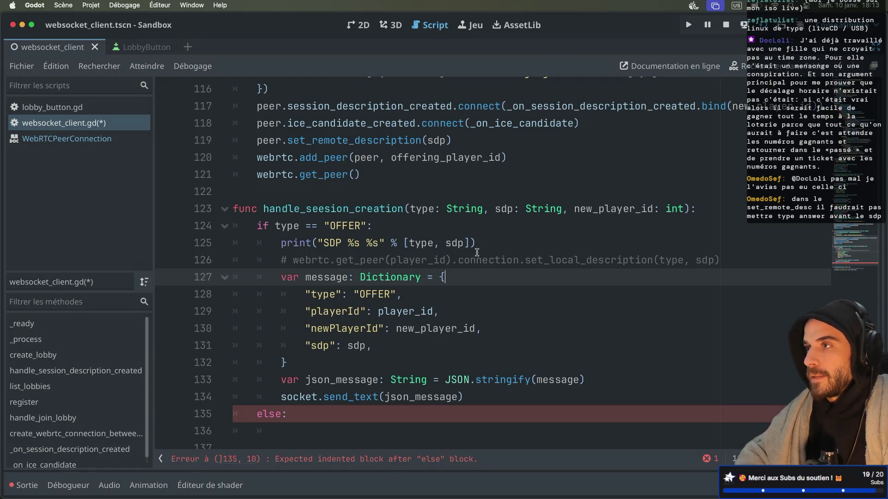
scroll(396, 289, "up", 5)
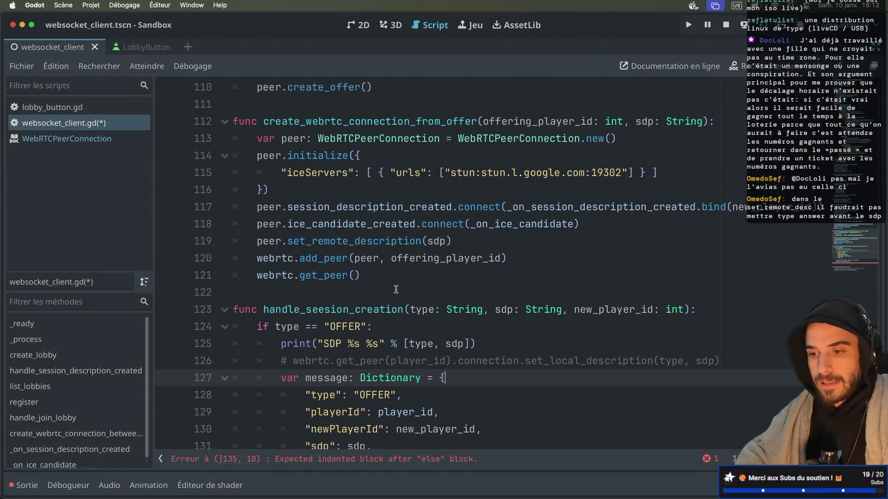
Step: Look up the set_remote_description documentation, then close the help page
mouse_move(411, 260)
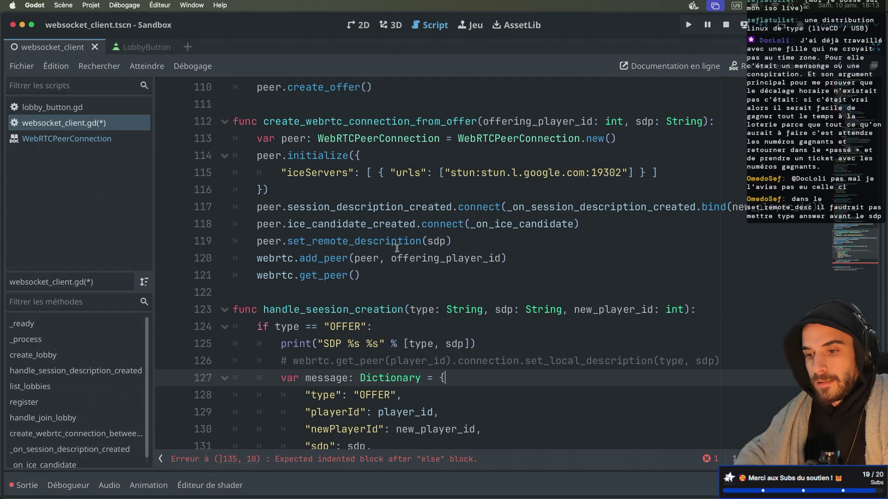
double_click(374, 242)
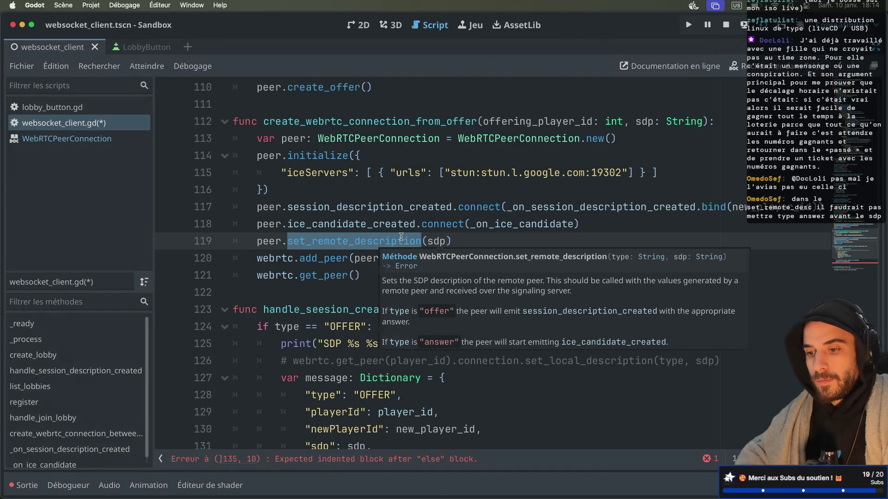
left_click(368, 242, "super")
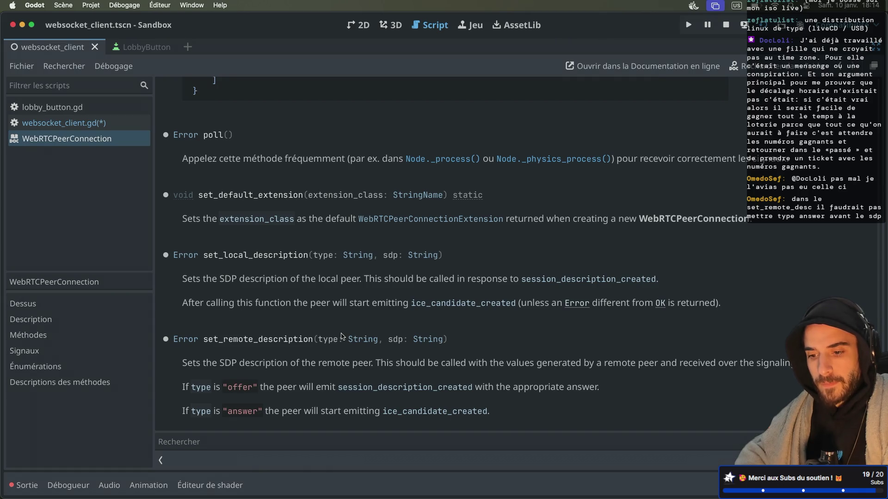
key("super+w")
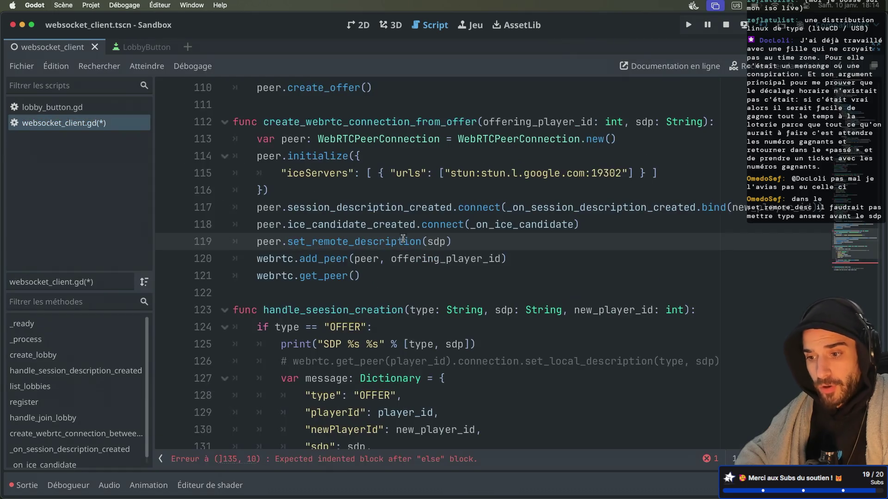
Step: Insert "offer" as the first argument before sdp on line 119
type("\"offer\"")
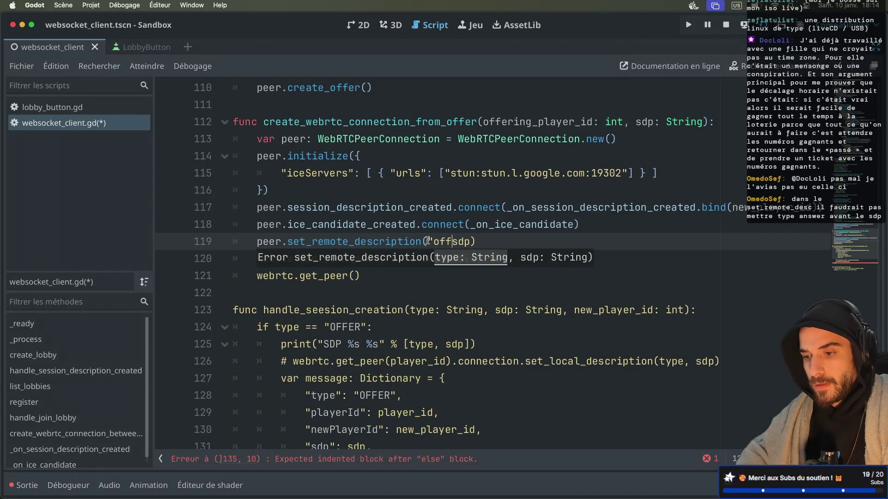
type(",")
key("ctrl+Right")
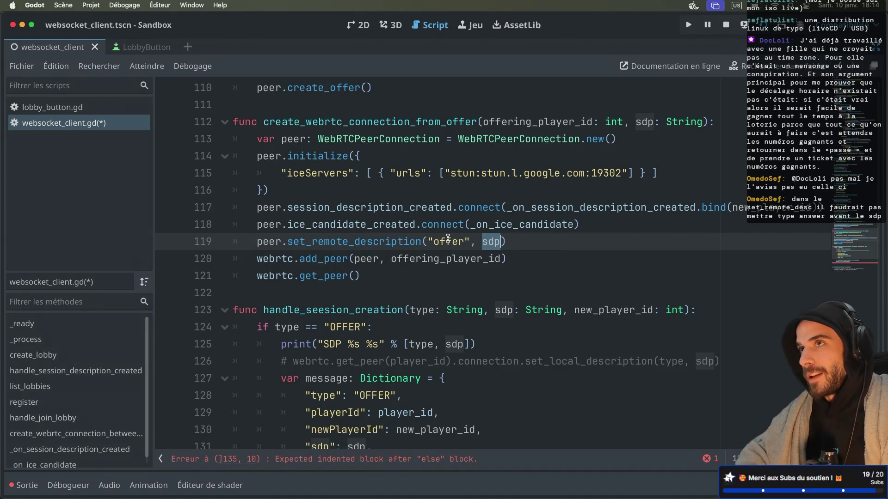
left_click(454, 237)
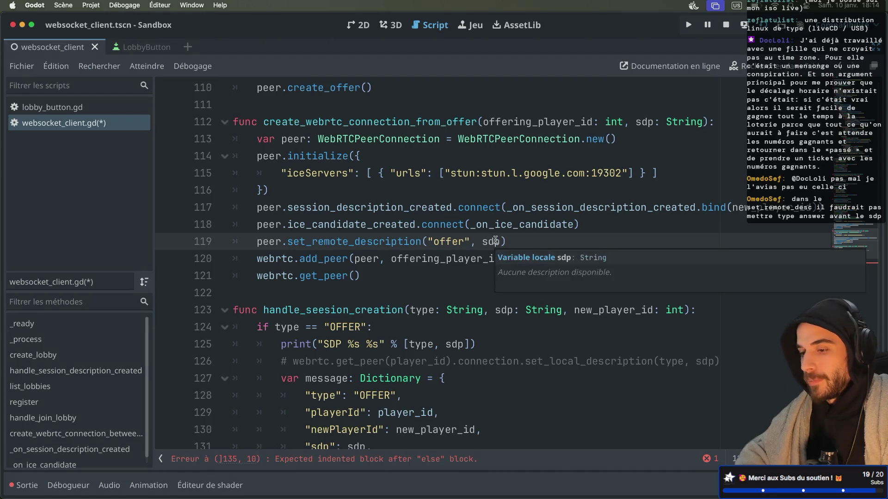
mouse_move(489, 240)
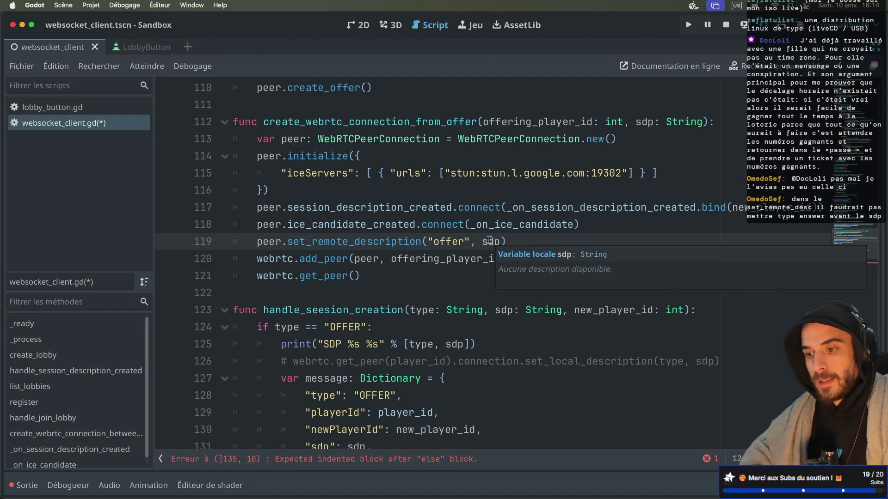
scroll(414, 215, "up", 3)
scroll(414, 215, "up", 1)
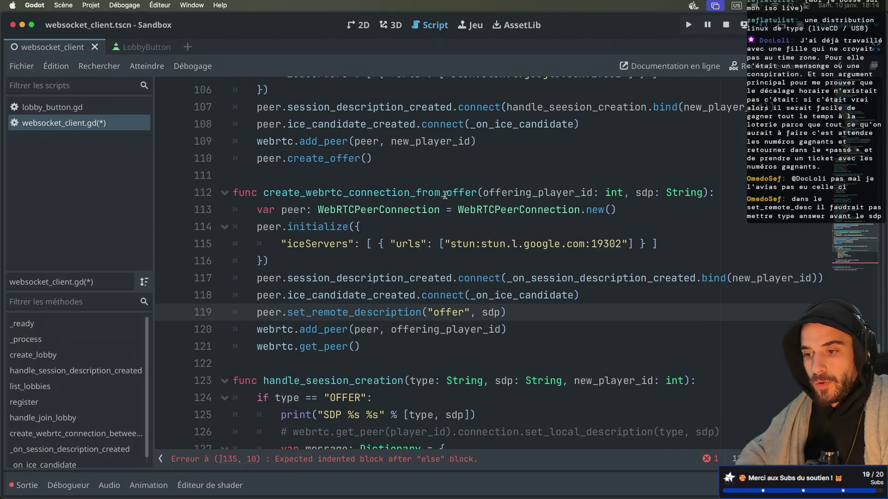
Step: Replace _on_session_description_created on line 117 with handle_seesion_creation
left_click_drag(263, 209, 334, 254)
left_click(363, 255)
scroll(364, 256, "down", 2)
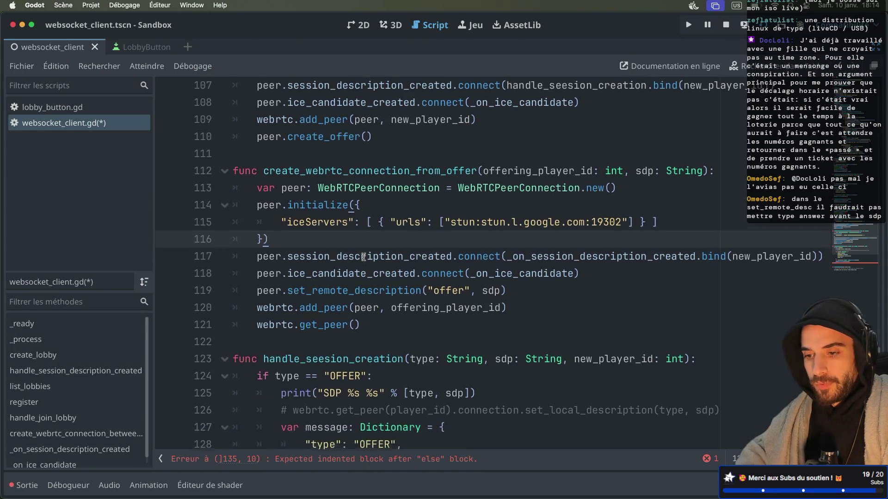
scroll(363, 257, "down", 1)
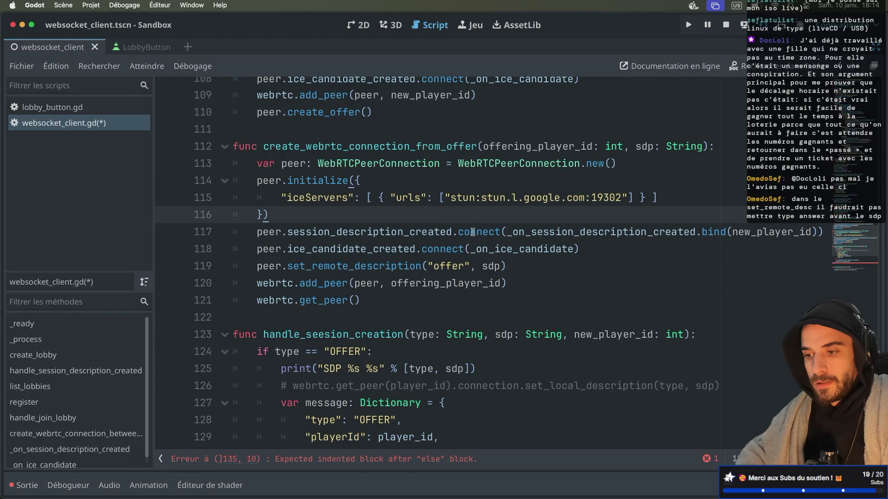
scroll(544, 231, "up", 3)
double_click(347, 380)
double_click(595, 284)
key("ctrl+v")
Step: Change the bound argument on line 117 from new_player_id to offering_player_id
scroll(565, 254, "down", 2)
scroll(564, 250, "down", 3)
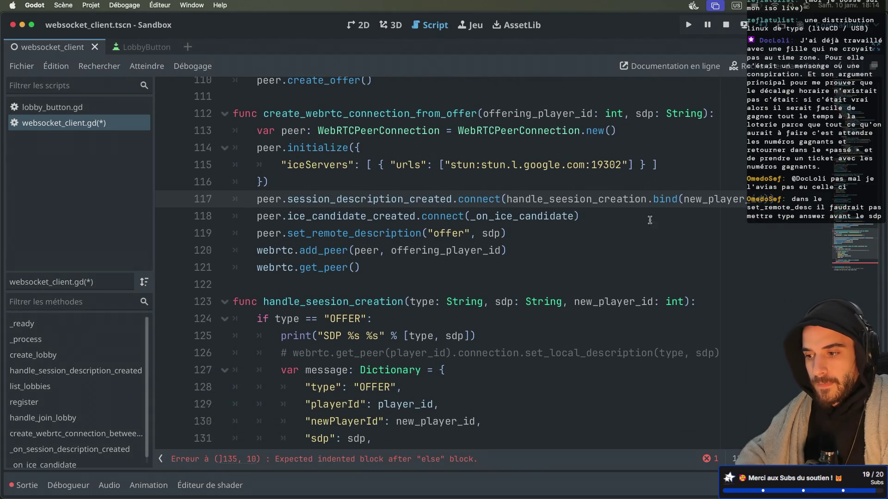
scroll(674, 206, "down", 5)
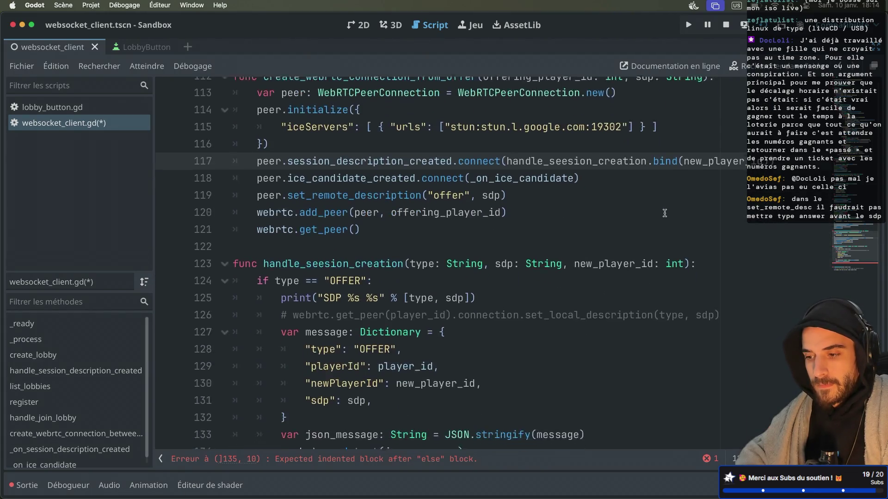
scroll(664, 213, "up", 4)
scroll(664, 214, "up", 4)
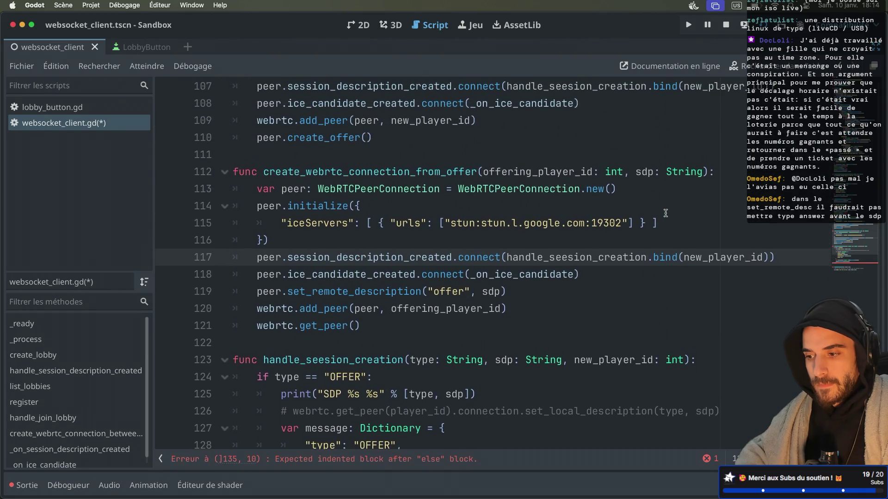
double_click(702, 258)
type("off")
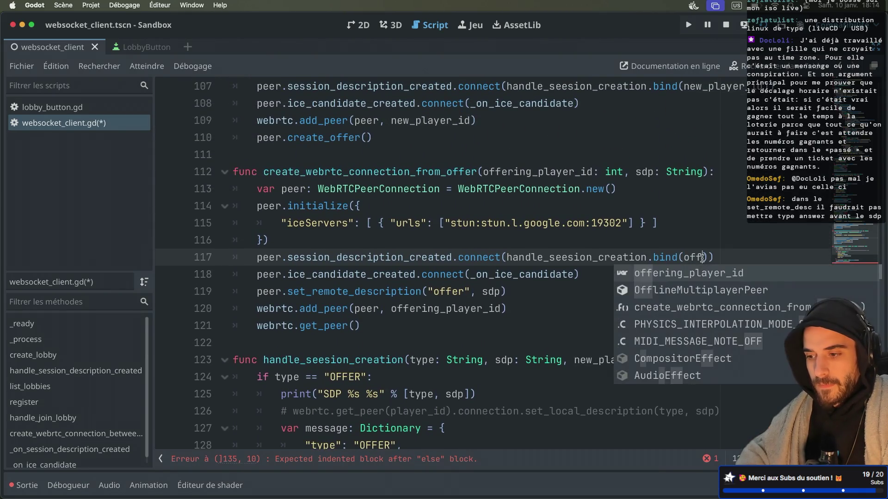
left_click(689, 278)
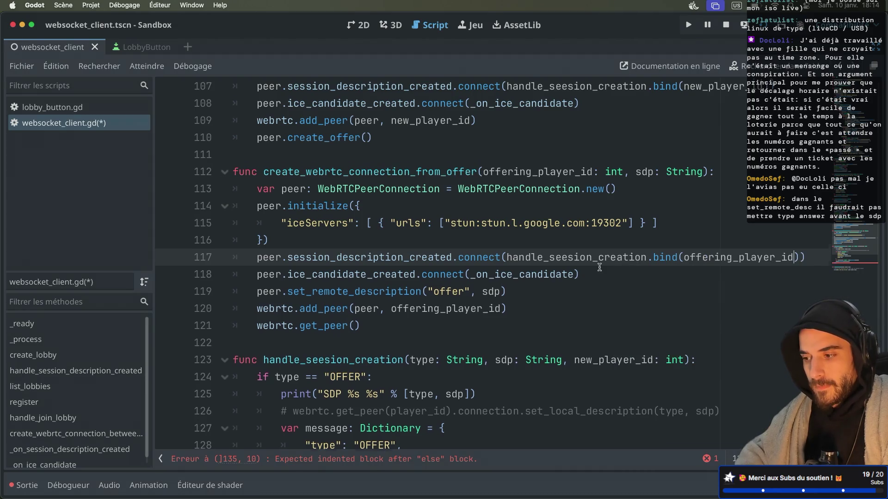
Step: Delete the leftover webrtc.get_peer() line 121 and save the script
scroll(599, 267, "down", 5)
left_click(316, 360)
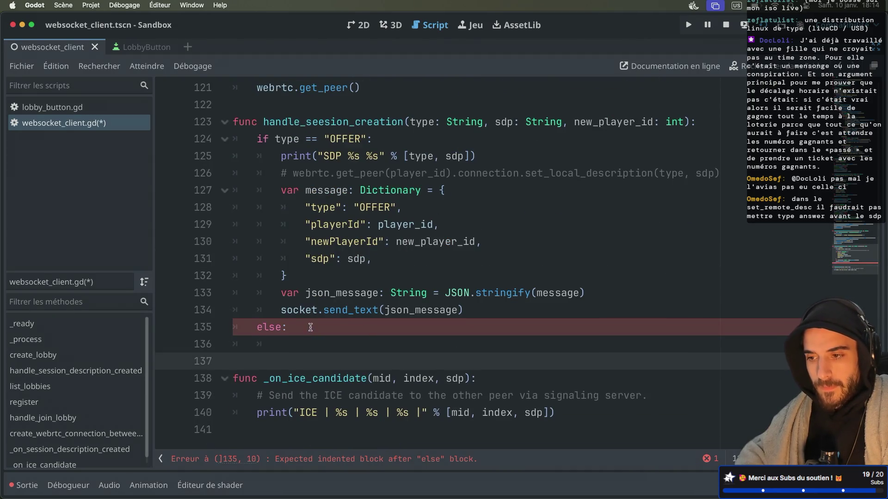
scroll(310, 328, "up", 5)
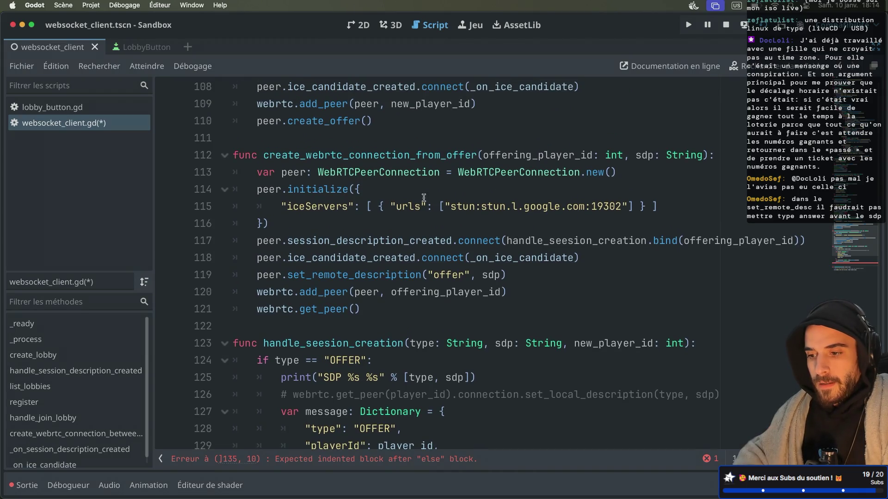
scroll(480, 246, "down", 2)
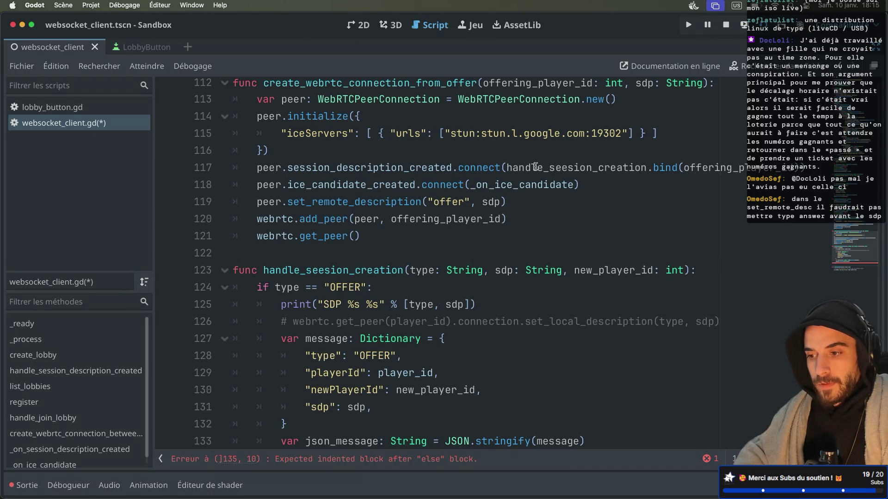
scroll(430, 220, "down", 2)
scroll(430, 220, "up", 3)
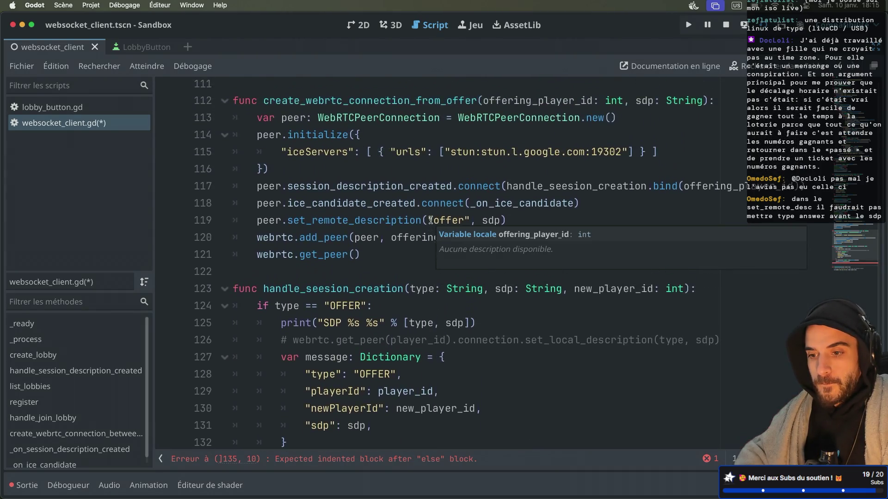
scroll(430, 220, "up", 2)
left_click(357, 293)
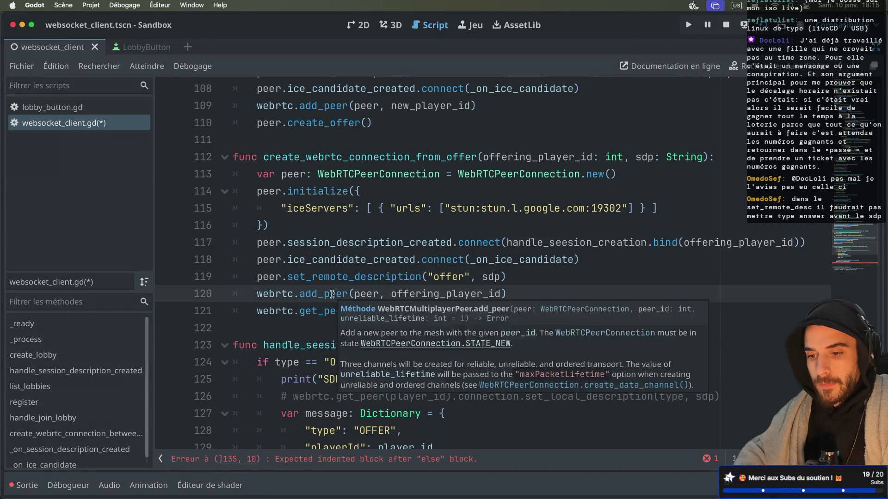
scroll(358, 235, "up", 2)
scroll(357, 235, "up", 1)
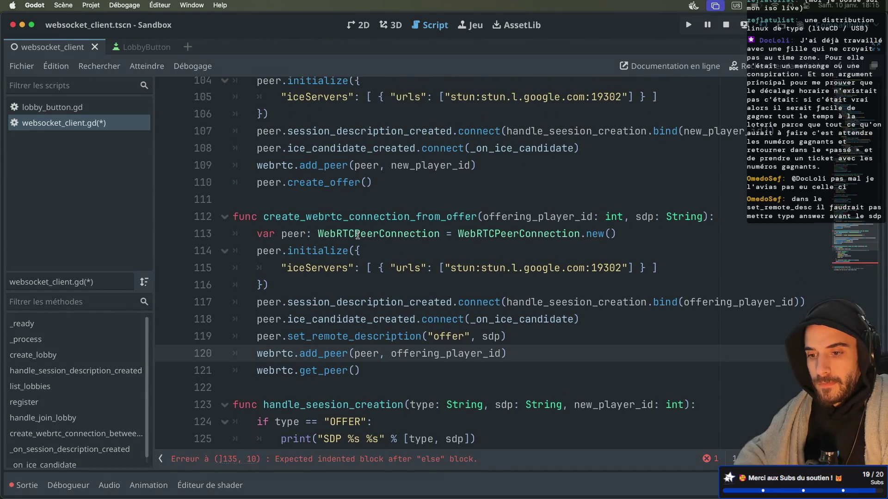
scroll(354, 272, "down", 2)
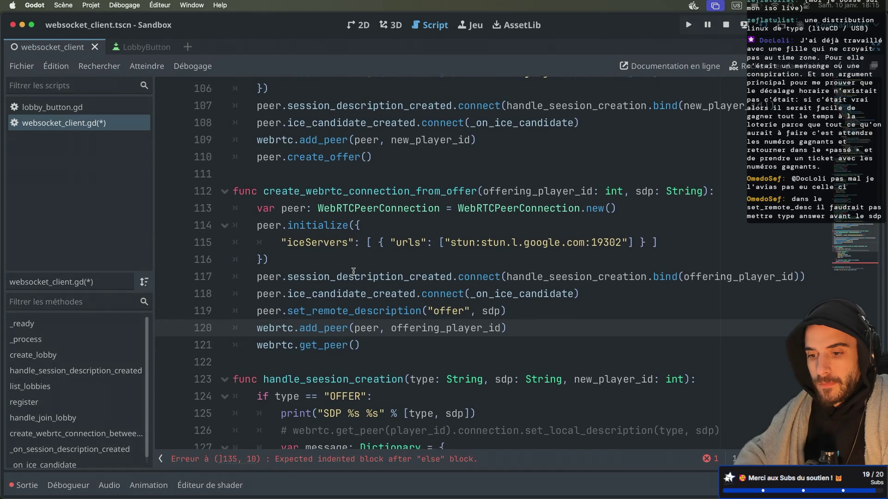
scroll(354, 271, "down", 1)
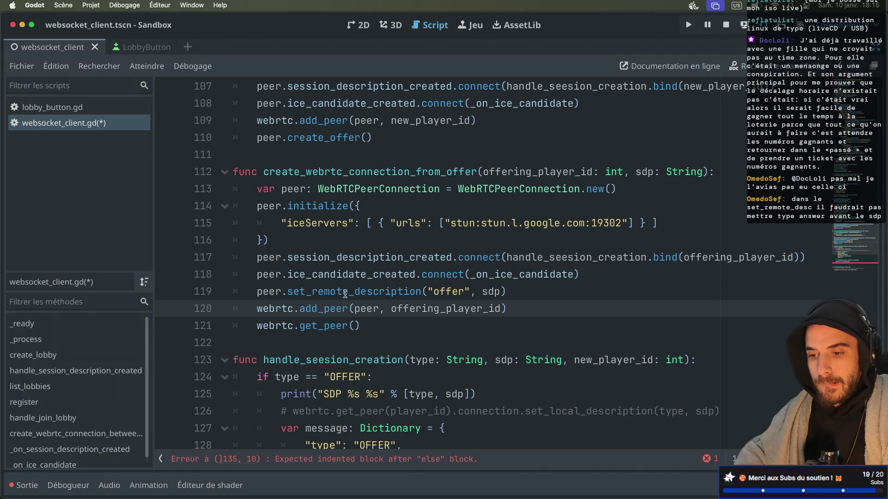
left_click_drag(361, 326, 242, 321)
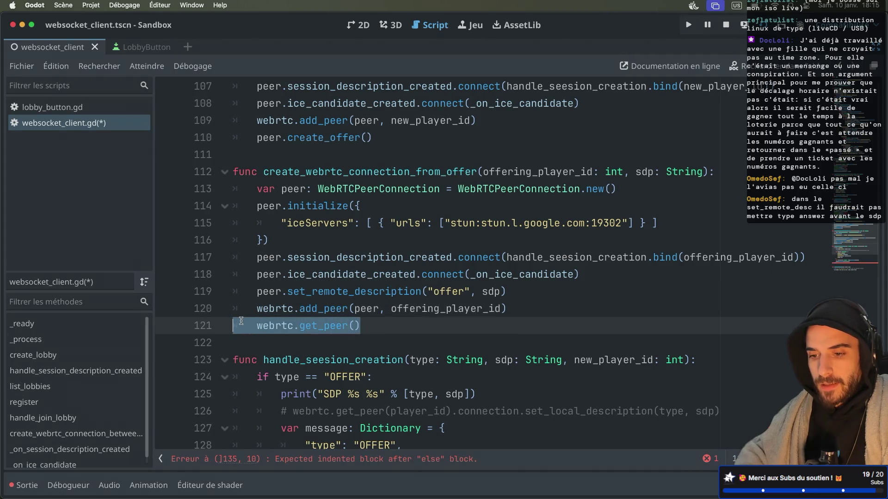
key("BackSpace")
key("BackSpace")
key("ctrl+s")
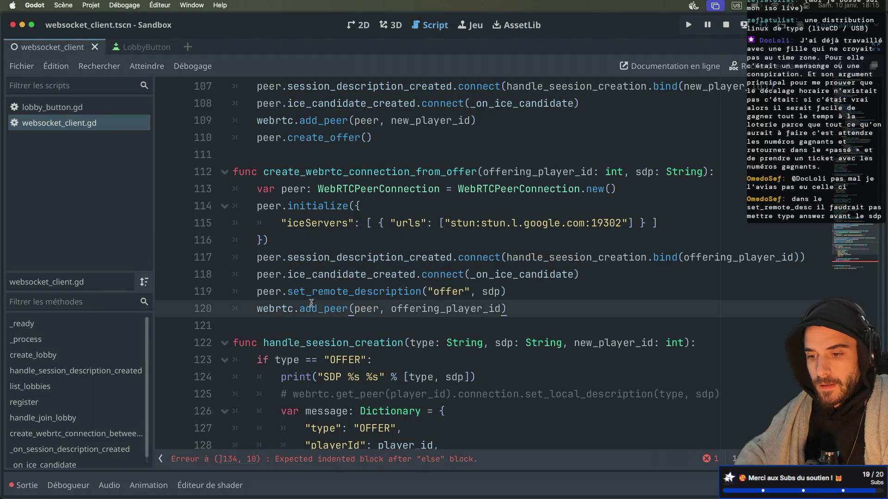
Step: Open the full set_remote_description reference from line 119
double_click(443, 291)
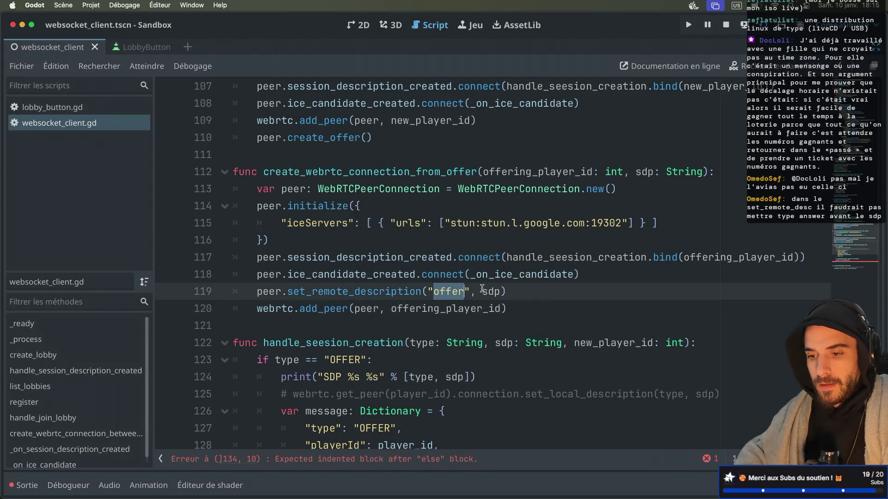
left_click(378, 292)
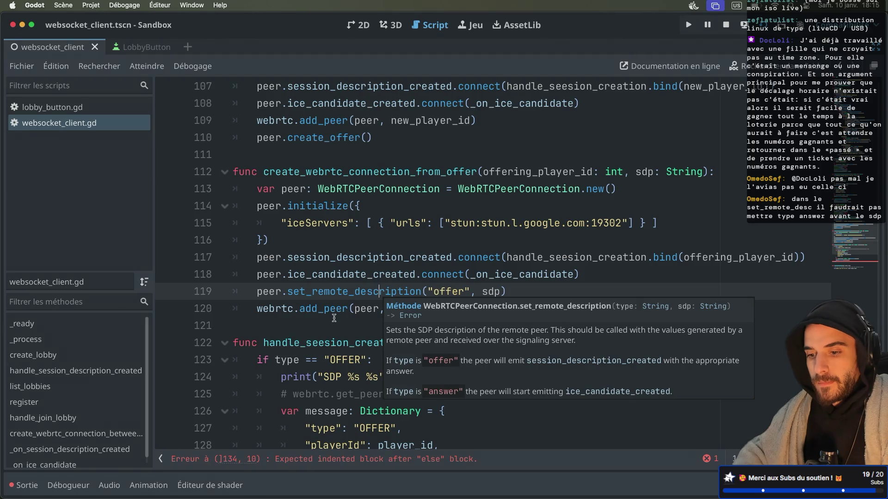
left_click(354, 287, "ctrl")
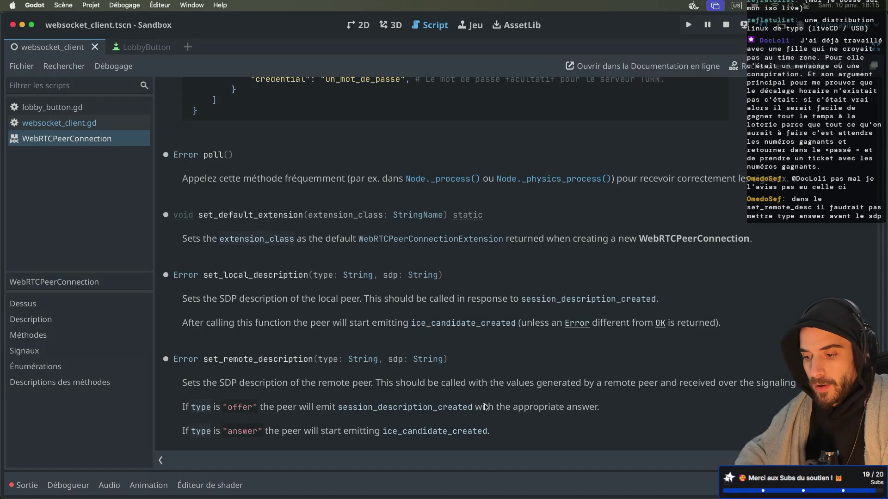
Step: Read the answer-type notes in the set_remote_description reference, then close the docs
left_click_drag(517, 408, 596, 407)
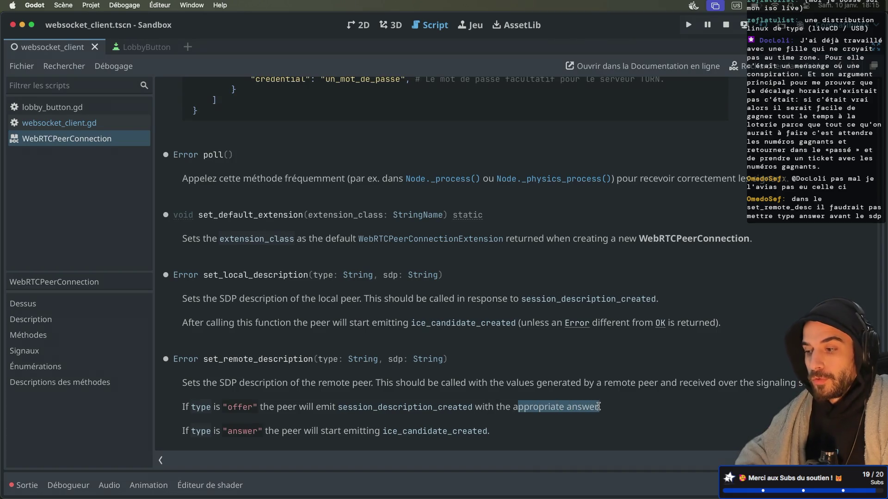
left_click(584, 403)
double_click(580, 411)
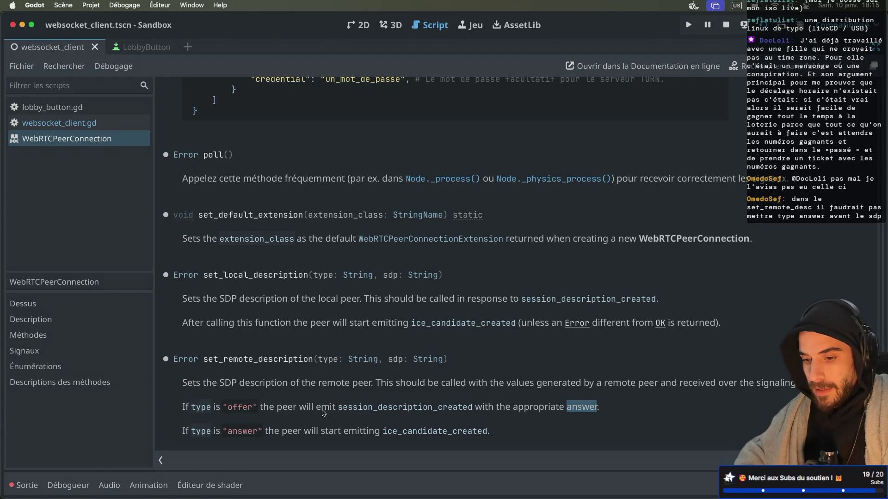
scroll(277, 423, "up", 15)
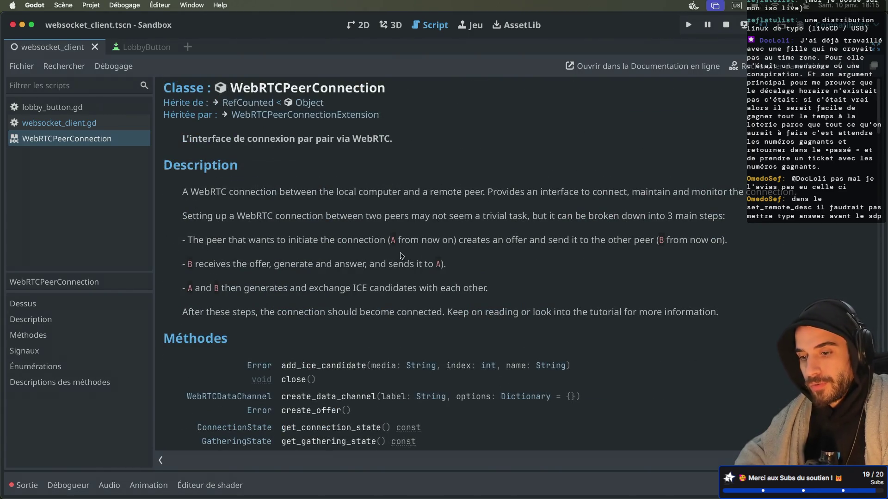
scroll(402, 256, "down", 15)
left_click(550, 412)
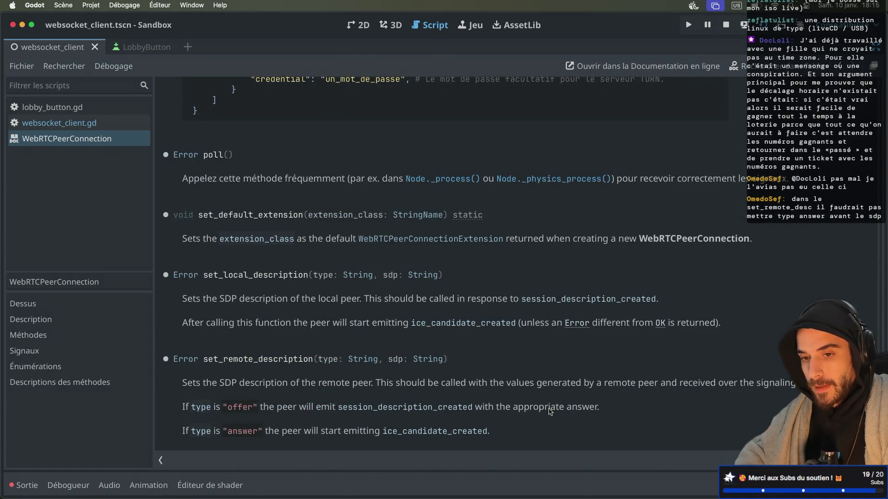
key("super+w")
Step: Copy the OFFER branch code on lines 124–133
scroll(539, 288, "down", 3)
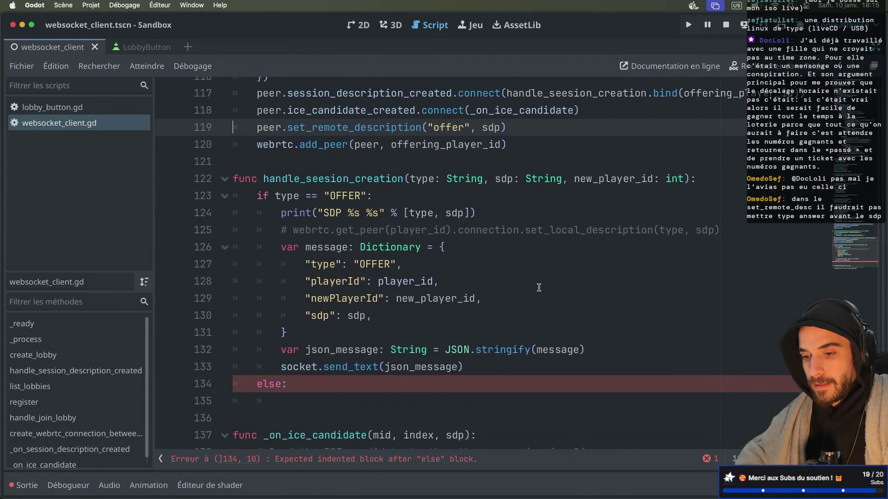
mouse_move(481, 366)
left_mouse_down()
mouse_move(283, 227)
mouse_move(227, 214)
left_mouse_up()
key("super+c")
left_click(295, 393)
Step: Paste the OFFER code under else: and tidy its print and comment lines
left_click(296, 383)
key("Return")
key("super+v")
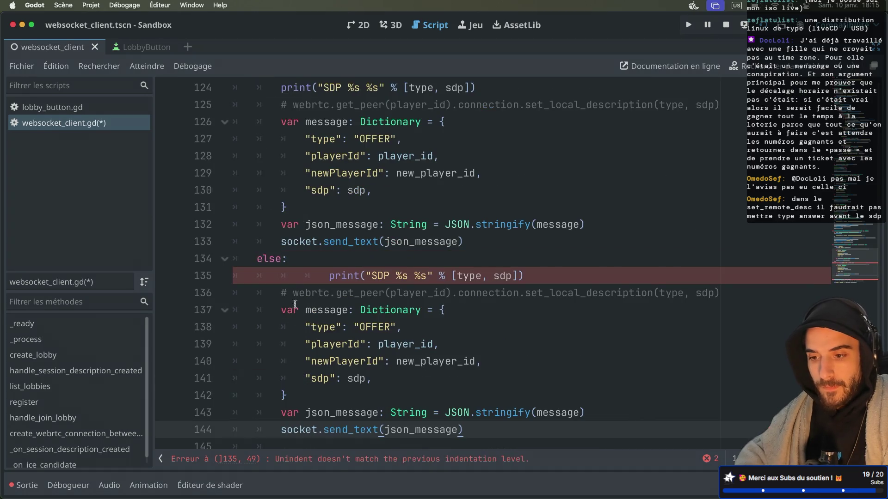
left_click(329, 275)
key("BackSpace")
key("BackSpace")
left_click_drag(481, 277, 482, 264)
key("BackSpace")
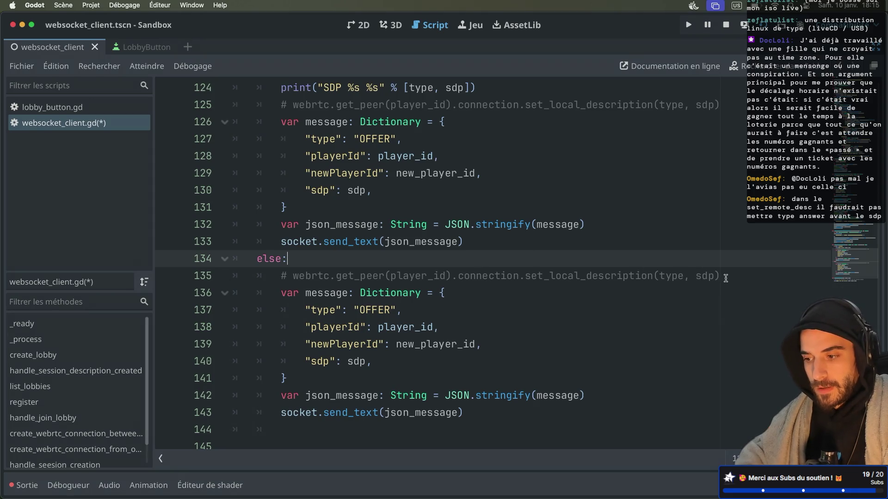
left_click_drag(722, 278, 724, 268)
left_click(724, 267)
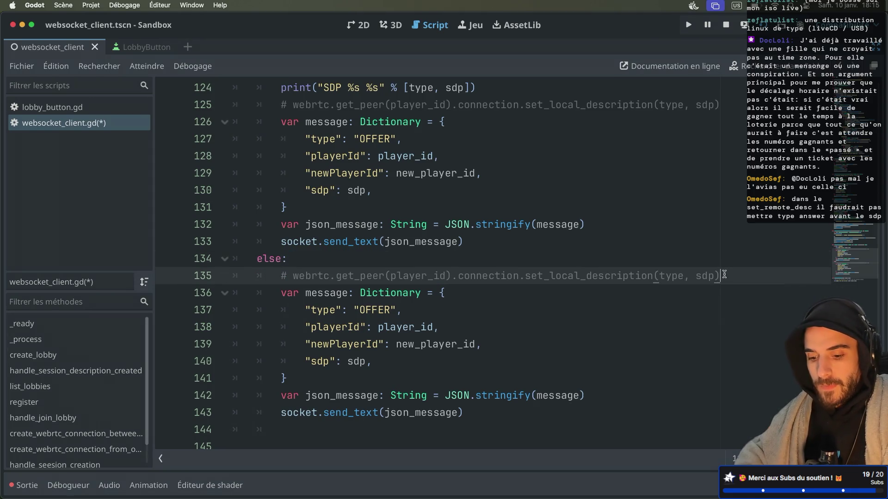
key("ctrl+v")
left_click_drag(728, 278, 734, 284)
key("BackSpace")
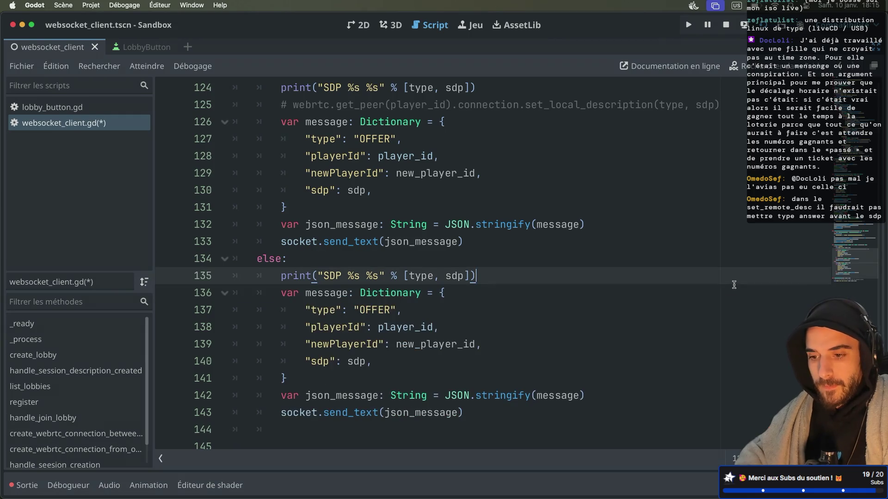
Step: Change the pasted print label to "CREATE ANSWER"
double_click(333, 275)
type("ANSWER")
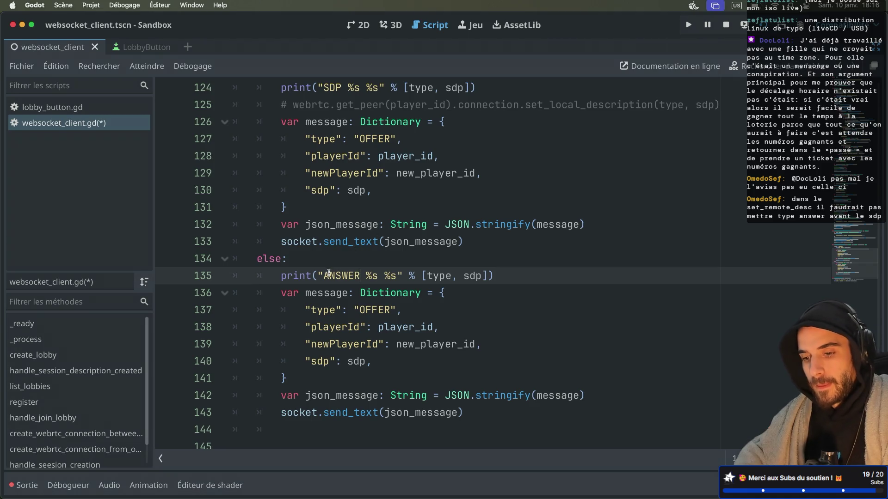
left_click(325, 276)
type("CREATE")
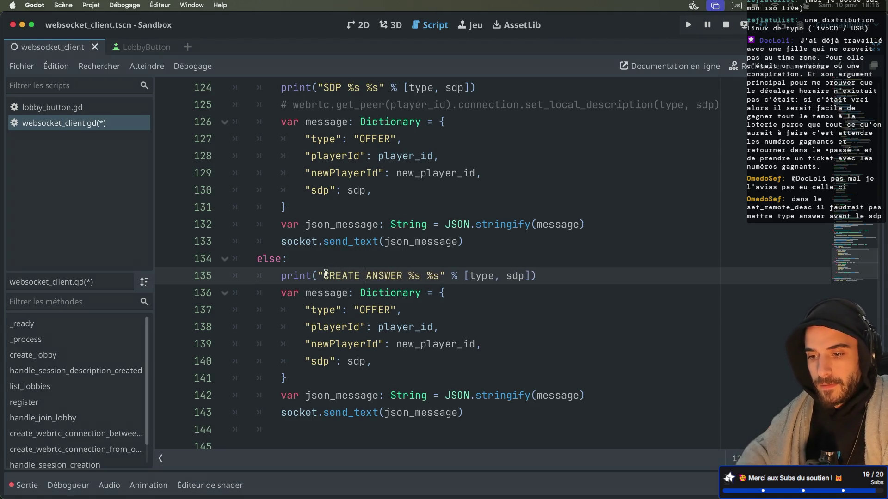
Step: Set the message type on line 137 to "ANSWER" and save the script
double_click(378, 309)
type("ANSER")
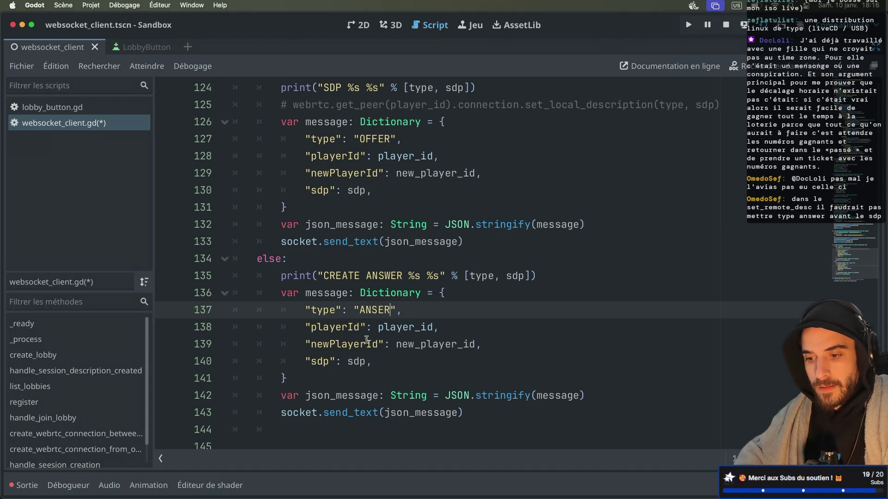
double_click(340, 328)
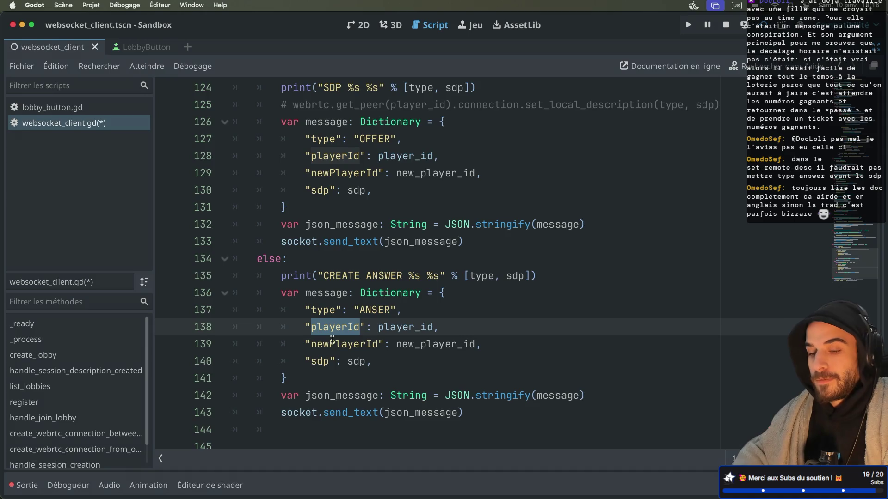
scroll(332, 340, "down", 2)
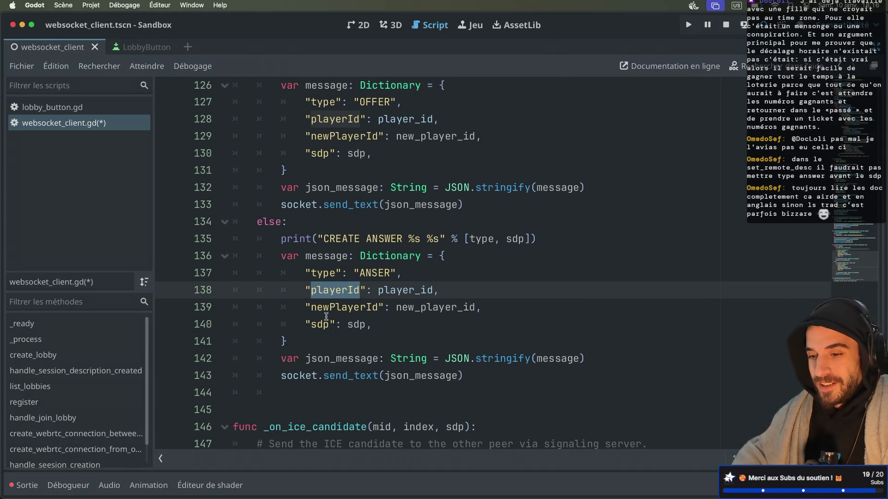
left_click(378, 273)
type("W")
key("super+s")
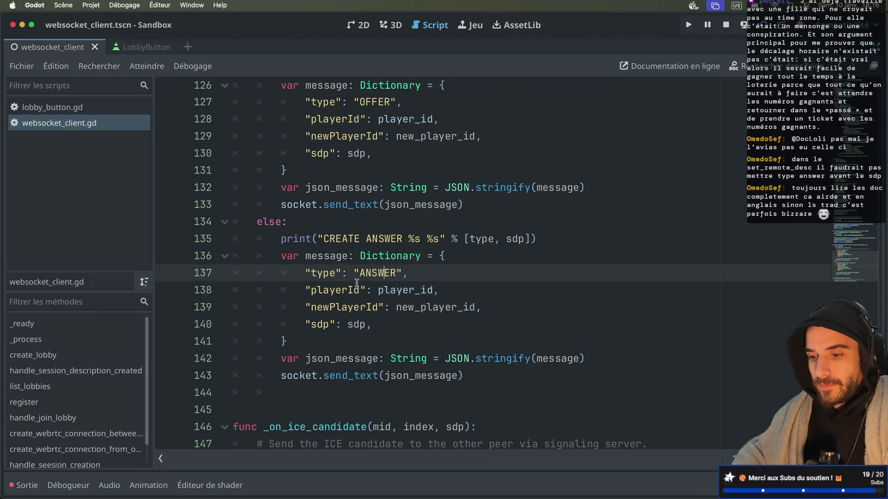
double_click(366, 273)
left_click(341, 290)
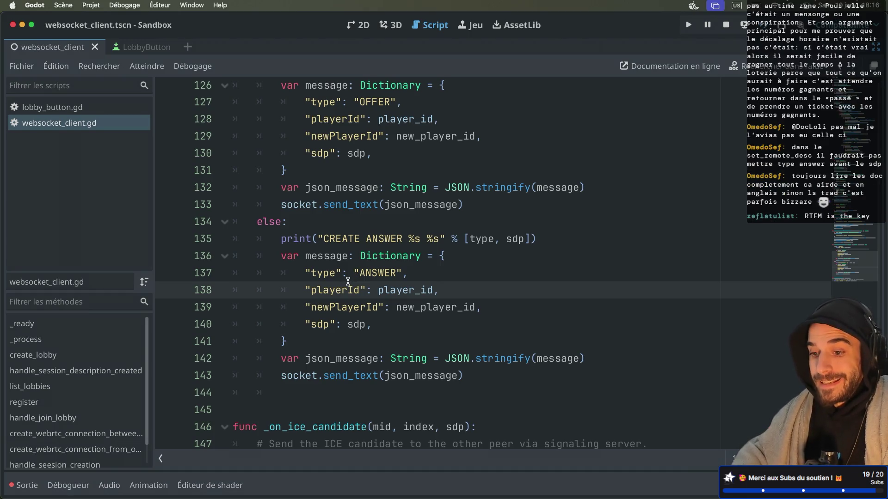
Step: Rename the ANSWER message keys to sourcePlayerId and destPlayerId and save the script
double_click(323, 290)
double_click(379, 273)
left_click(334, 290)
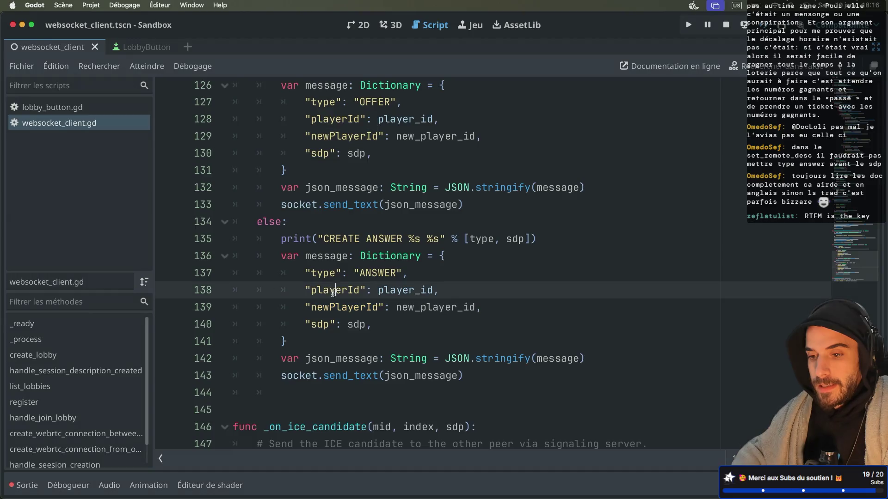
double_click(334, 292)
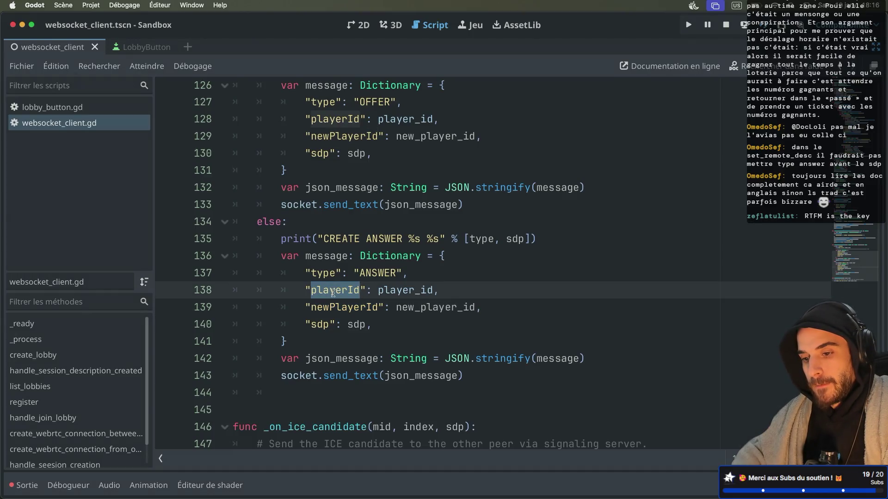
type("sourcePl")
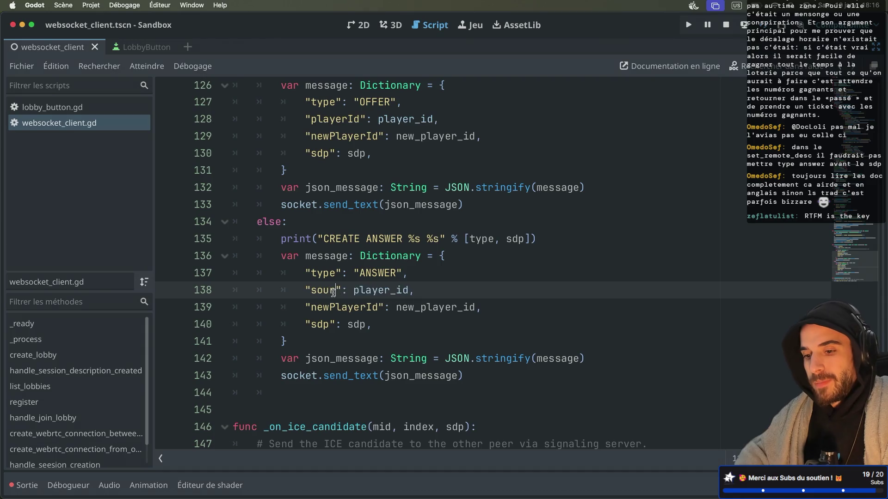
type("ayer")
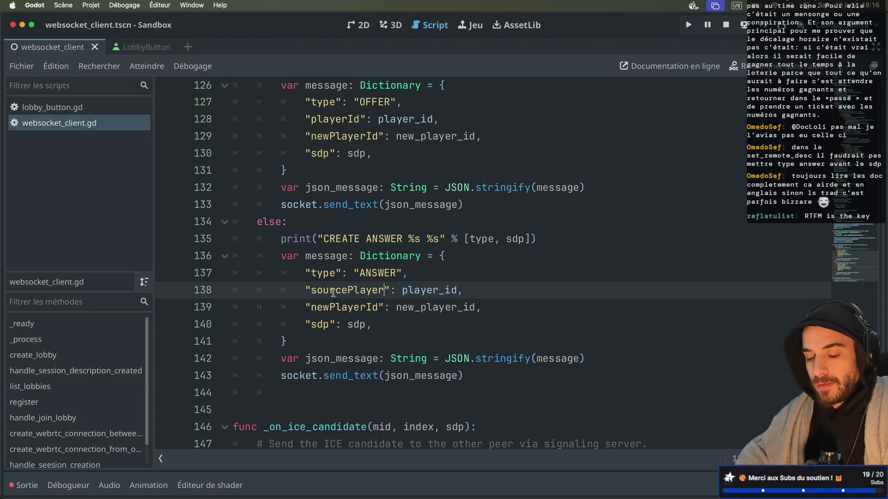
type("Id")
triple_click(323, 302)
double_click(324, 307)
type("destPlayerId")
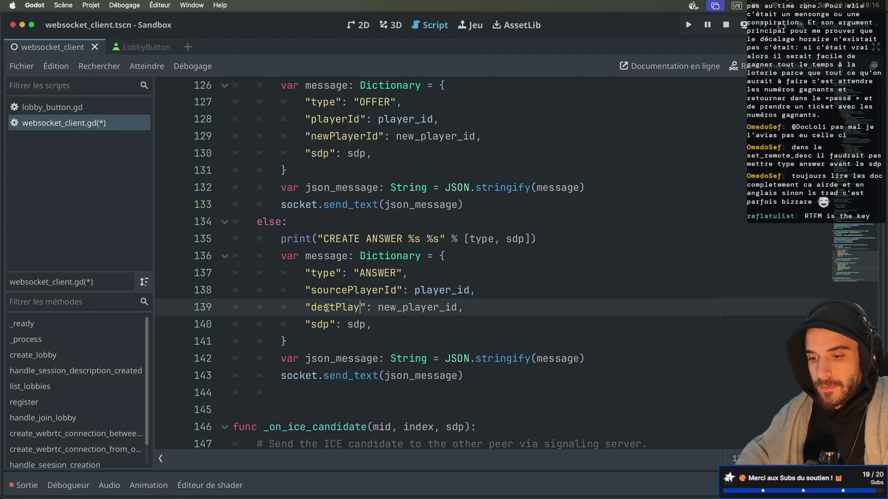
left_click(437, 290)
key("super+s")
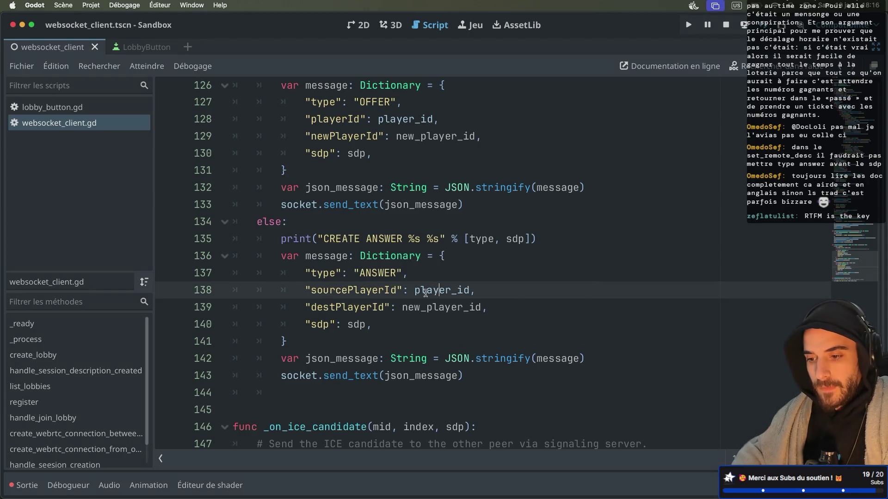
Step: Rename the handler parameter on line 122 to dest_player_id and copy that name
double_click(444, 291)
scroll(446, 293, "up", 4)
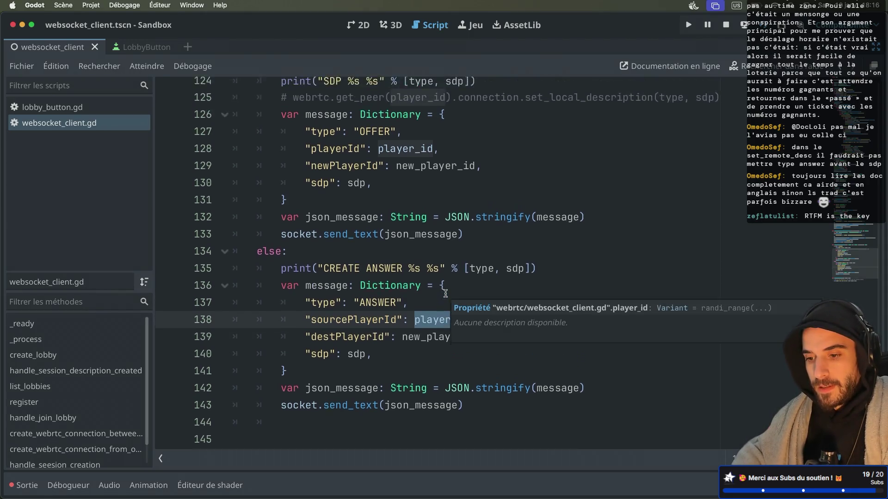
left_click(596, 151)
double_click(597, 151)
type("dest_playe")
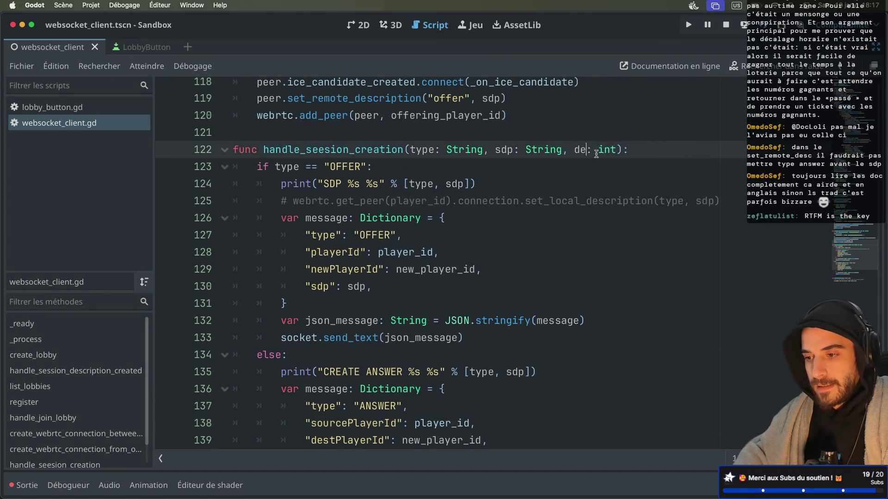
type("rId")
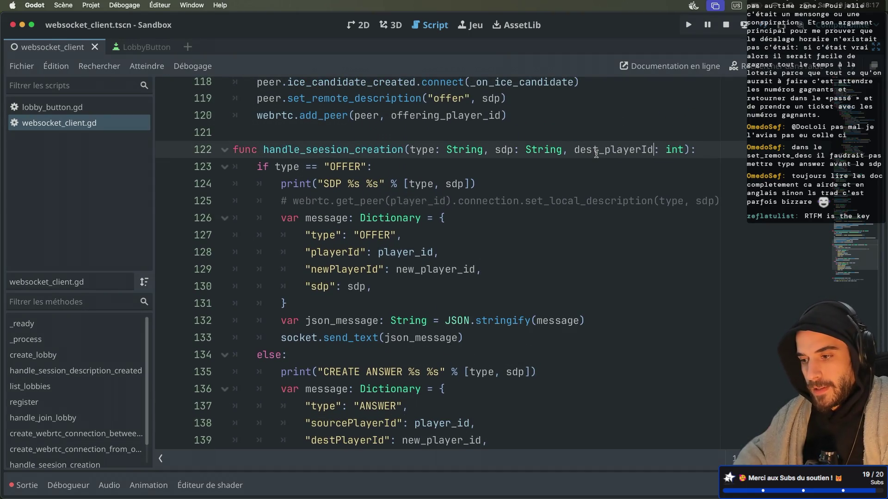
key("BackSpace")
key("BackSpace")
type("_id")
double_click(607, 150)
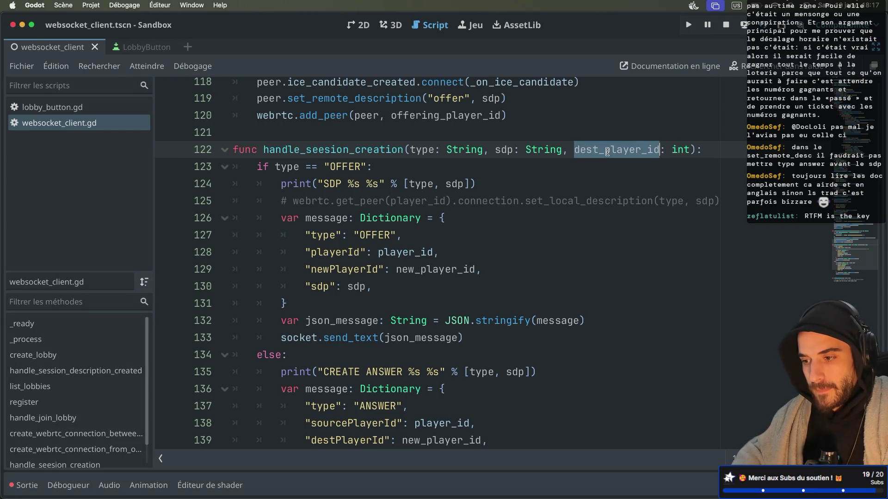
key("ctrl+c")
Step: Replace new_player_id with dest_player_id in both the OFFER and ANSWER message dictionaries
double_click(418, 268)
key("ctrl+v")
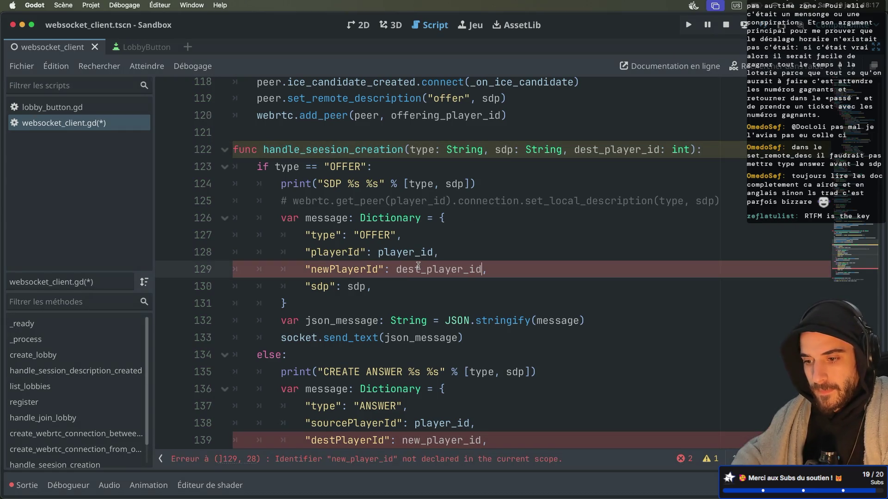
scroll(418, 266, "down", 2)
scroll(418, 266, "down", 3)
left_click(425, 312)
double_click(425, 312)
key("ctrl+v")
scroll(424, 312, "down", 1)
scroll(424, 312, "up", 2)
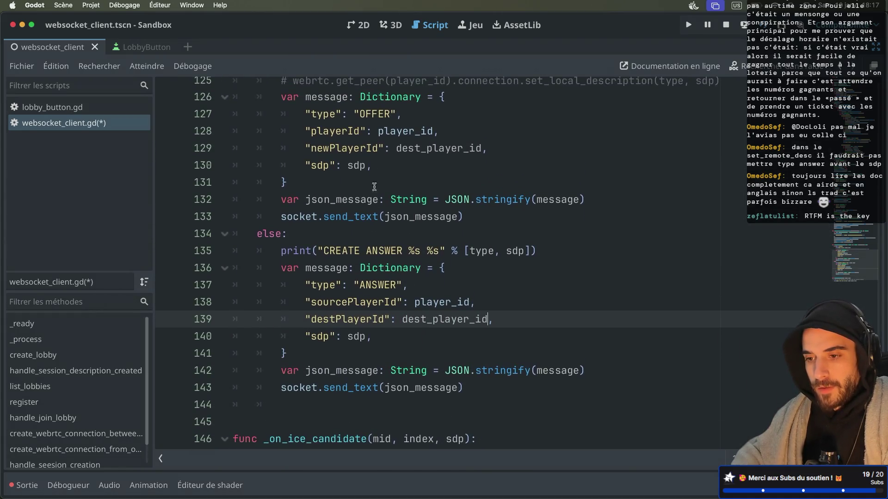
scroll(382, 197, "down", 3)
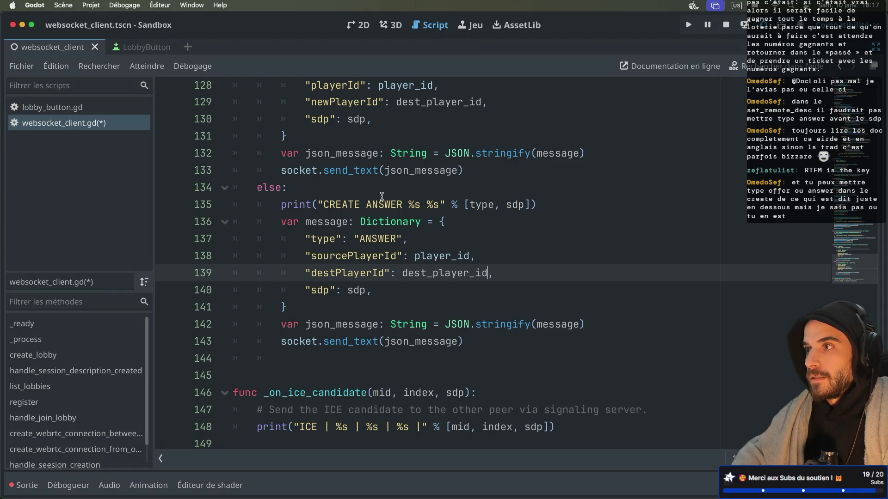
scroll(382, 197, "up", 6)
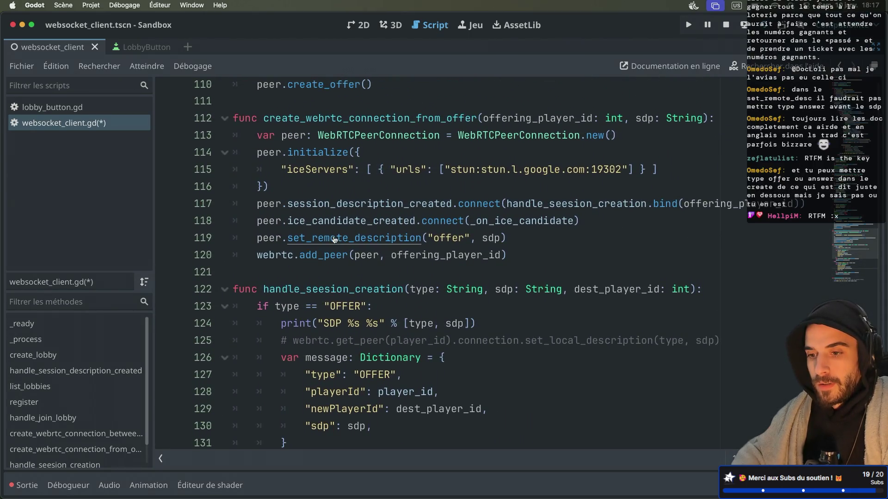
scroll(331, 217, "up", 3)
left_click(328, 196, "ctrl")
scroll(328, 195, "down", 10)
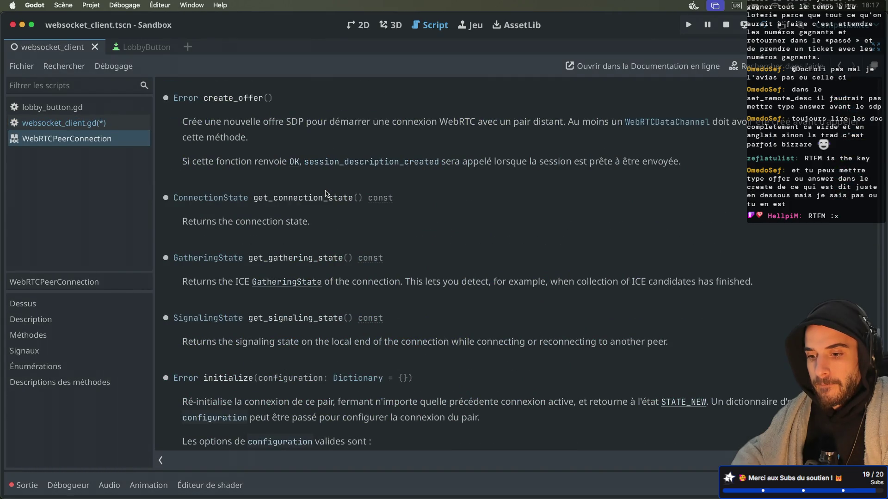
Step: Read the set_remote_description entry in the WebRTCPeerConnection docs, then close the reference page
scroll(326, 193, "up", 3)
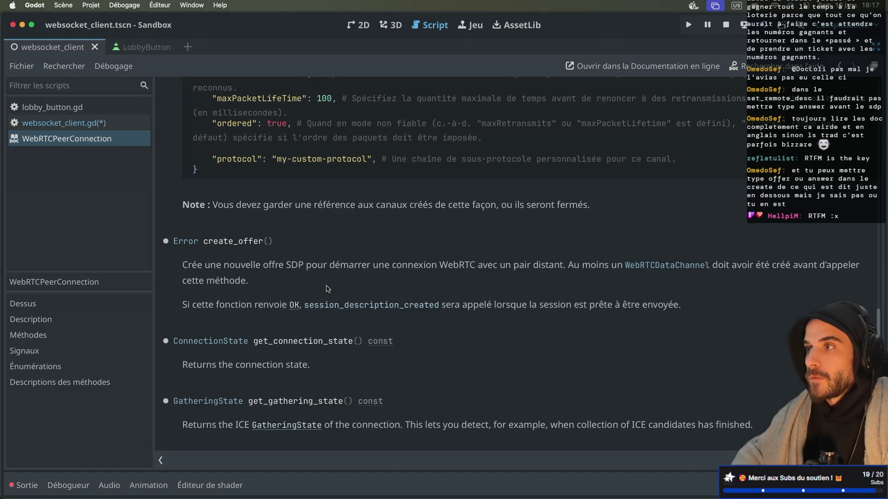
scroll(327, 289, "down", 15)
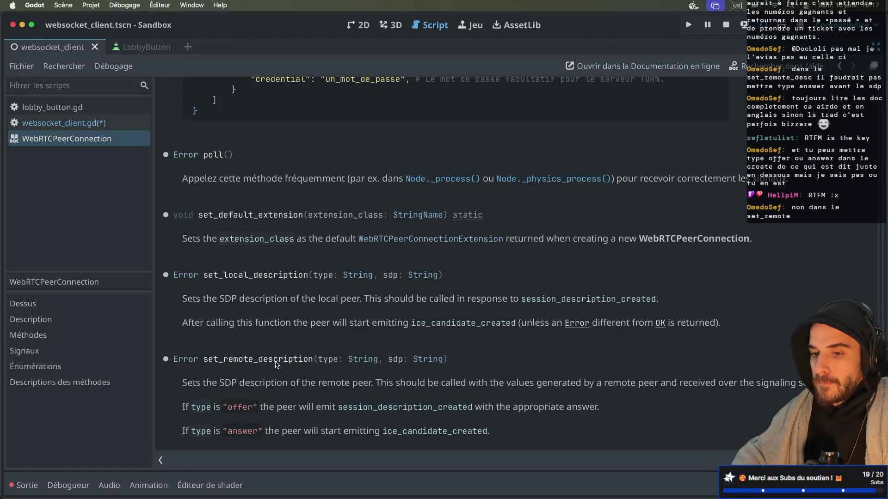
scroll(276, 364, "up", 3)
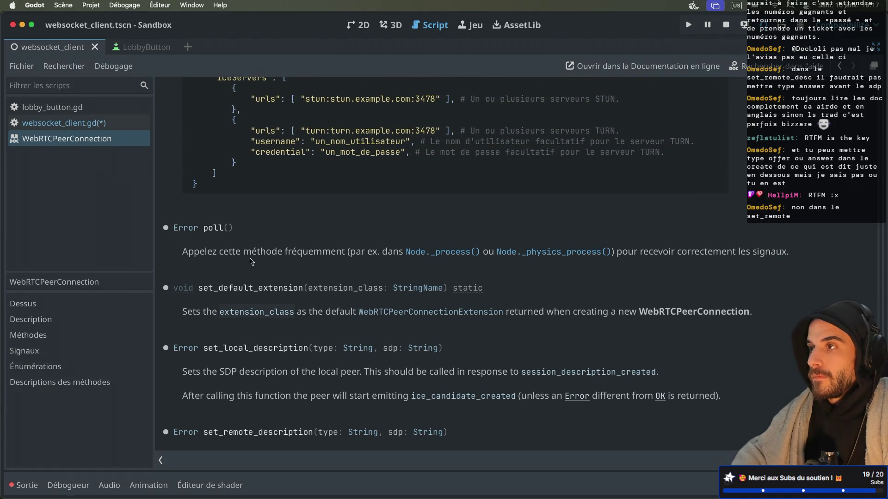
scroll(286, 244, "down", 3)
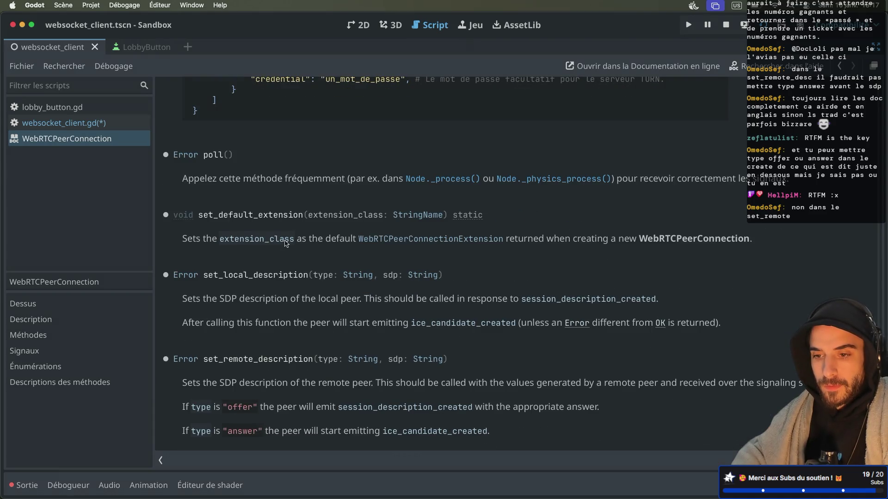
scroll(286, 243, "up", 13)
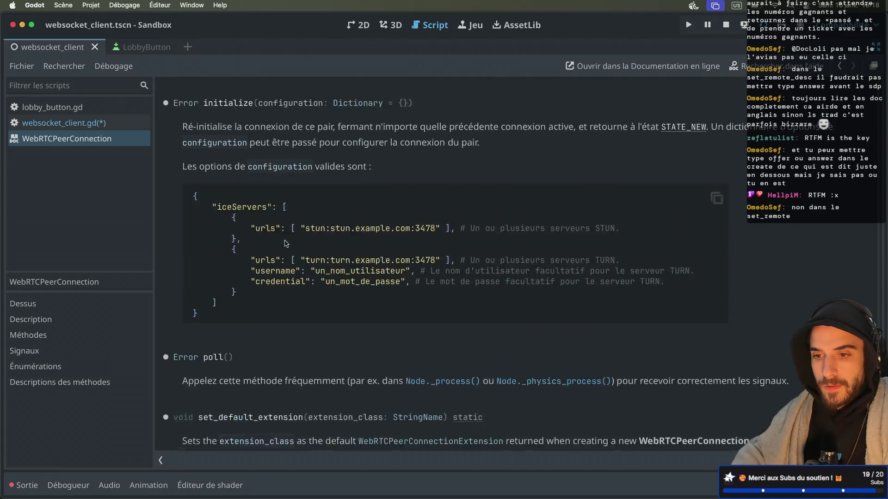
scroll(287, 243, "down", 13)
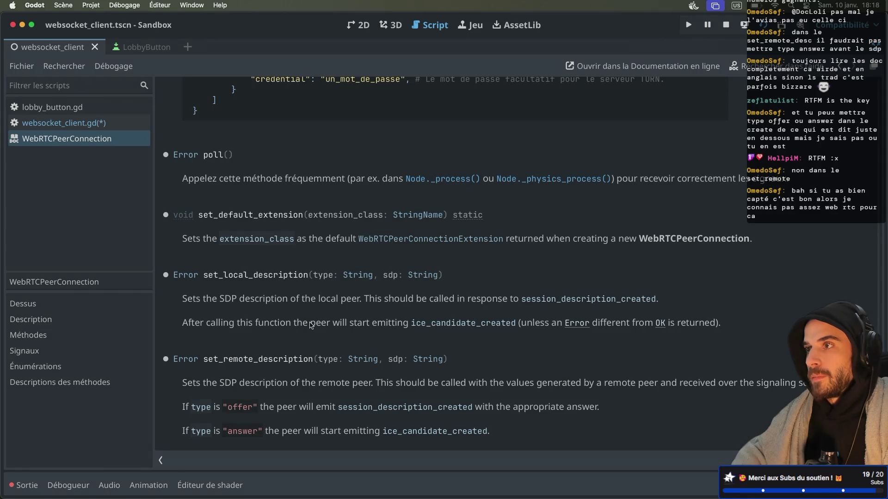
key("super+w")
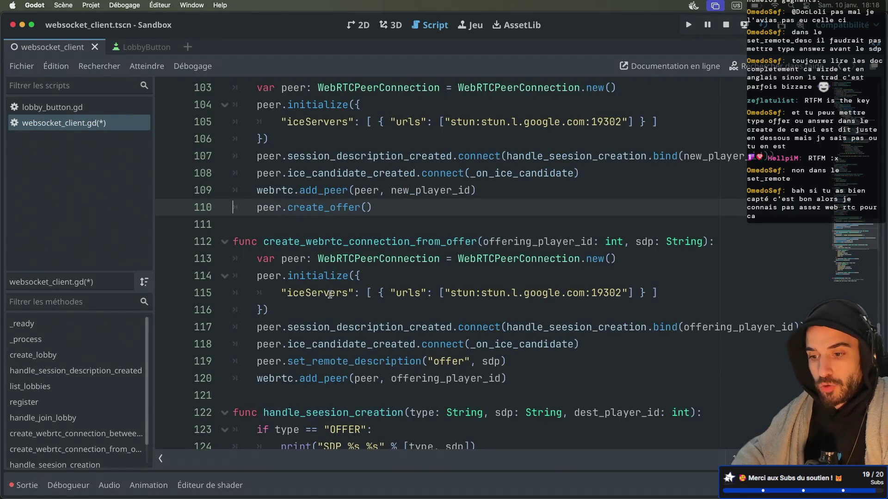
Step: Inspect the set_remote_description call on line 119 and its "offer" argument
scroll(329, 295, "down", 3)
scroll(329, 294, "up", 2)
scroll(329, 294, "up", 2)
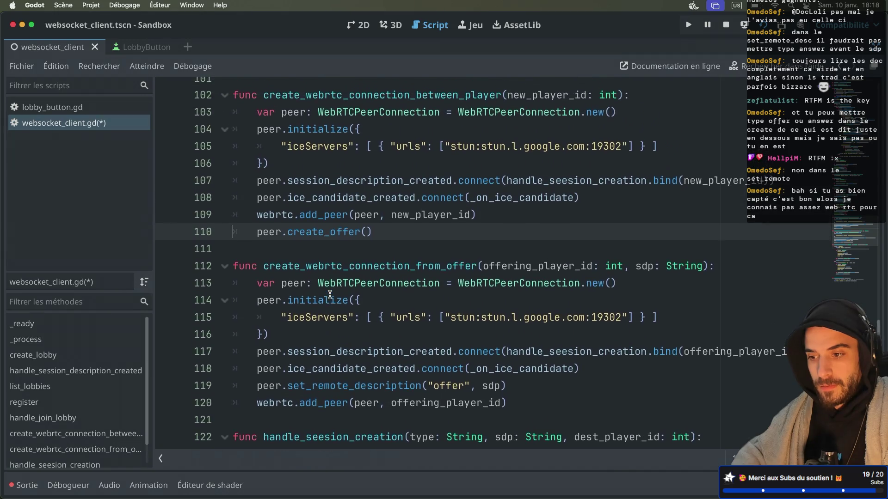
scroll(330, 295, "down", 2)
scroll(330, 295, "down", 6)
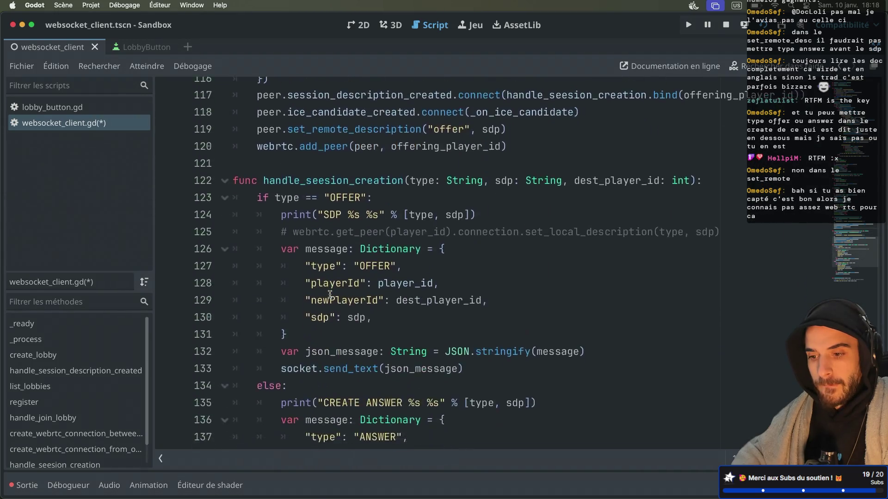
scroll(330, 294, "up", 3)
scroll(330, 294, "down", 3)
scroll(330, 295, "up", 3)
scroll(330, 294, "up", 5)
double_click(361, 350)
double_click(438, 349)
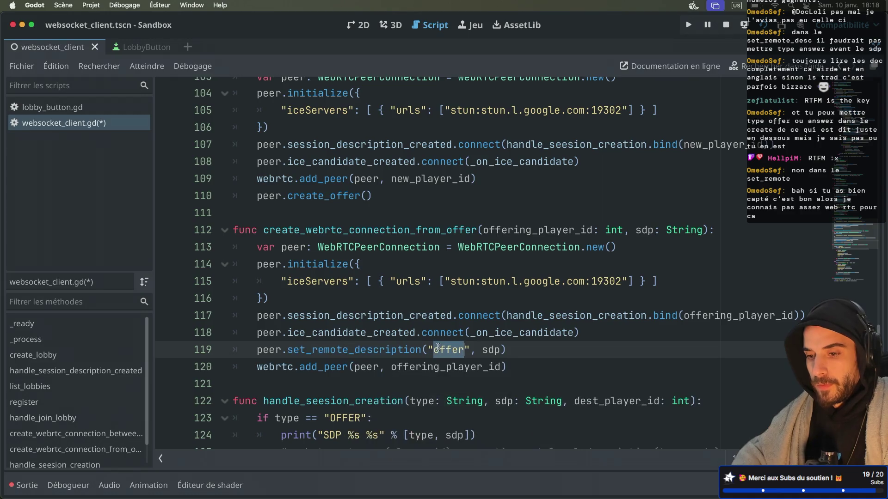
scroll(367, 304, "up", 1)
double_click(345, 357)
key("ctrl+f")
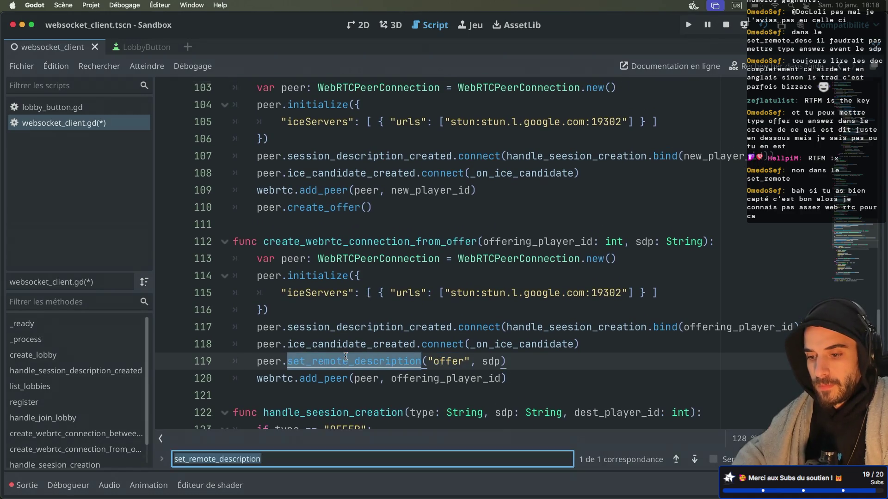
key("Escape")
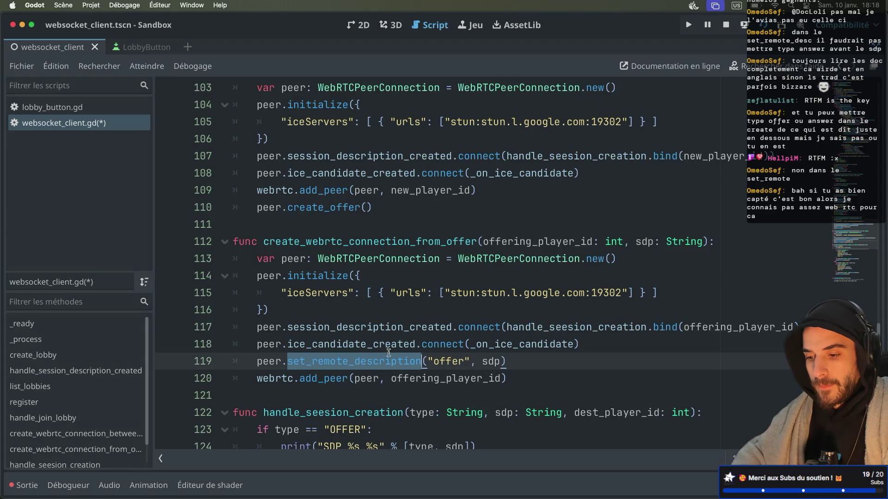
Step: Check the ANSWER message dictionary's type value on line 137
scroll(388, 353, "down", 8)
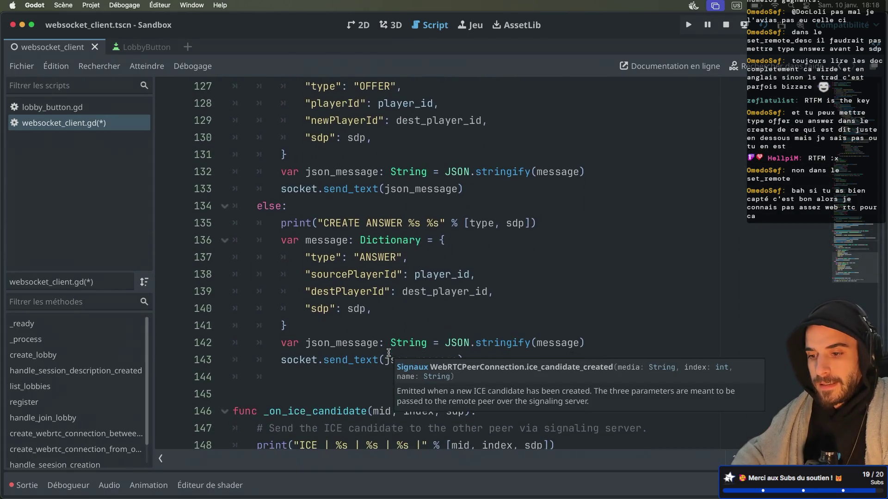
left_click(365, 295)
double_click(375, 257)
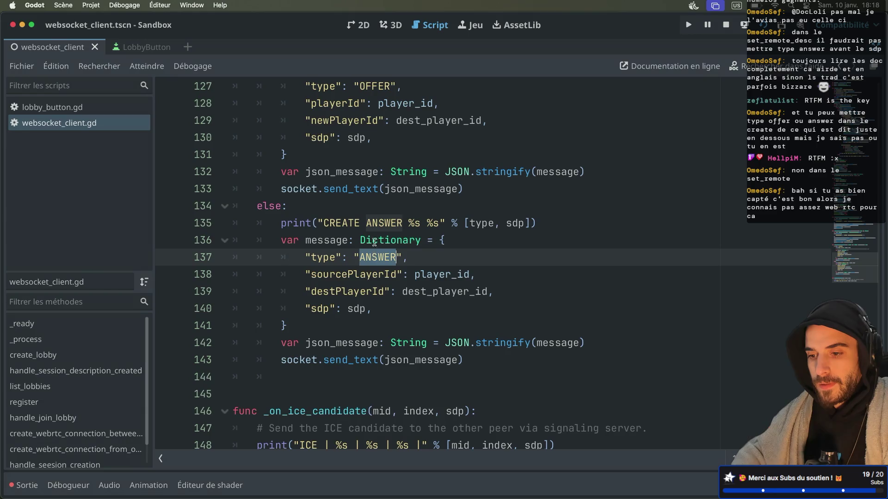
scroll(375, 243, "down", 1)
scroll(375, 243, "up", 1)
left_click(351, 268)
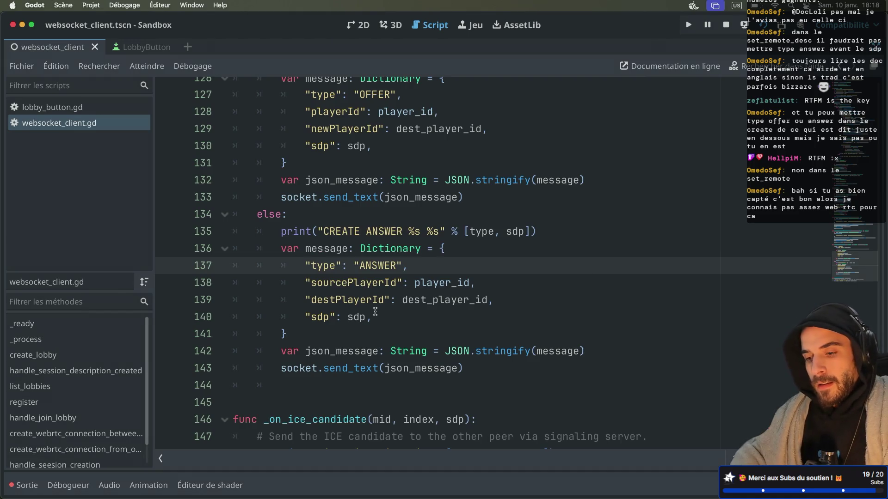
Step: Switch to the terminal and the tmux window editing index.js in nvim
key("ctrl+Right")
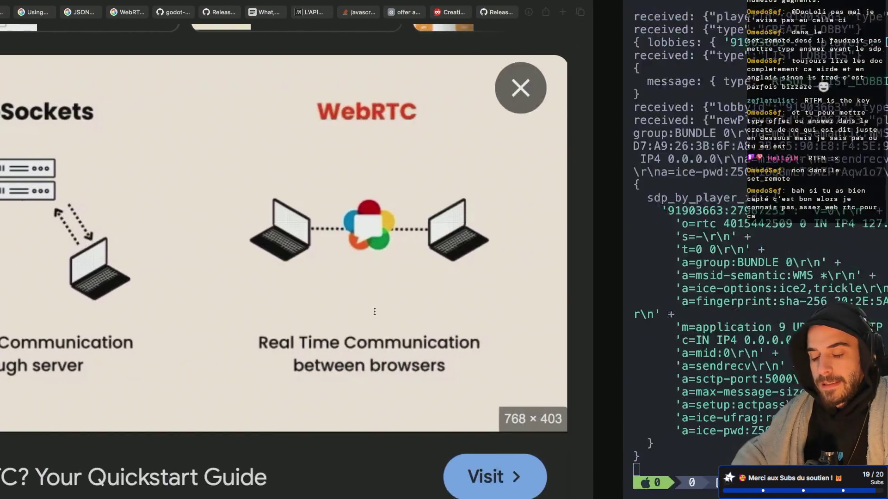
key("ctrl+b")
key("w")
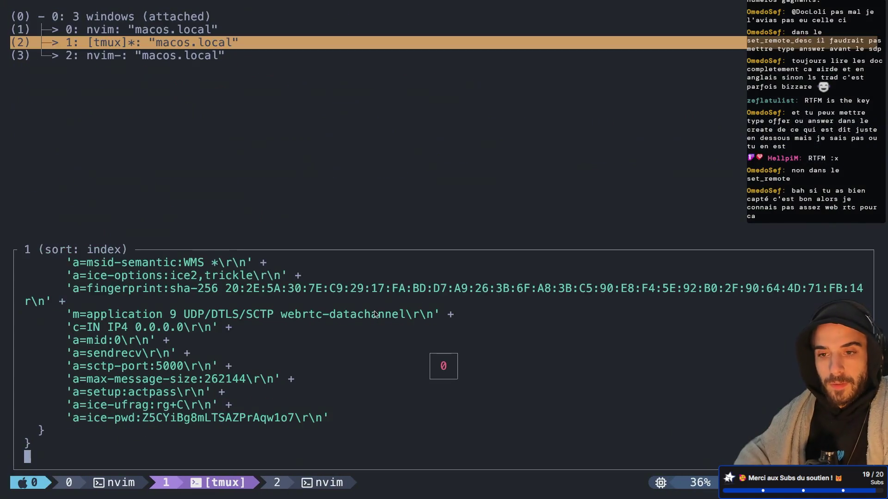
key("1")
Step: Duplicate the case "OFFER" block in index.js
key("k")
key("k")
key("k")
key("k")
key("k")
key("V")
key("j")
key("j")
key("j")
key("j")
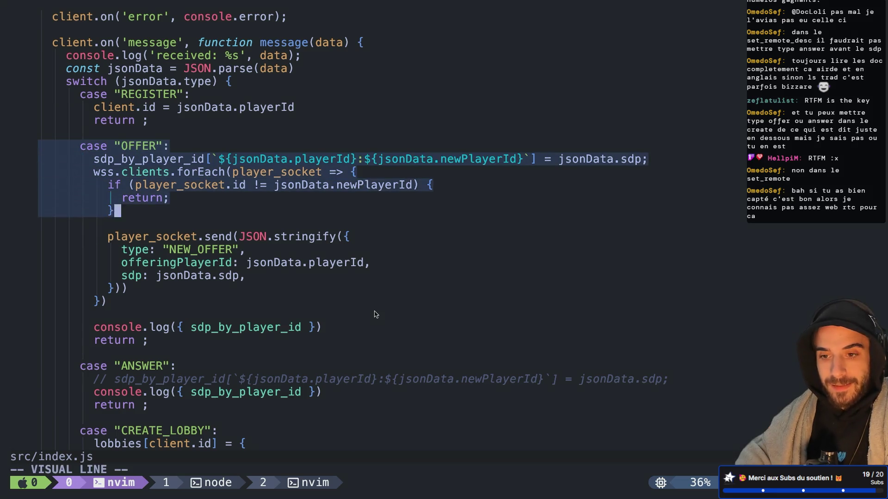
key("j")
key("j")
key("j")
key("j")
key("j")
key("j")
key("y")
key("P")
key("j")
key("j")
Step: Delete the sdp_by_player_id line from the first OFFER case and save
key("k")
key("d")
key("d")
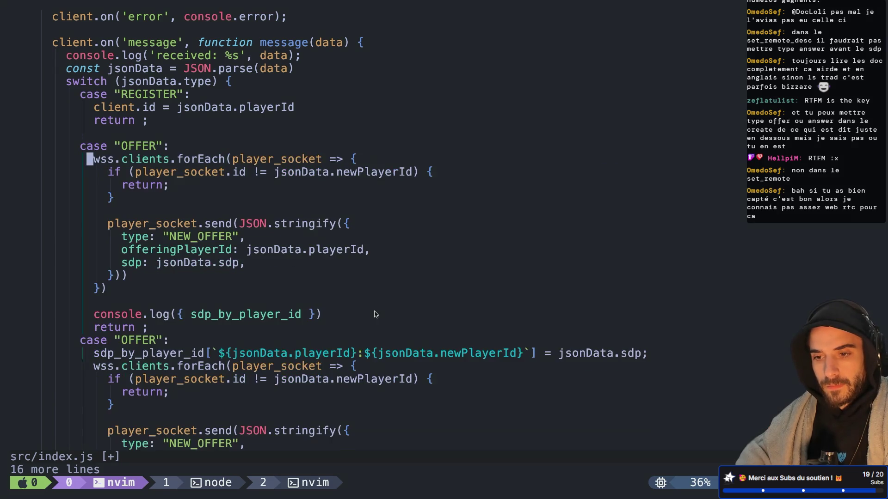
key("g")
key("g")
key("j")
key("j")
key("j")
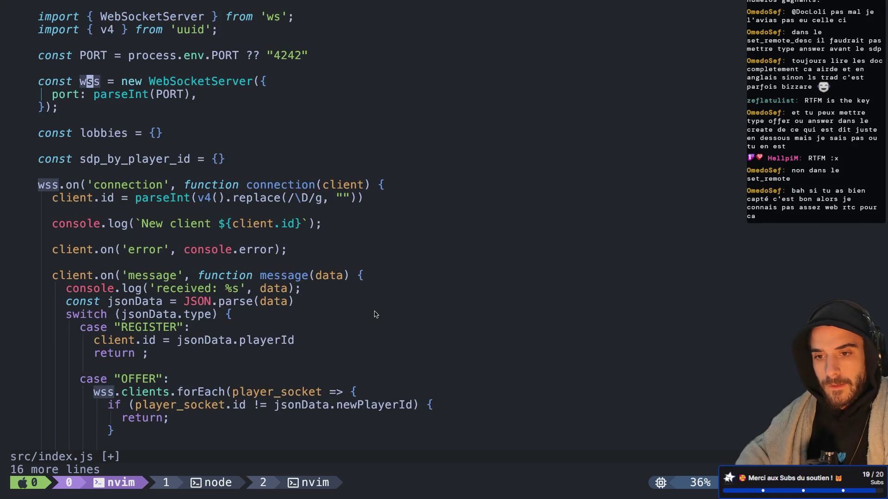
key("j")
key("j")
key("j")
key("d")
key("d")
type(":w")
key("Return")
Step: Add a blank line separating the duplicated OFFER case from the original
key("ctrl+d")
key("j")
key("j")
key("j")
key("j")
key("j")
key("j")
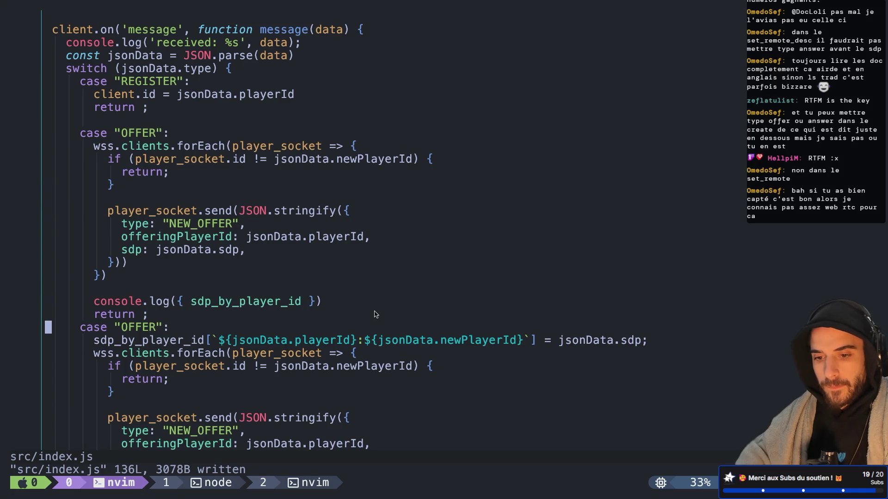
key("o")
key("Escape")
key("k")
key("O")
key("Escape")
key("j")
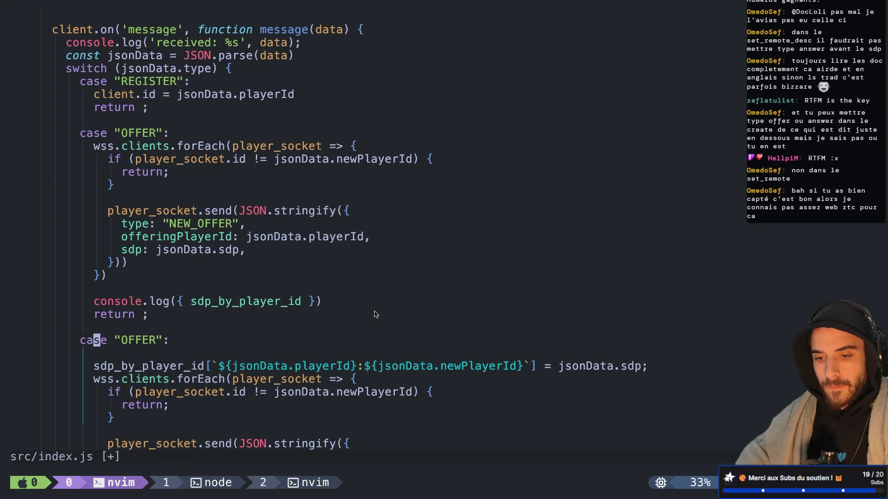
key("j")
Step: Rename the duplicated case label to "ANSWER" and save index.js
key("d")
key("d")
key("k")
key("e")
key("e")
key("e")
key("c")
key("i")
key("quotedbl")
type("ANS")
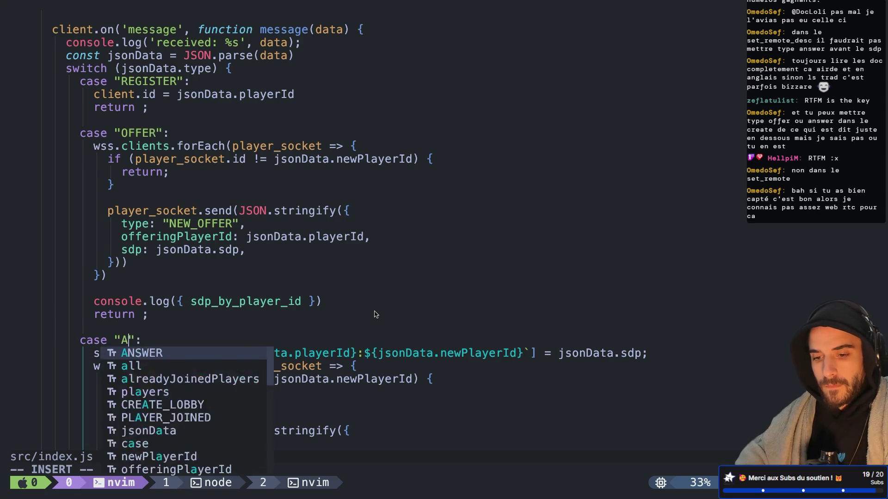
type("WER")
key("Escape")
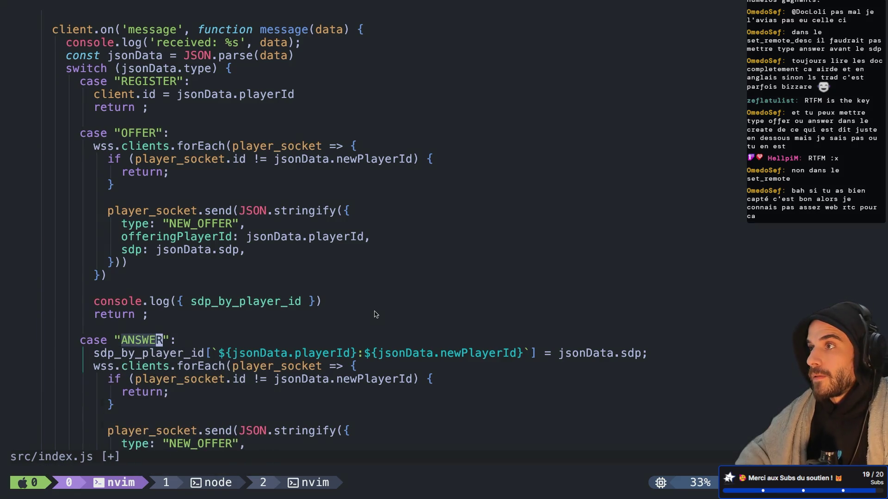
type(":w")
key("Return")
key("j")
key("j")
key("j")
key("j")
key("j")
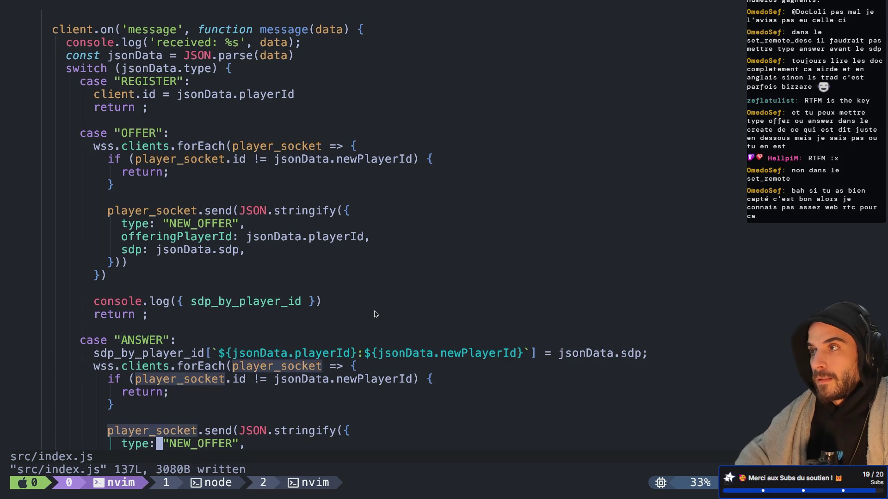
key("j")
key("j")
key("j")
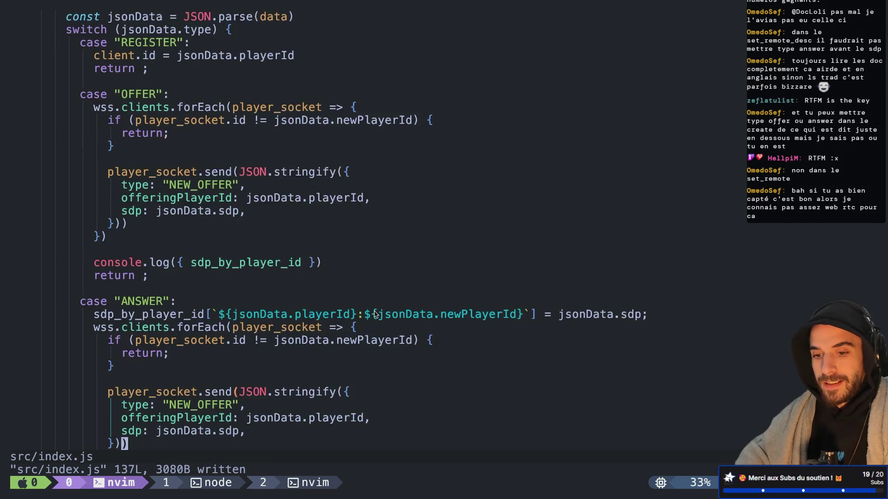
key("j")
key("j")
key("j")
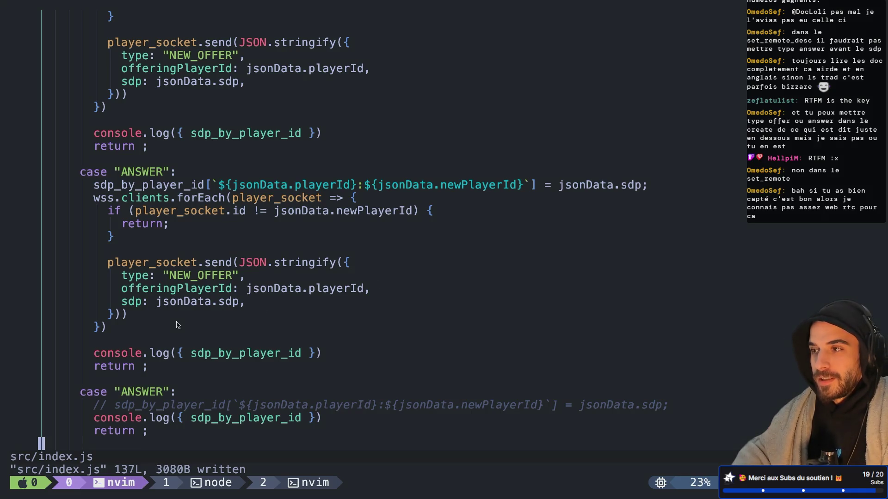
Step: Delete the old commented-out ANSWER case and its extra blank line, then save
key("9")
key("k")
key("k")
key("j")
key("j")
key("j")
key("j")
key("dollar")
key("j")
key("j")
key("j")
key("k")
key("k")
key("k")
key("k")
key("k")
key("k")
key("shift+v")
key("j")
key("j")
key("j")
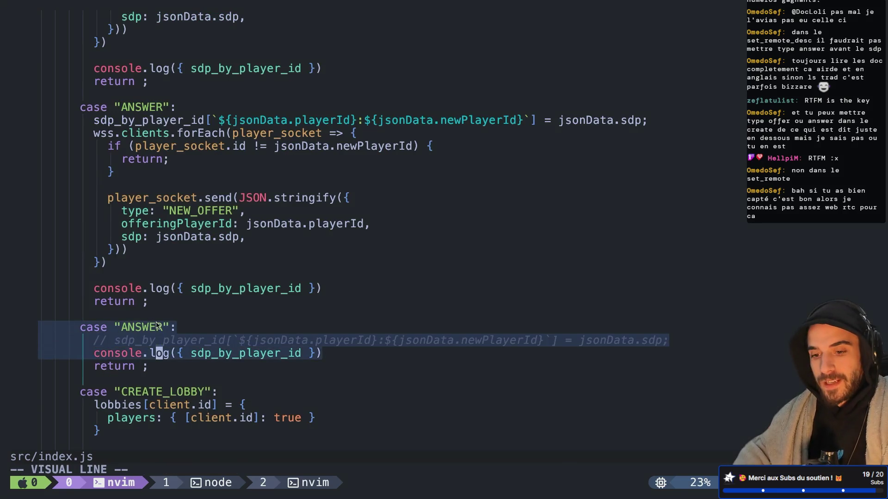
key("d")
key("k")
key("d")
key("d")
type("k:w")
key("Return")
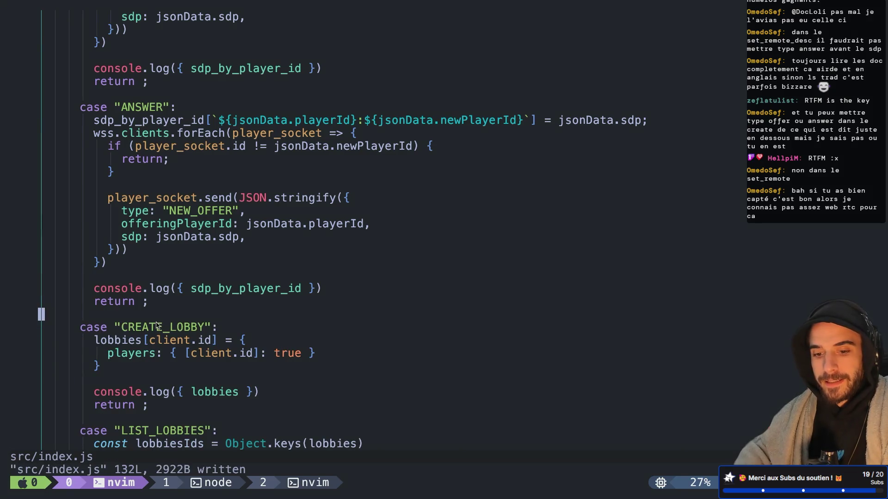
Step: Remove the sdp_by_player_id line from the new ANSWER case and save
key("k")
key("k")
key("k")
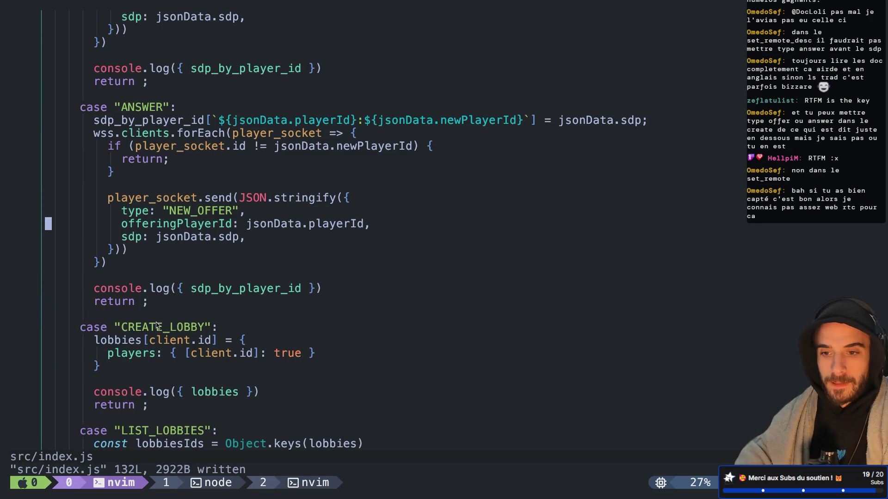
type(":wa")
key("Return")
key("k")
key("k")
key("k")
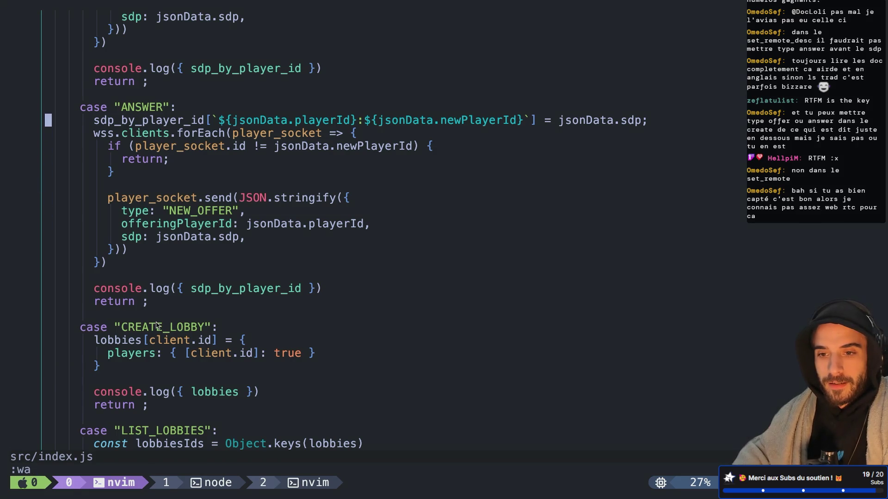
key("d")
key("d")
type(":w")
key("Return")
Step: Replace newPlayerId with sourcePlayerId in the forEach if condition
key("j")
key("j")
key("k")
key("k")
key("w")
key("w")
key("w")
key("l")
key("l")
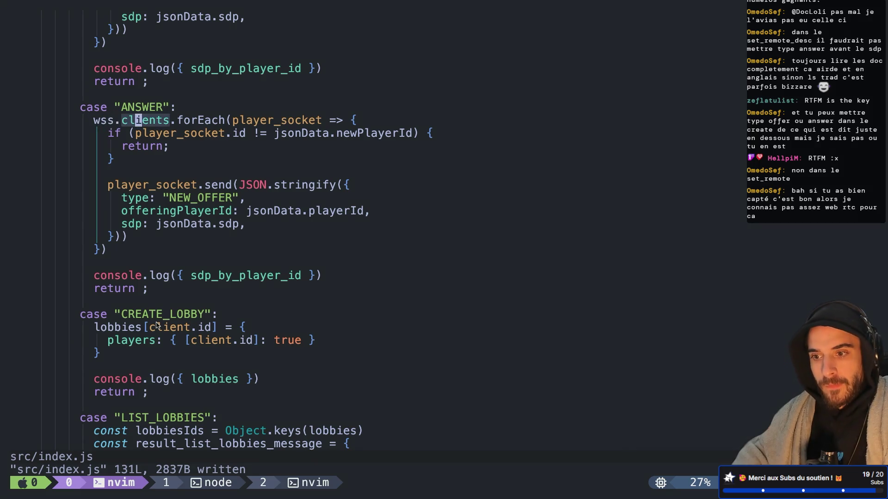
key("j")
key("$")
key("h")
key("h")
key("h")
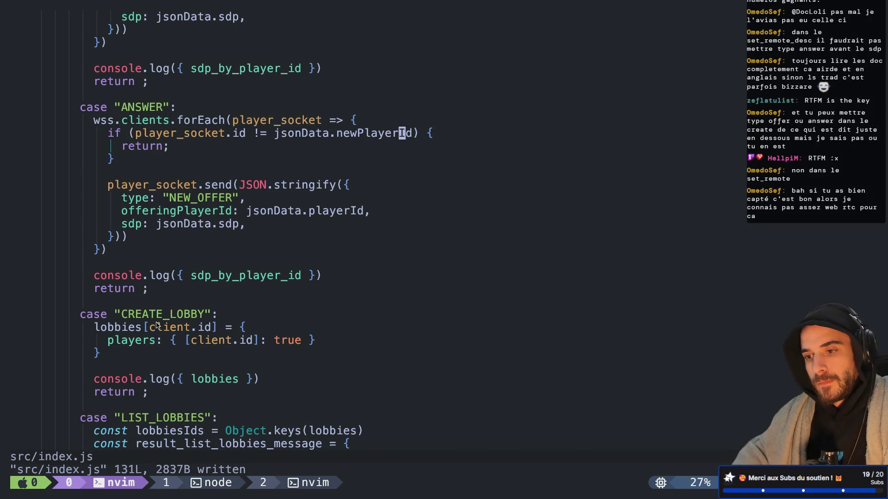
type("ciw")
type("sourceP")
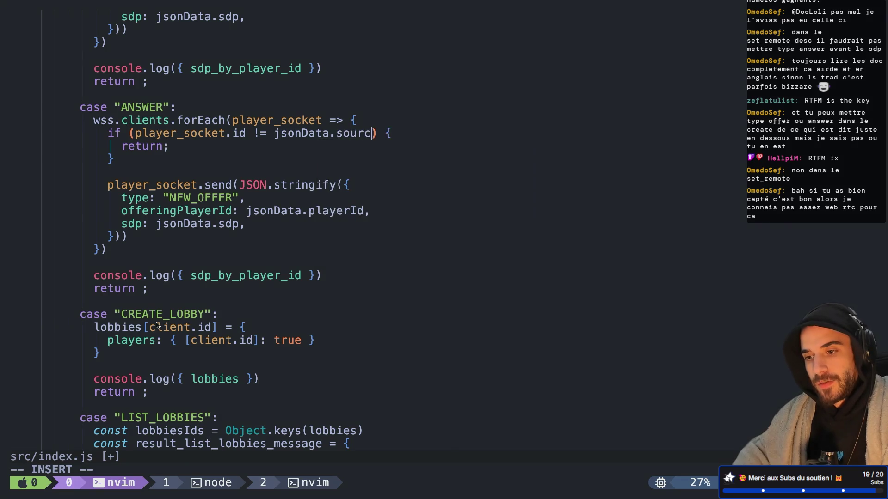
type("layerId")
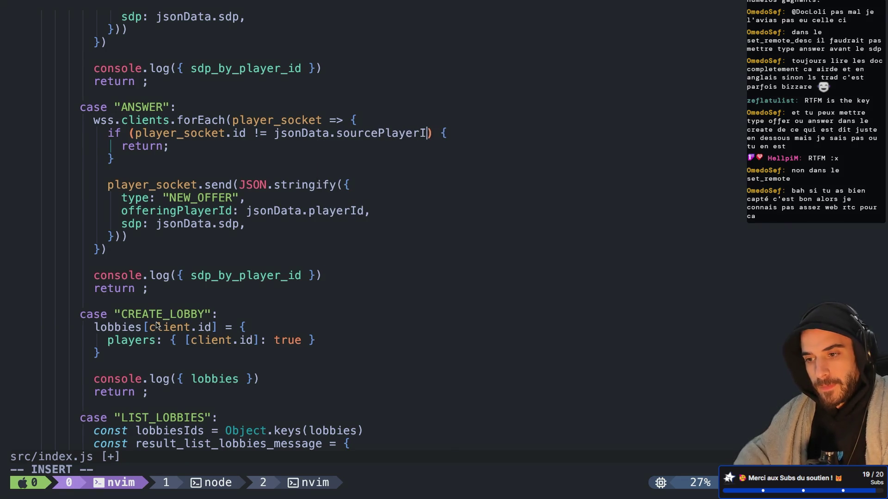
Step: Change the sent message type in the ANSWER case from NEW_OFFER to NEW_ANSWER
left_click(358, 133)
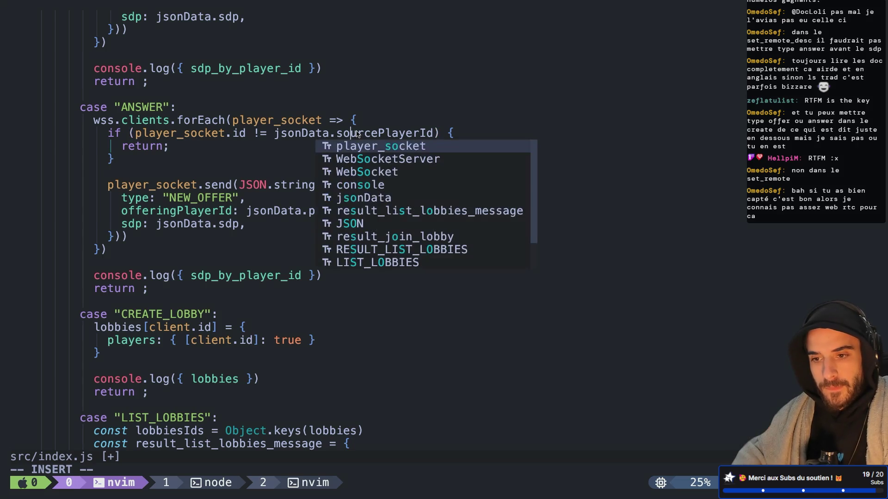
left_click(158, 185)
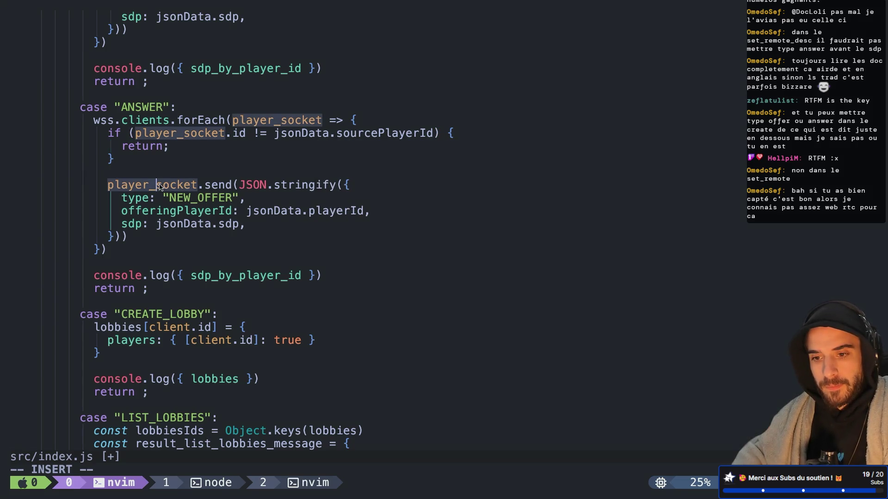
left_click(233, 199)
key("BackSpace")
key("BackSpace")
key("BackSpace")
type("ANSWER")
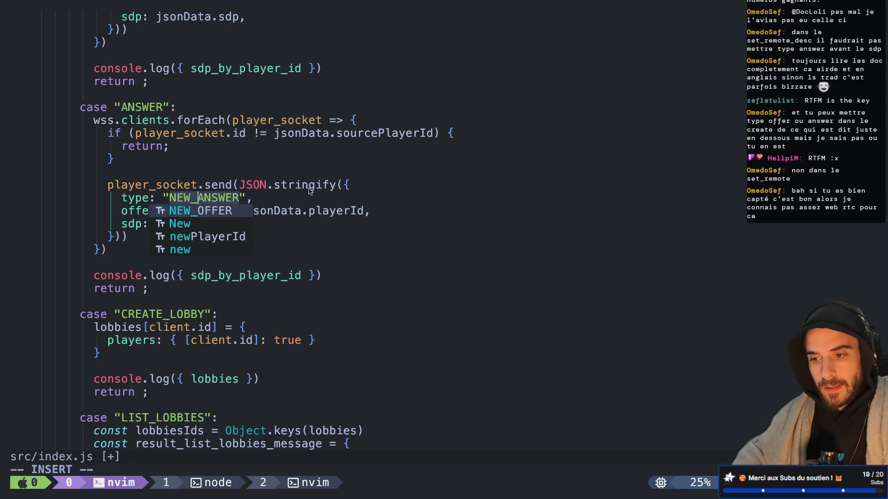
Step: Rename the offeringPlayerId key in the NEW_ANSWER message to sourcePlayerId
left_click(310, 191)
double_click(325, 210)
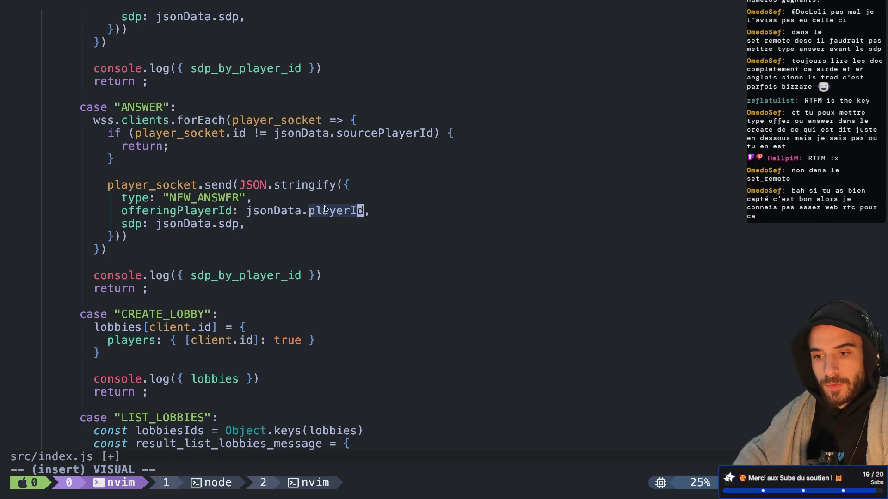
double_click(164, 212)
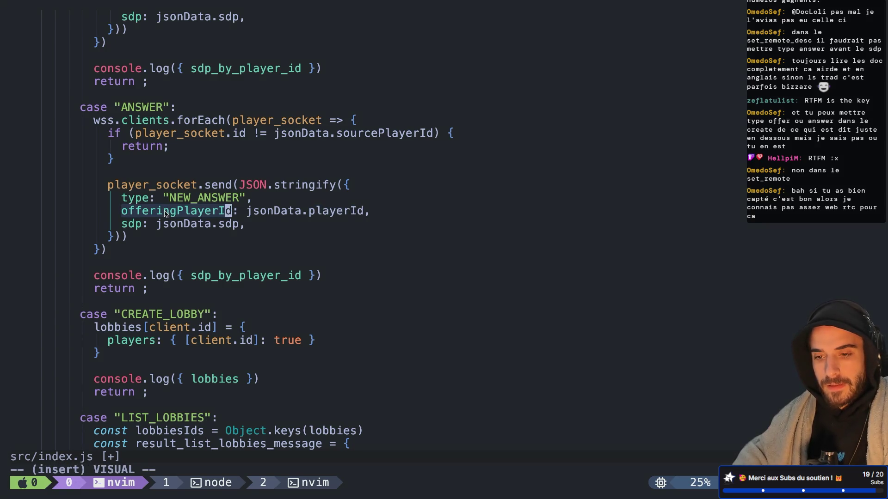
key("h")
key("Escape")
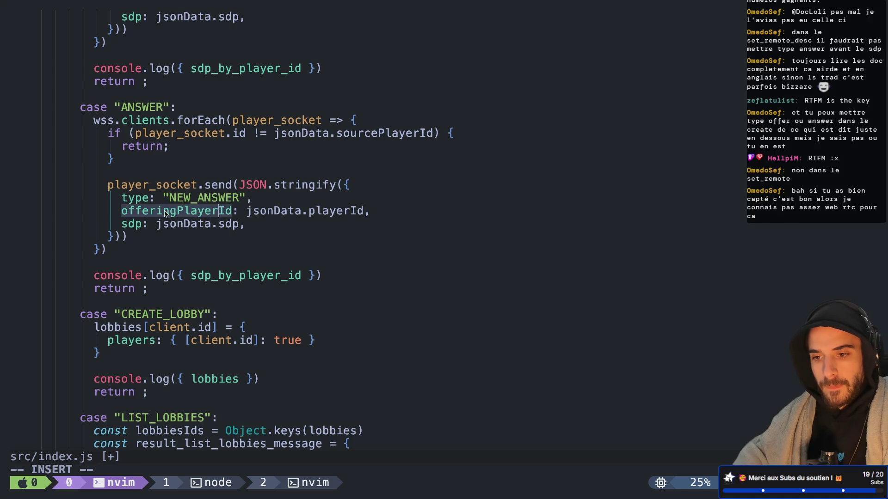
left_click(191, 203)
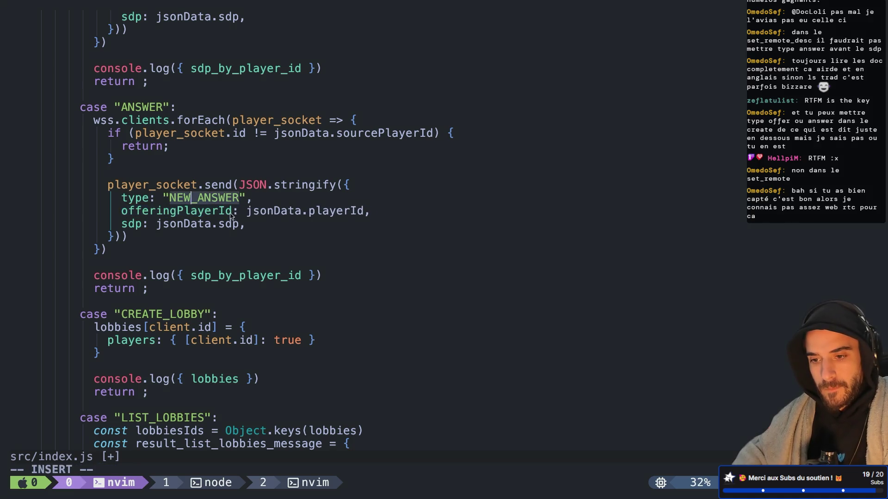
left_click_drag(236, 215, 141, 217)
left_click(140, 217)
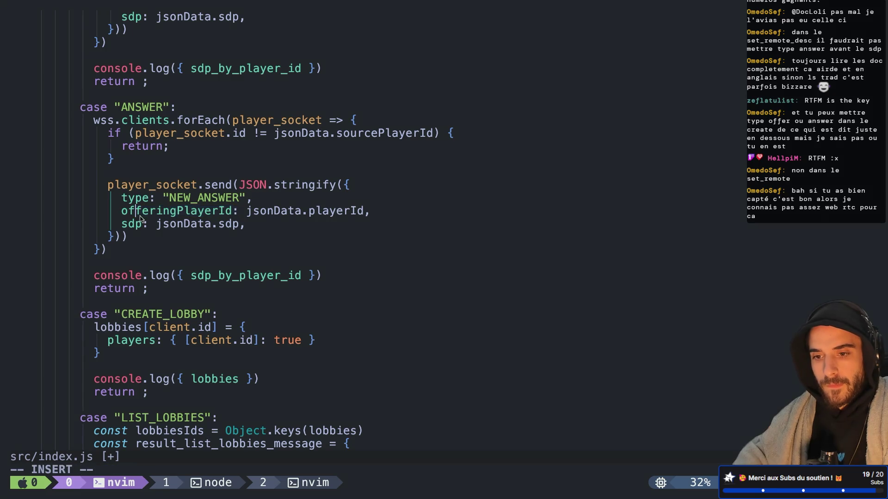
type("k")
key("BackSpace")
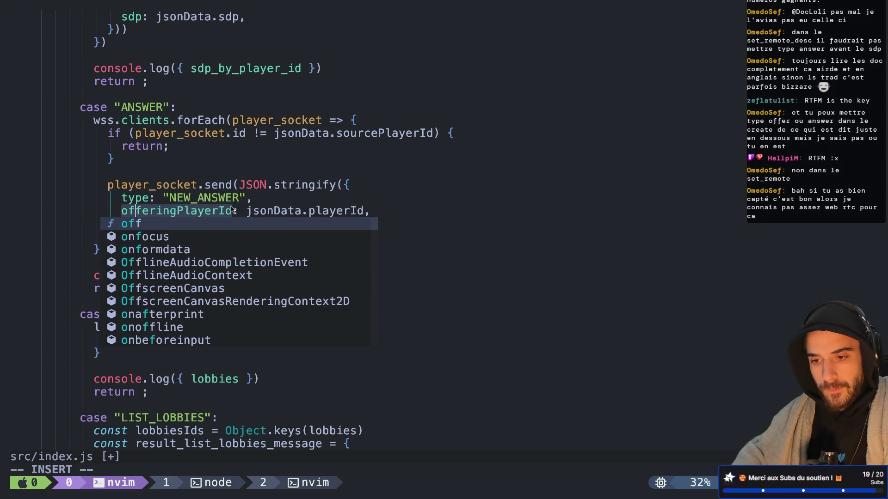
left_click(233, 210)
key("BackSpace")
key("BackSpace")
key("BackSpace")
key("BackSpace")
key("BackSpace")
key("BackSpace")
type("source")
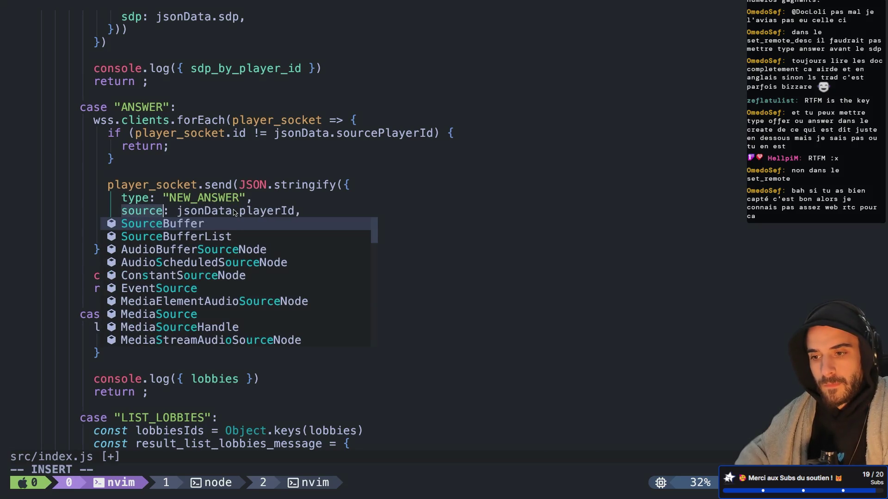
type("PlayerId")
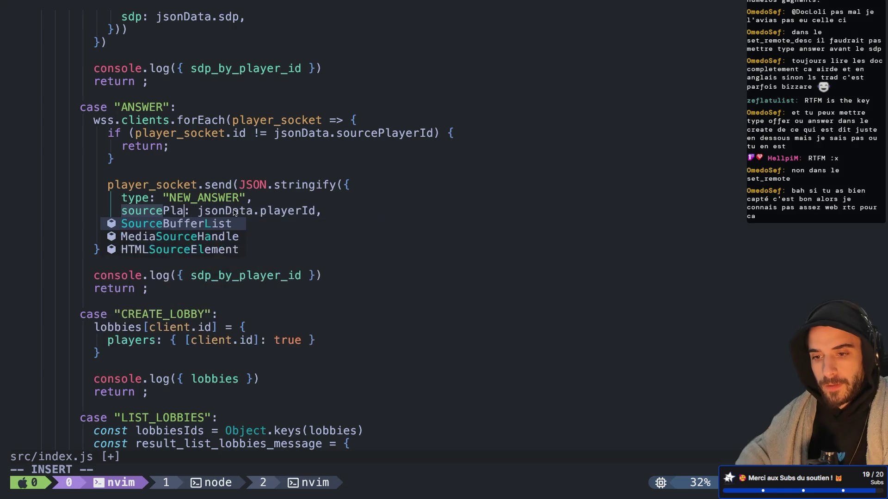
Step: Make the if condition check jsonData.destinationPlayerId and save src/index.js with :w
double_click(377, 134)
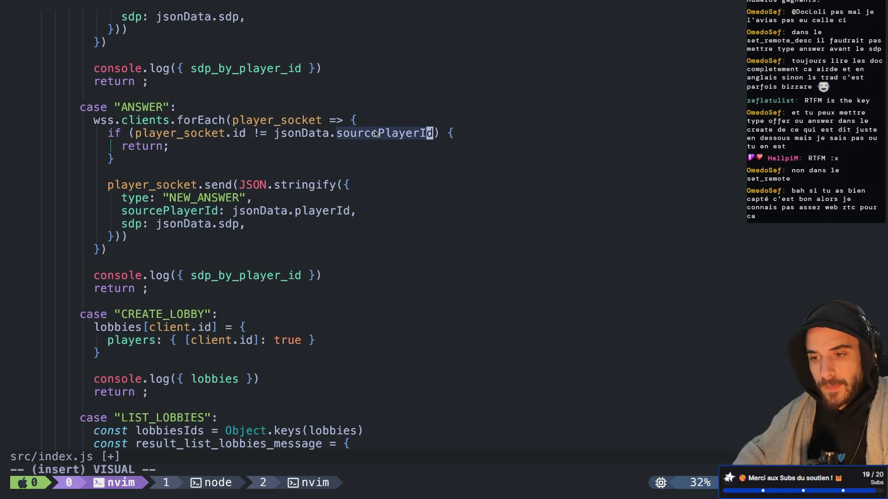
type("ddest")
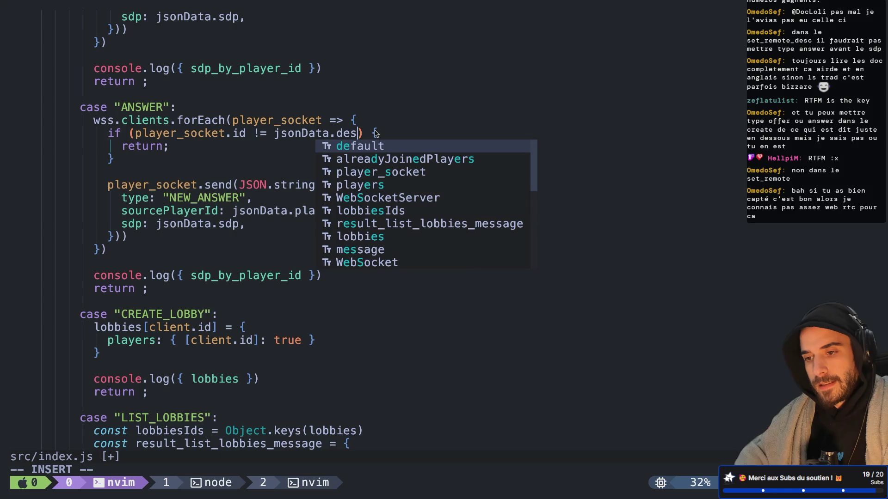
type("i")
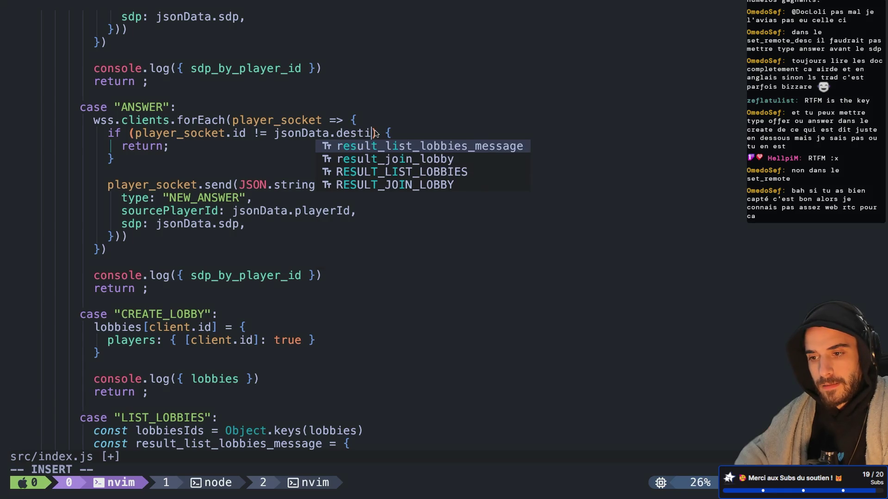
type("nationPlayerI")
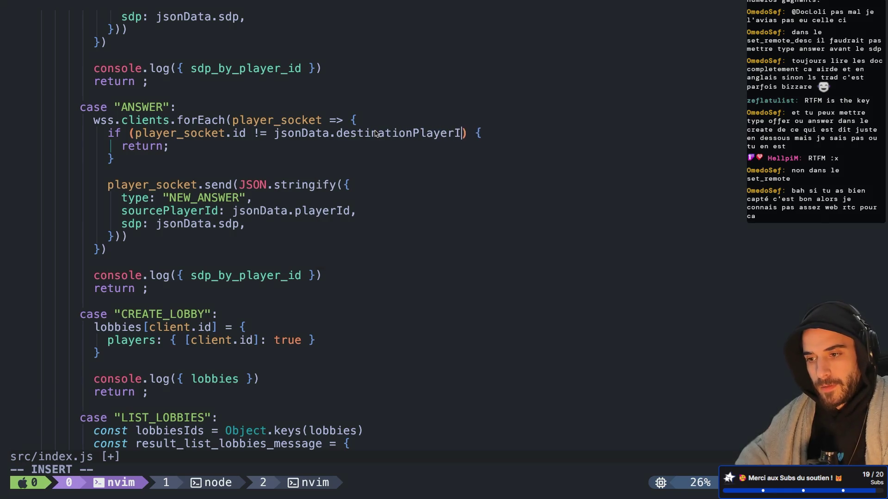
type("d")
key("Escape")
type(":w")
key("Return")
key("super+Tab")
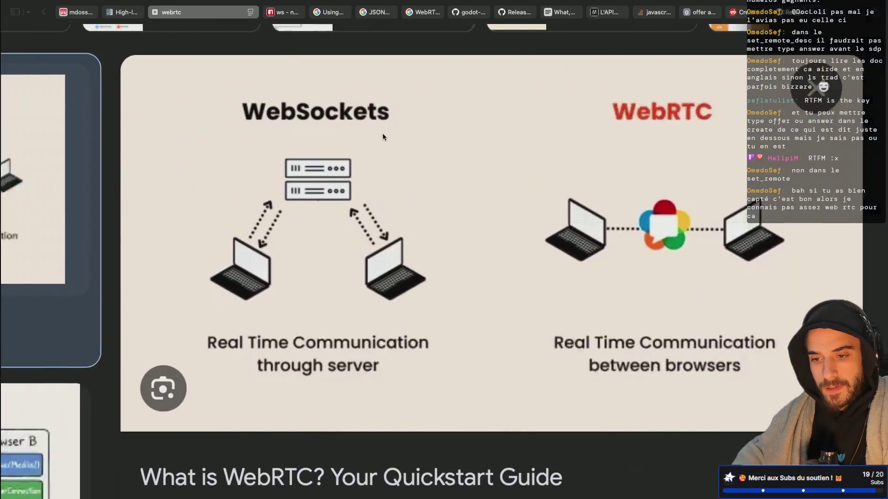
Step: Change destPlayerId to destinationPlayerId on line 139 of websocket_client.gd
key("super+Tab")
left_click(331, 301)
type("inationPlayerId\": dest_player_id,")
scroll(427, 294, "up", 3)
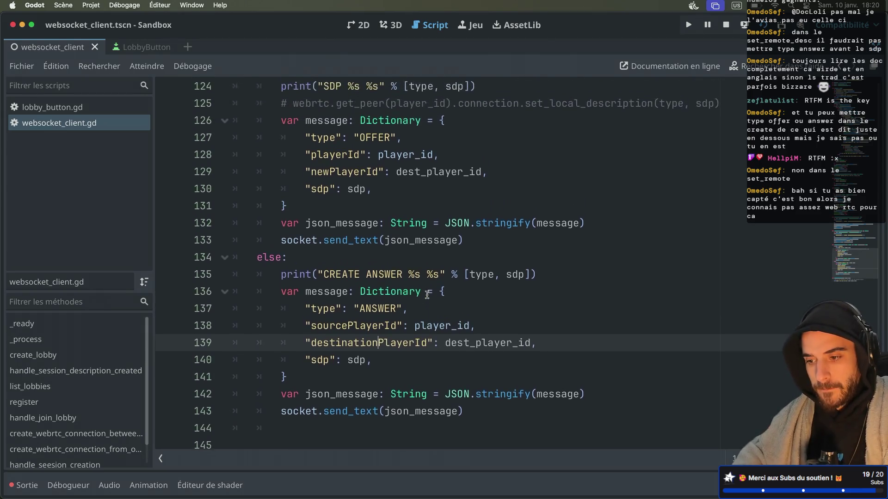
scroll(430, 298, "up", 1)
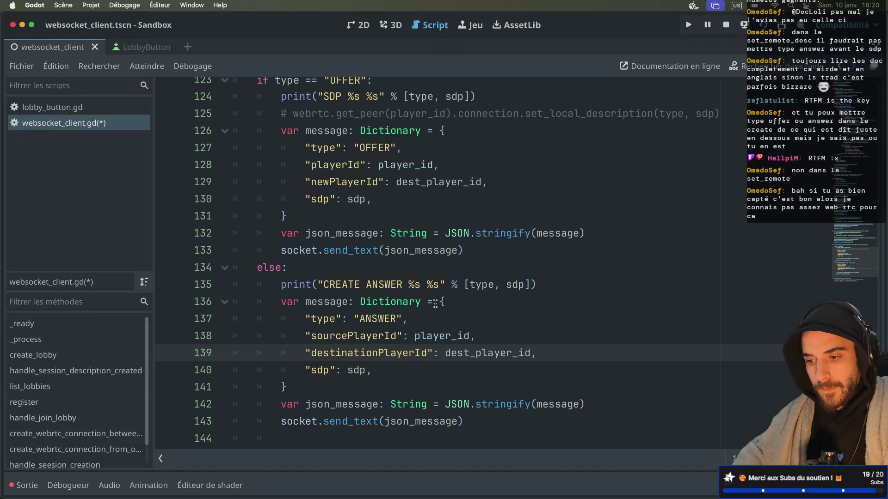
left_click(467, 355)
scroll(466, 342, "up", 3)
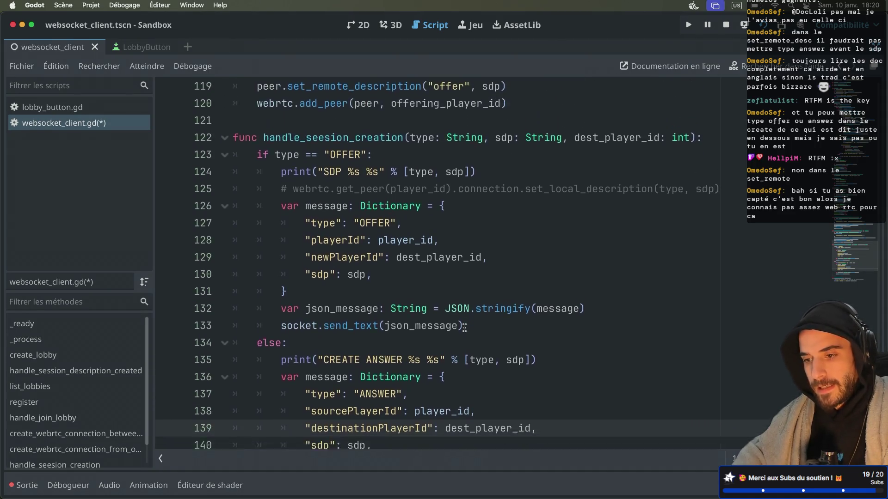
scroll(465, 328, "down", 3)
double_click(383, 346)
key("ctrl+Right")
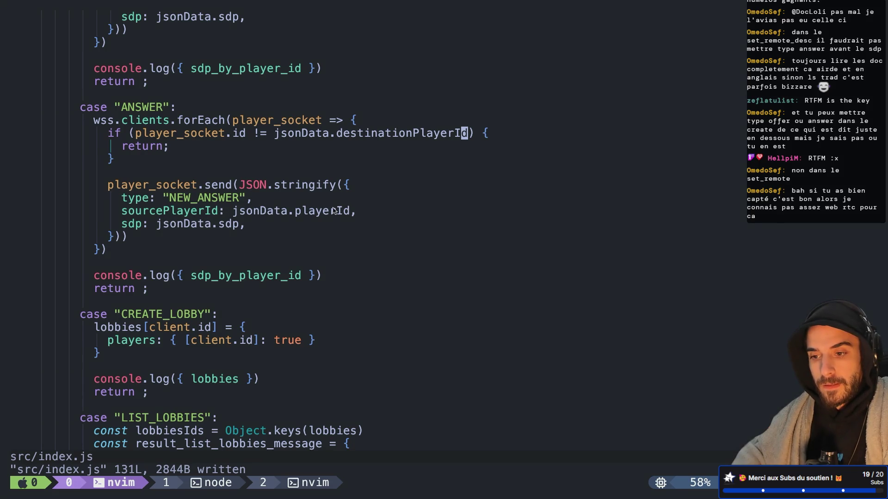
Step: Replace jsonData.playerId with jsonData.sourcePlayerId in NEW_ANSWER and save index.js
left_click(346, 211)
key("shift+c")
key("BackSpace")
key("BackSpace")
key("BackSpace")
type("sou")
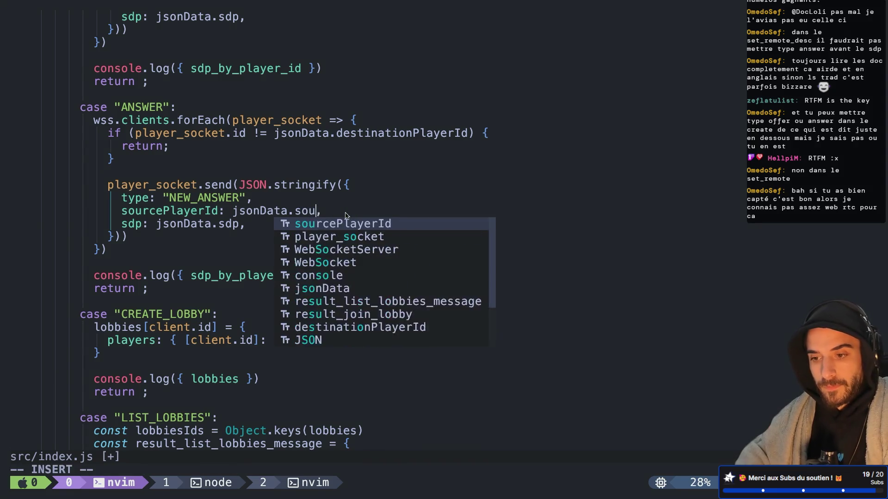
type("rce_")
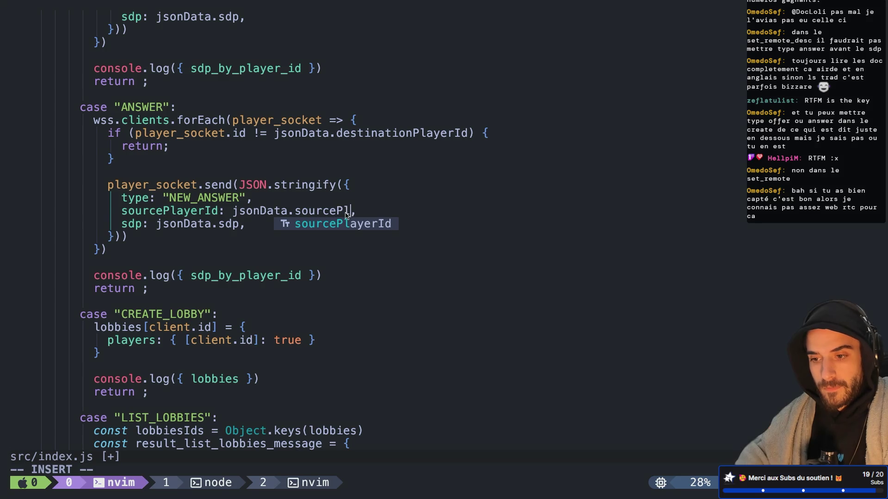
type("yaerId")
key("Escape")
key("h")
key("h")
key("h")
type("ciwsource")
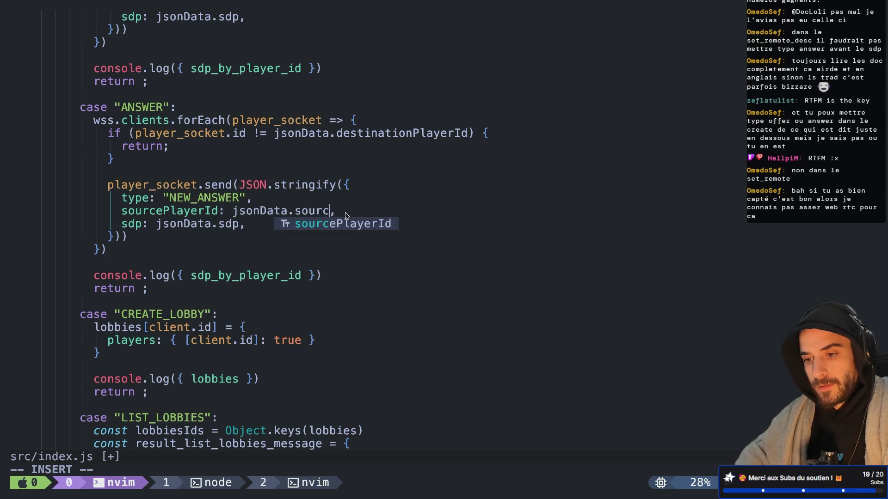
key("Return")
key("Escape")
type(":w")
key("Return")
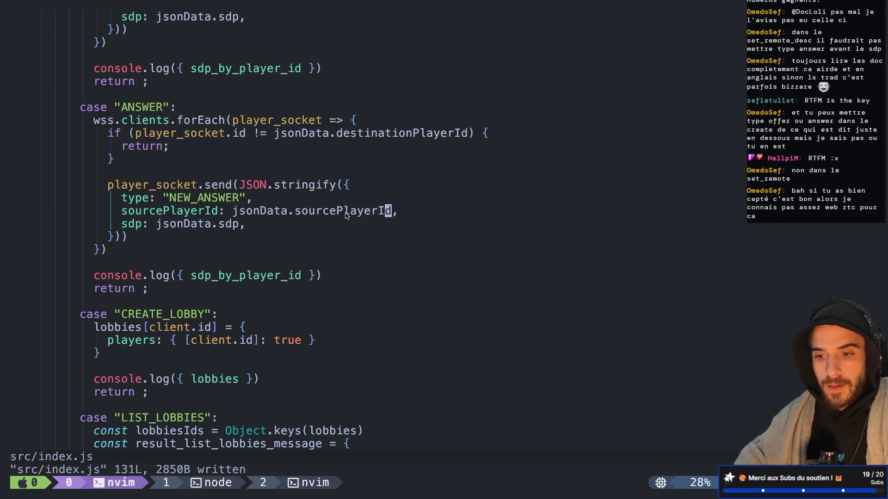
Step: Return to websocket_client.gd in Godot with the caret on the sdp line
key("j")
key("ctrl+Left")
key("ctrl+Left")
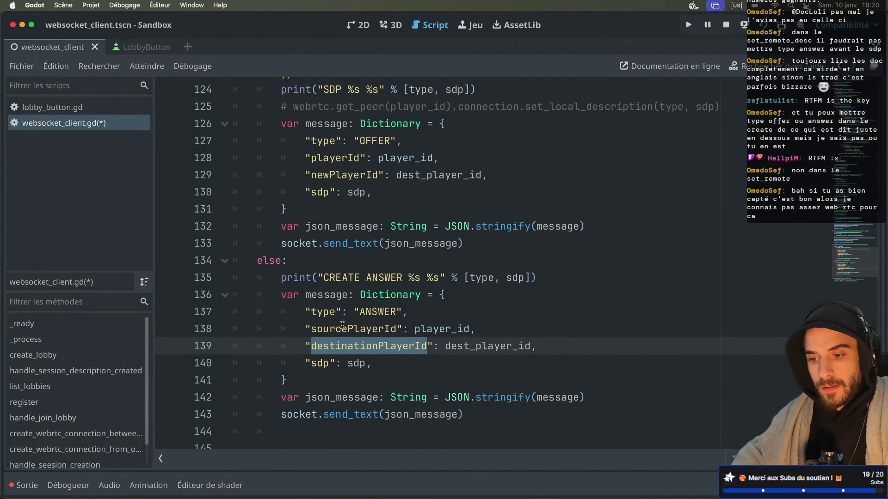
left_click(337, 345)
left_click(324, 362)
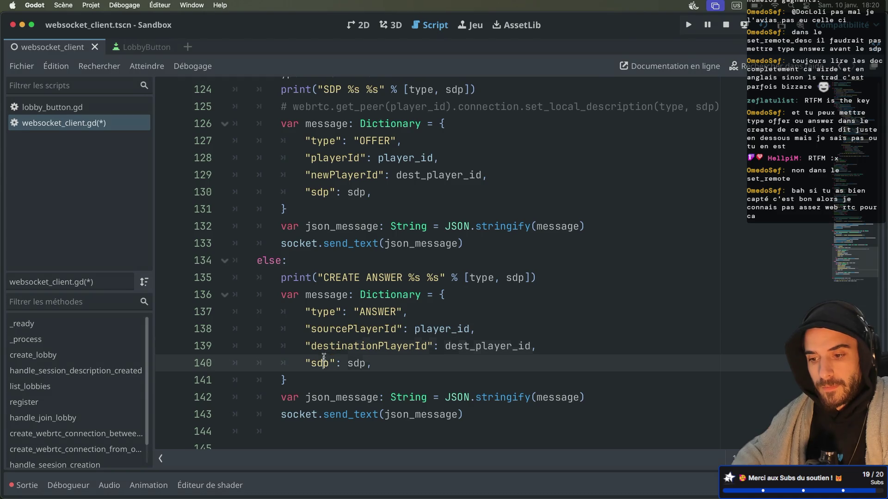
Step: Delete the empty line 144 after the ANSWER send_text call and save websocket_client.gd
scroll(372, 287, "down", 3)
left_click(303, 346)
key("BackSpace")
key("BackSpace")
key("BackSpace")
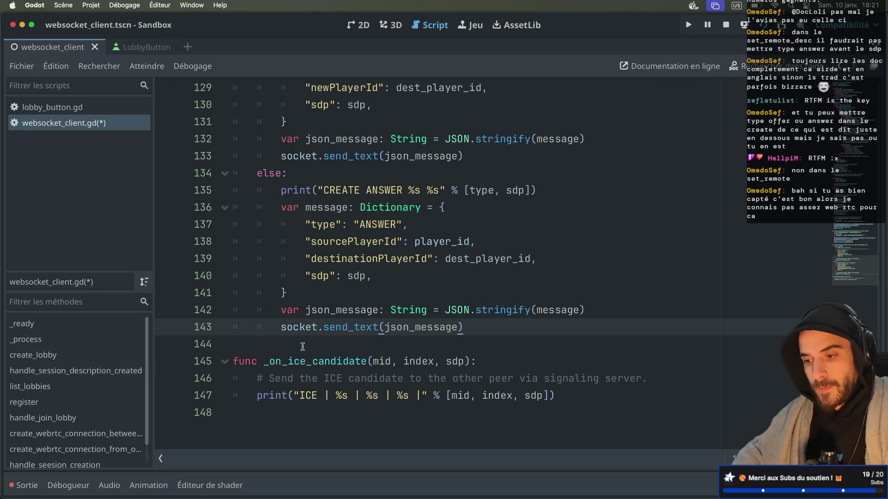
key("ctrl+s")
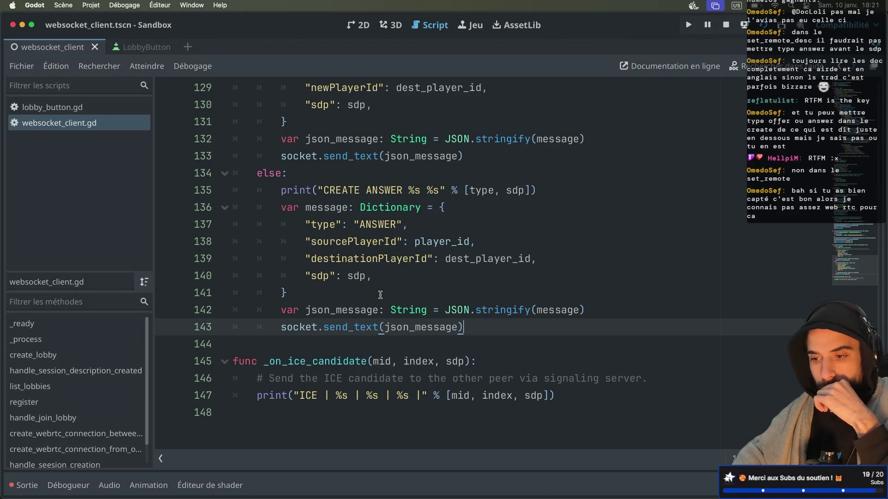
Step: Review create_webrtc_connection_between_player and add_peer, then select the NEW_OFFER block on lines 44–48
scroll(380, 294, "up", 10)
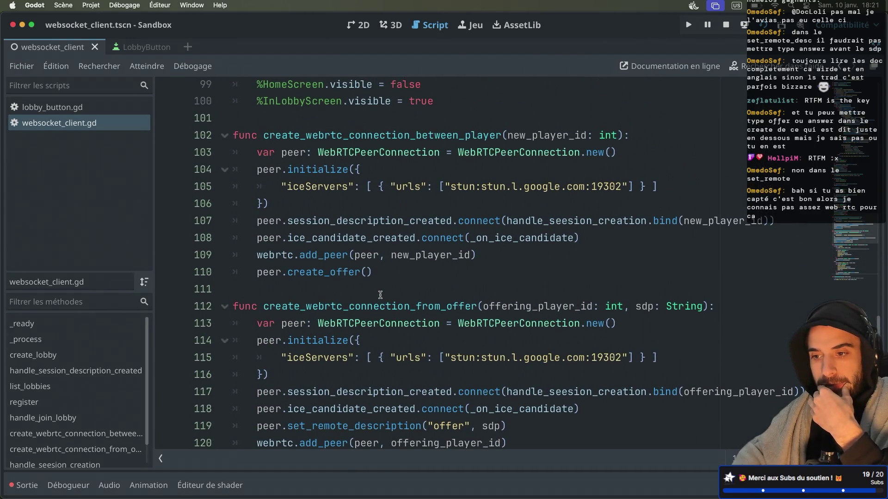
scroll(380, 294, "up", 2)
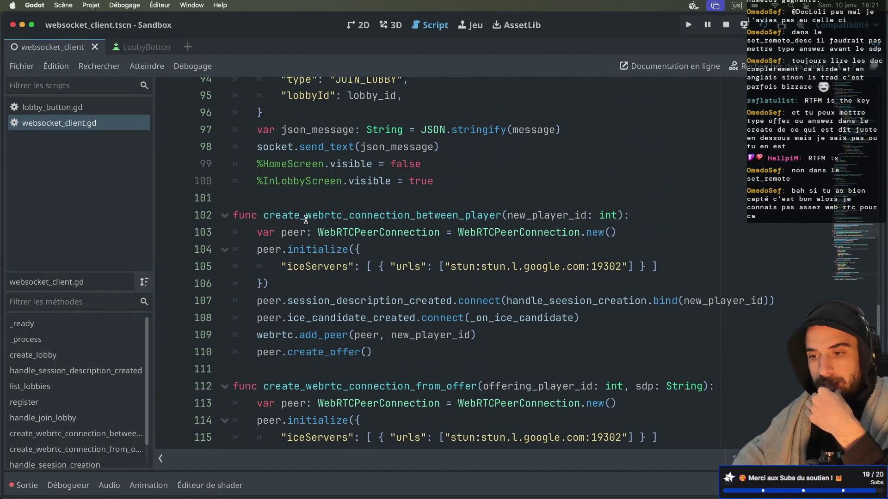
double_click(390, 217)
scroll(331, 239, "down", 1)
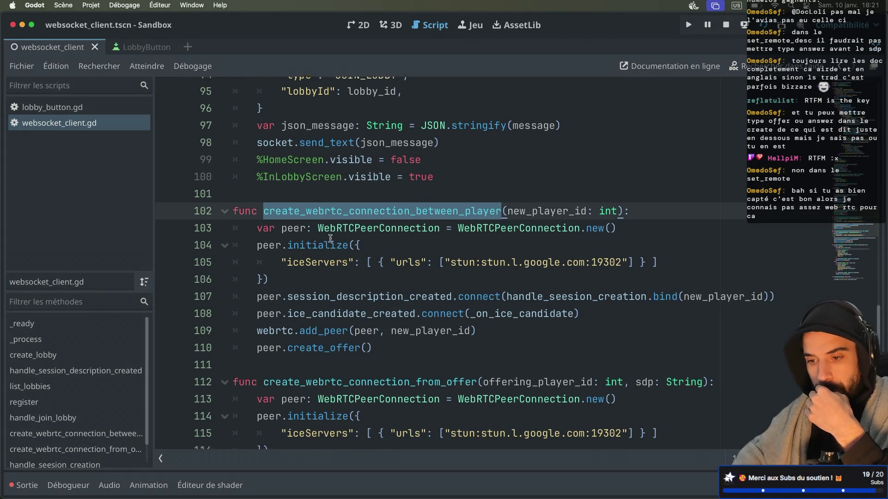
mouse_move(330, 238)
left_click(306, 332)
double_click(319, 296)
double_click(428, 294)
mouse_move(429, 293)
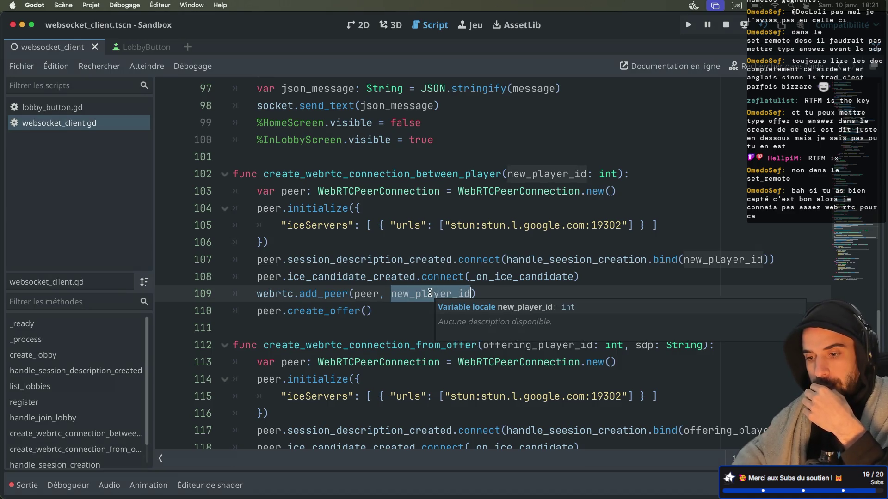
scroll(430, 292, "up", 15)
scroll(429, 293, "down", 3)
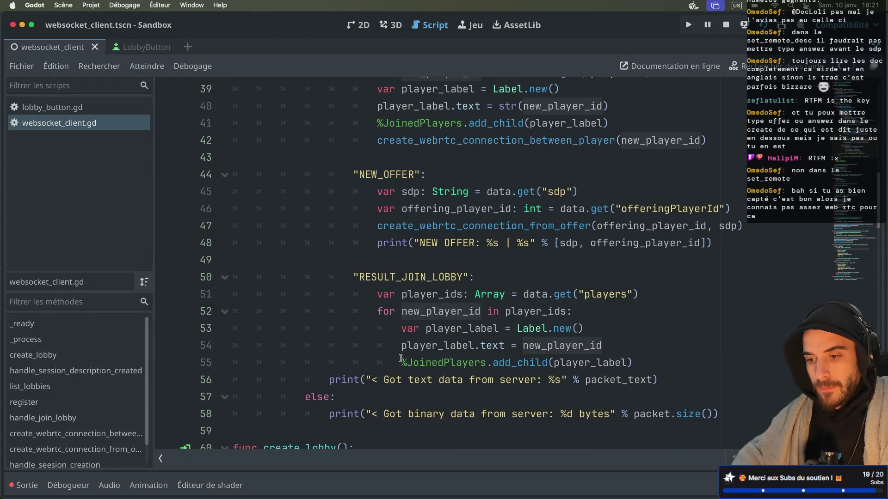
mouse_move(352, 259)
left_mouse_down()
mouse_move(194, 178)
mouse_move(160, 177)
left_mouse_up()
Step: Duplicate the NEW_OFFER block below itself, separated by a blank line
key("ctrl+c")
key("ctrl+v")
key("ctrl+v")
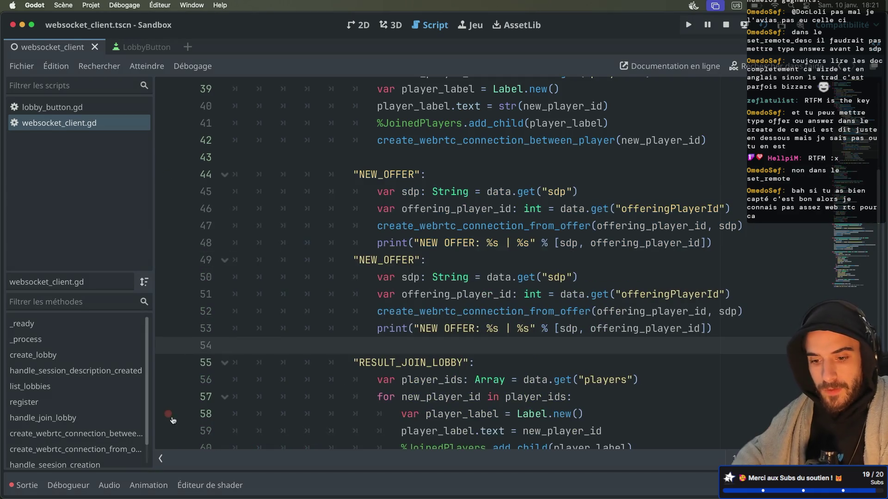
left_click(160, 459)
left_click(582, 259)
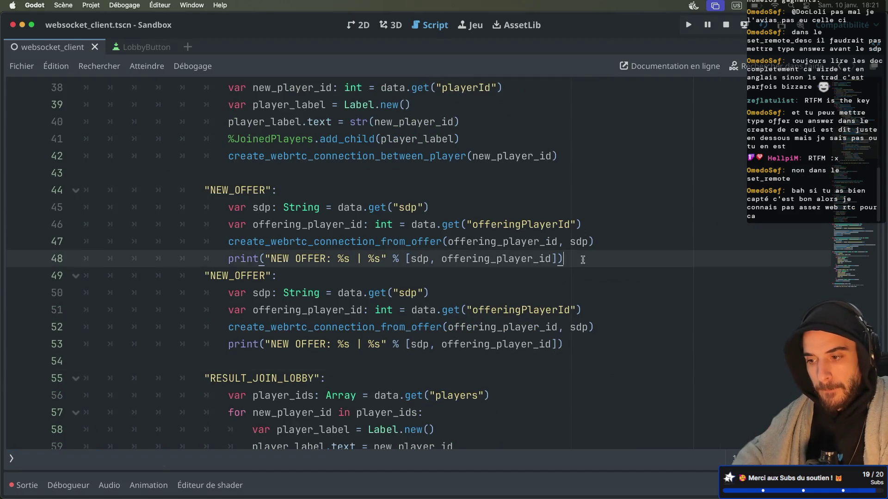
key("Return")
key("ctrl+z")
key("Return")
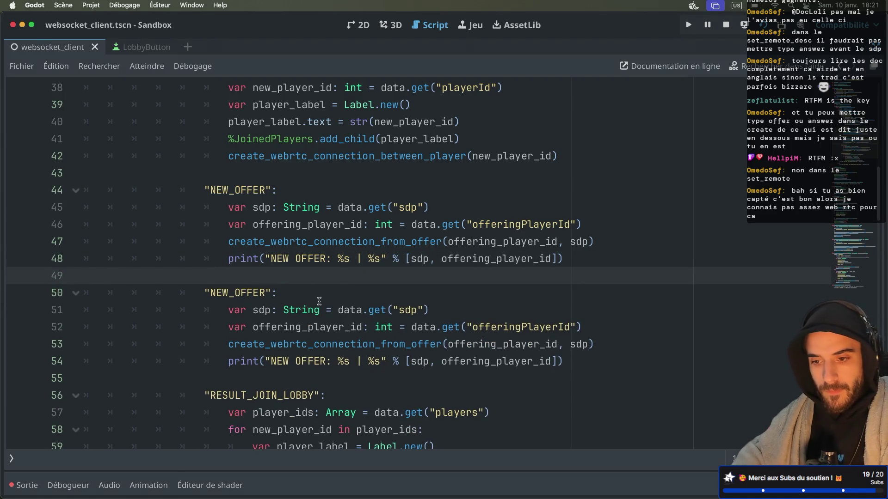
Step: Rename the copy to NEW_ANSWER, reading sourcePlayerId into a source_player_id variable
double_click(253, 293)
type("NEW_ANSWER")
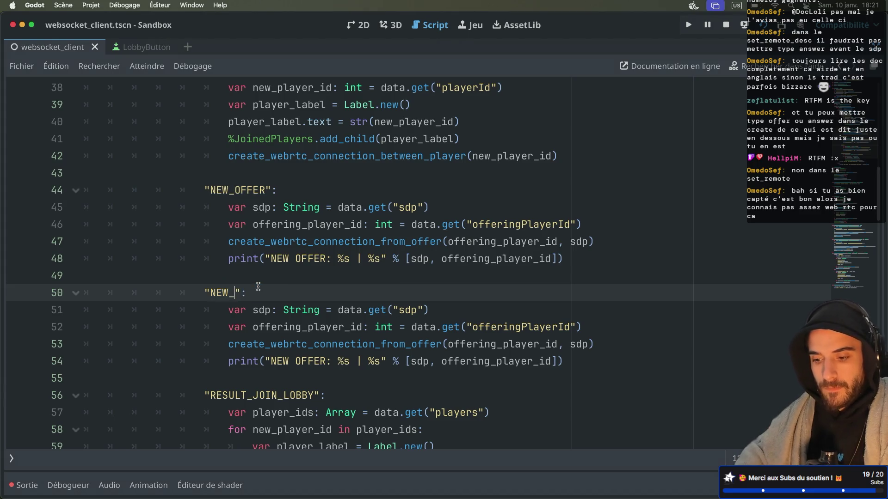
scroll(307, 267, "down", 2)
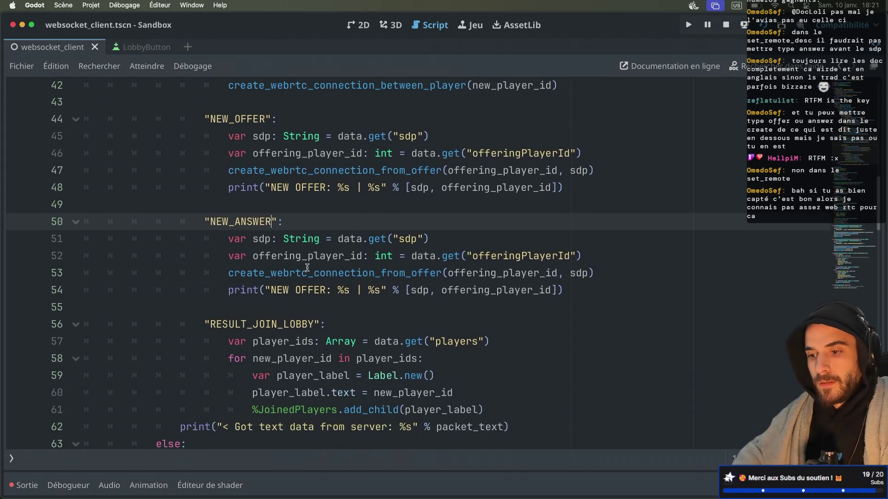
double_click(495, 256)
type("sourcePlaye")
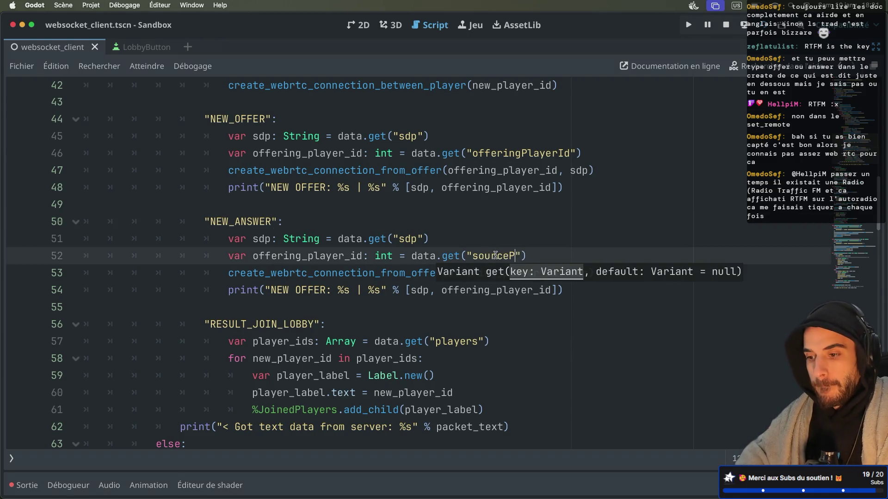
type("rId")
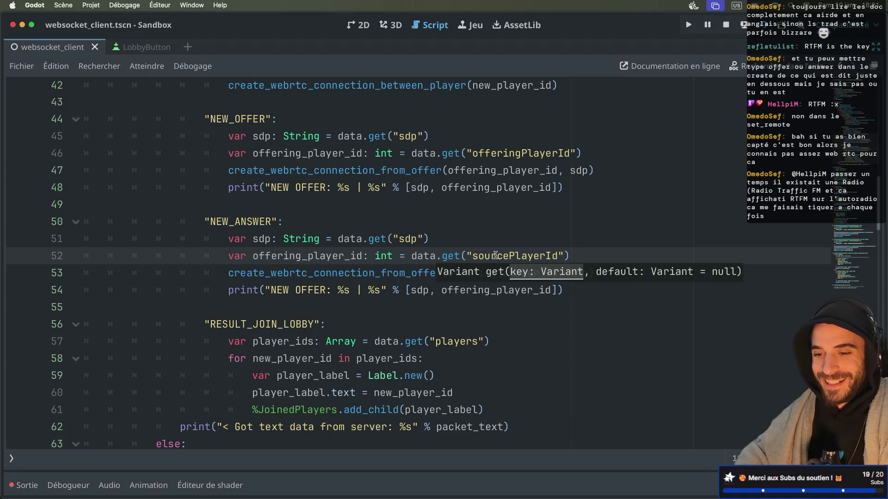
double_click(332, 256)
type("sour")
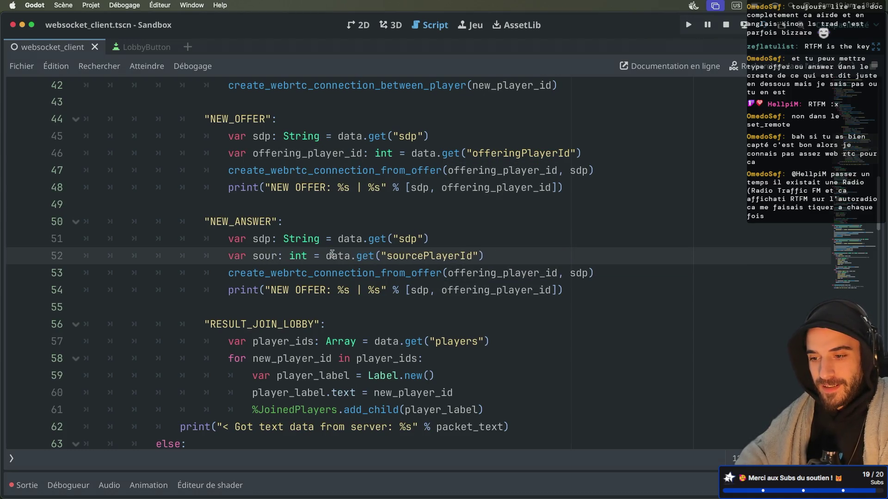
type("ce_plya")
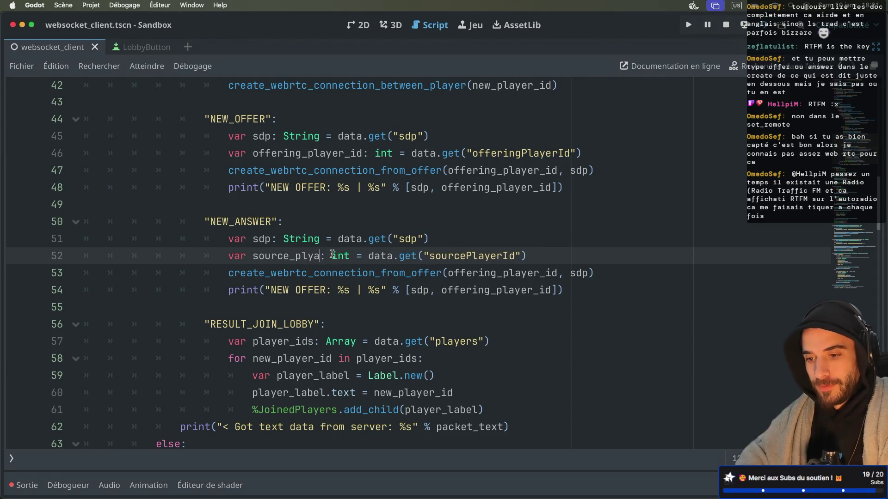
key("BackSpace")
key("BackSpace")
type("ayer_id")
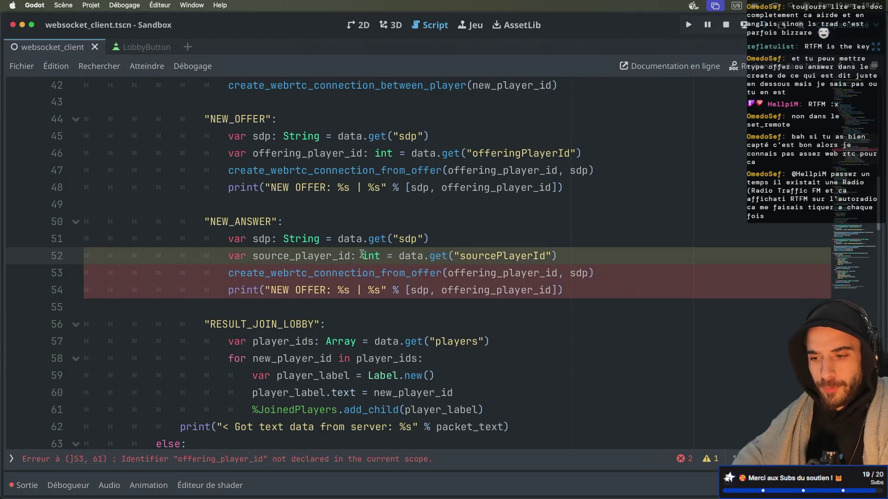
Step: Delete the create_webrtc_connection_from_offer call and move the print line below source_player_id
left_click(384, 256)
left_click_drag(606, 269, 602, 258)
key("BackSpace")
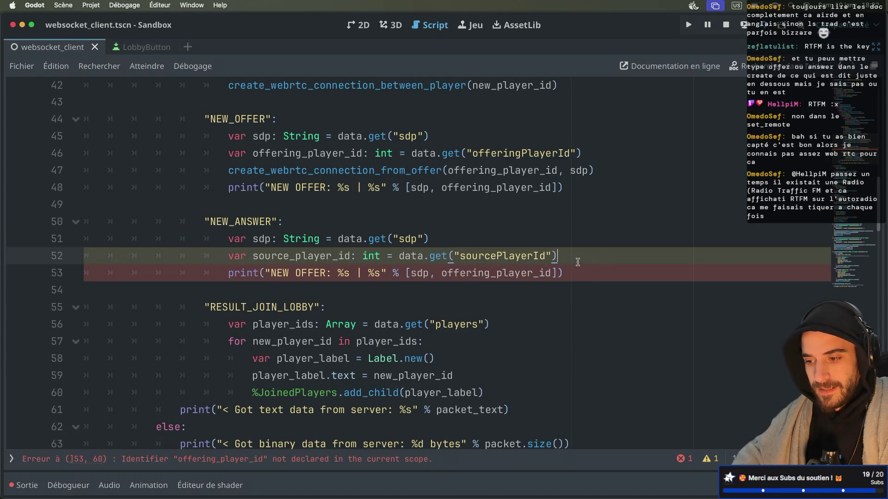
key("shift+Down")
key("BackSpace")
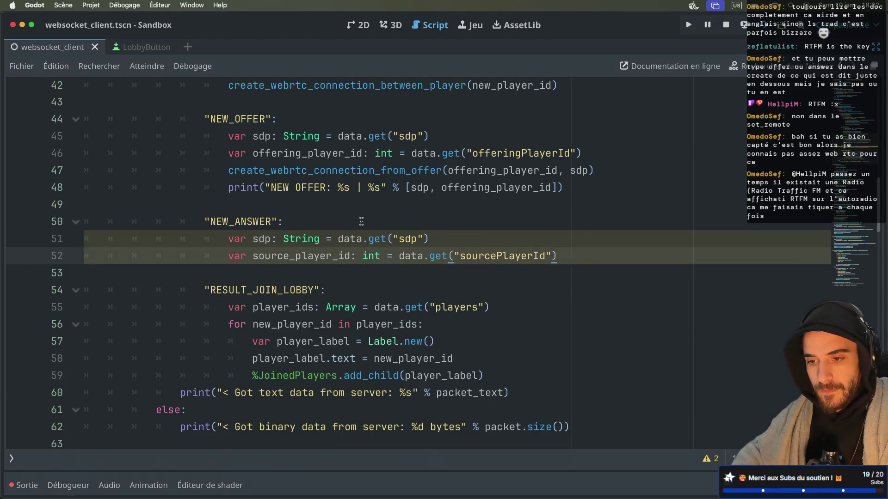
left_click(364, 214)
key("Return")
key("ctrl+v")
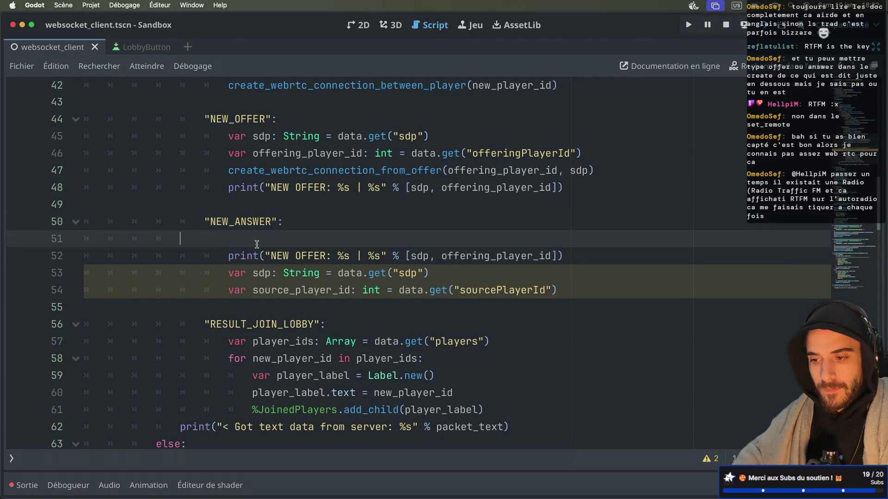
left_click(492, 257)
key("ctrl+x")
key("ctrl+v")
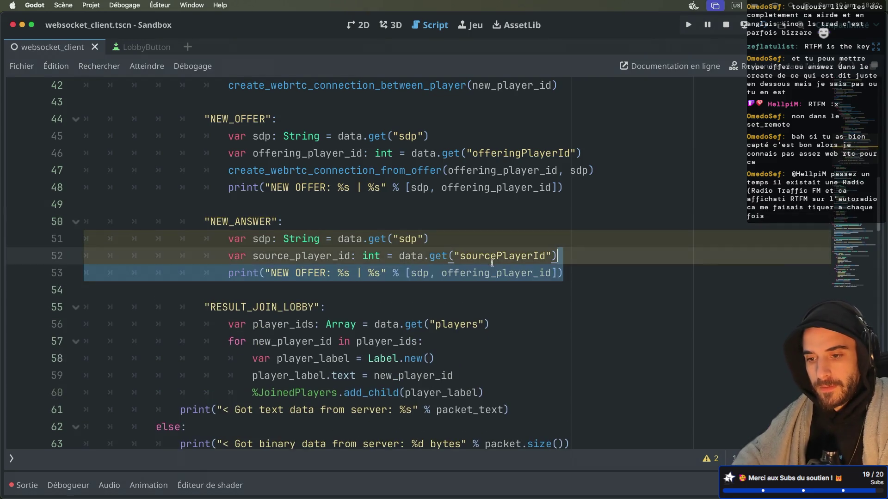
Step: Make the print show NEW ANSWER with source_player_id, sdp
left_click(326, 274)
key("BackSpace")
key("BackSpace")
key("BackSpace")
type("ANSWER")
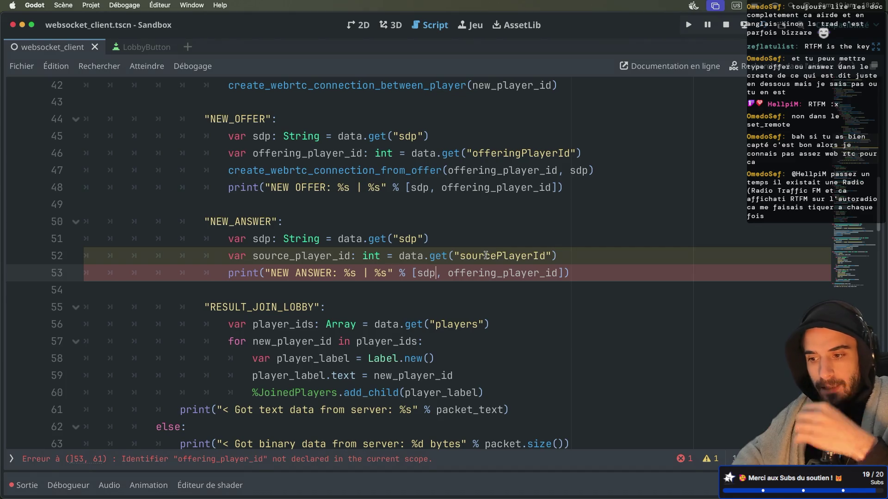
double_click(478, 270)
type("sour")
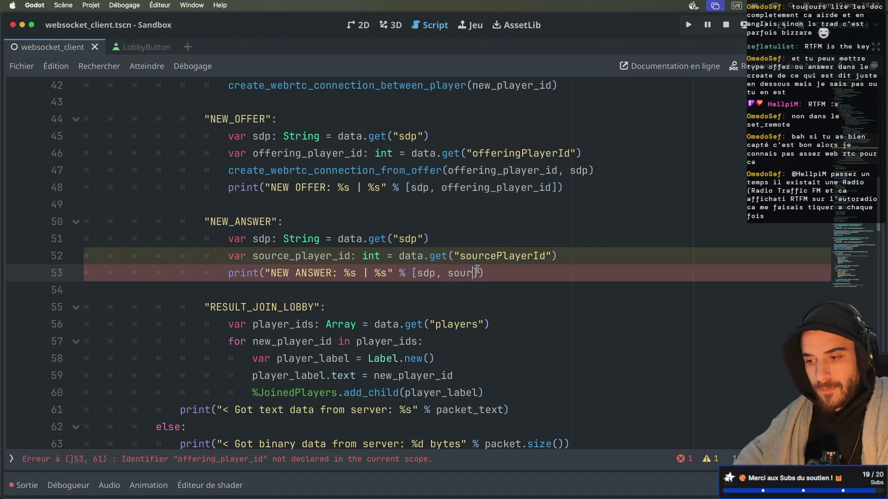
key("BackSpace")
key("BackSpace")
key("BackSpace")
type("source_playe")
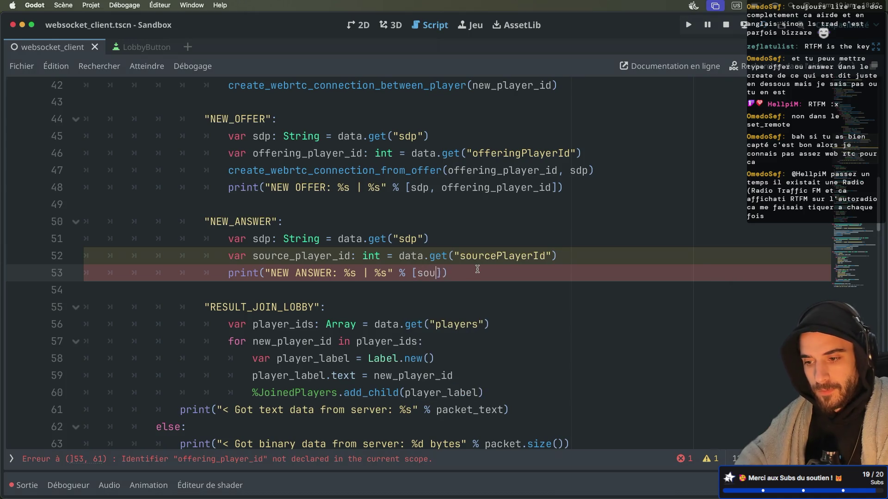
type("r_id, ")
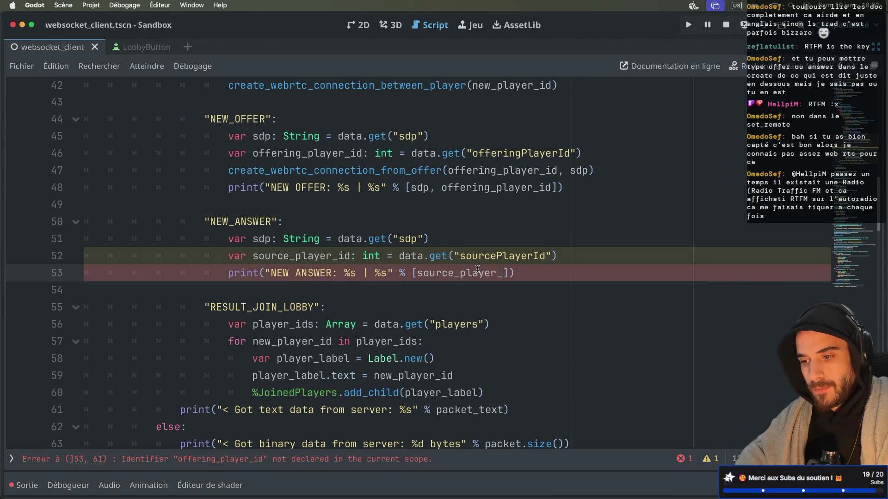
type("sdp")
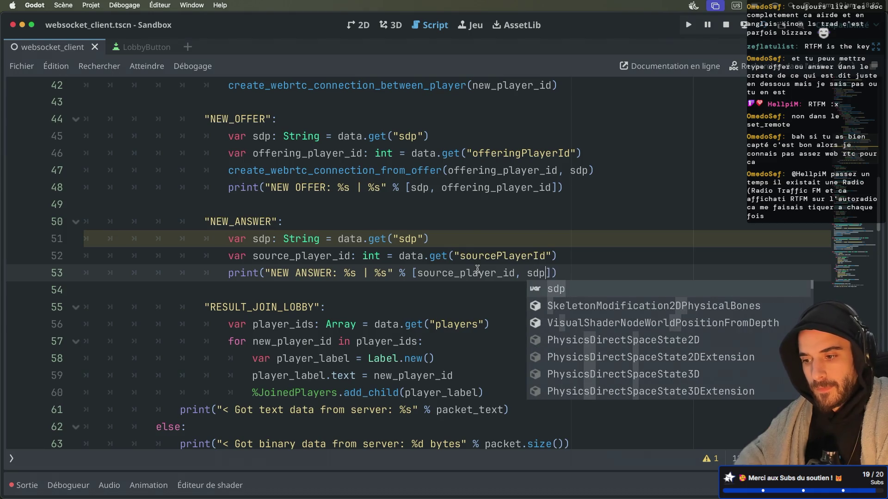
left_click(460, 220)
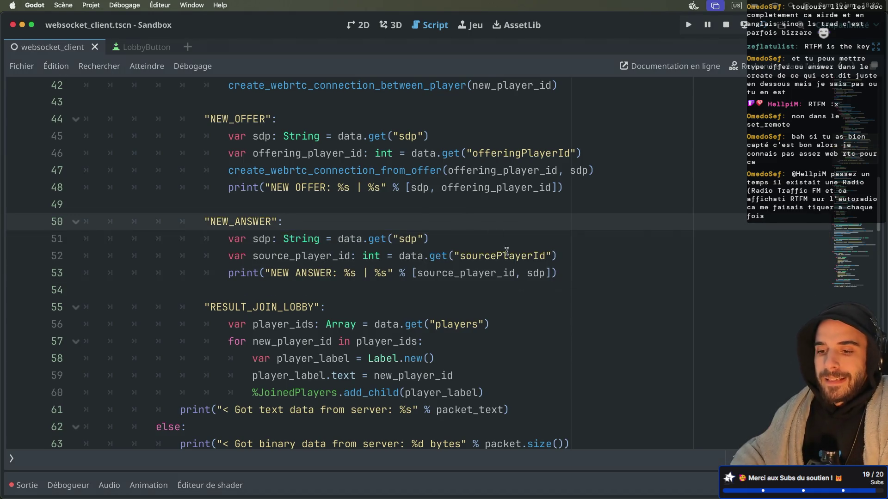
left_click(568, 274)
Step: Add a webrtc.get_peer(source_player_id) line below the print statement
key("Return")
type("web")
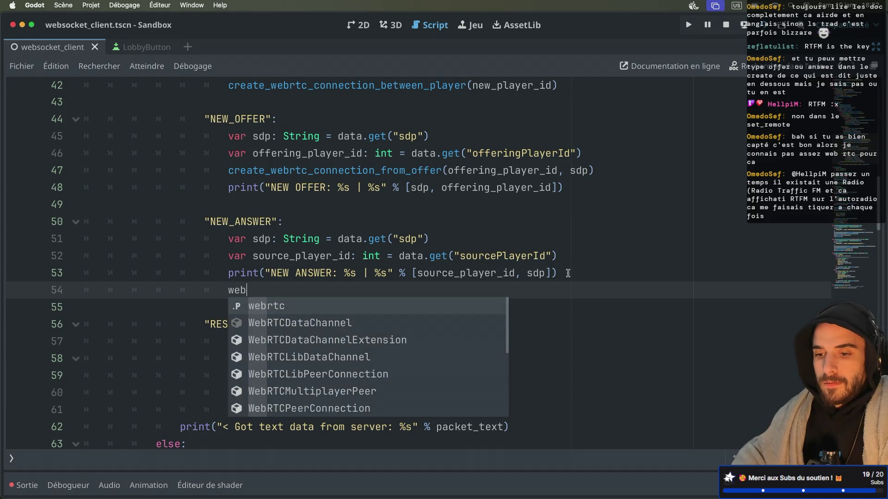
key("Return")
type(".")
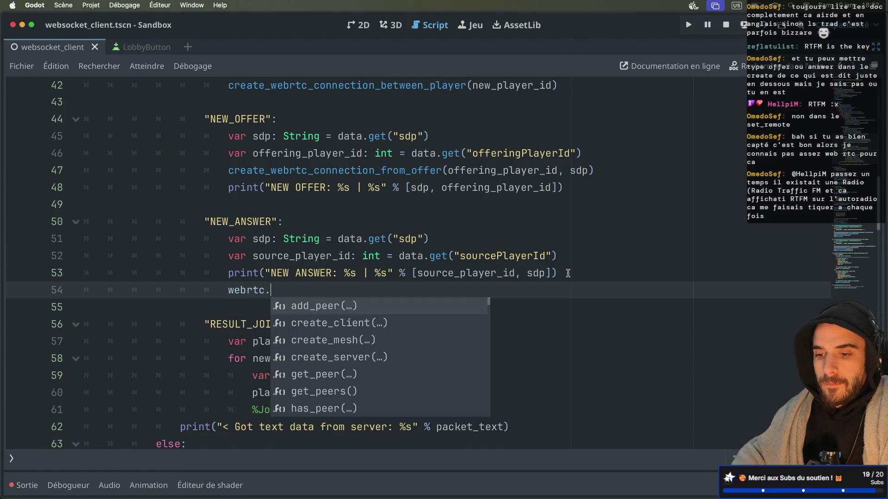
type("get")
key("Return")
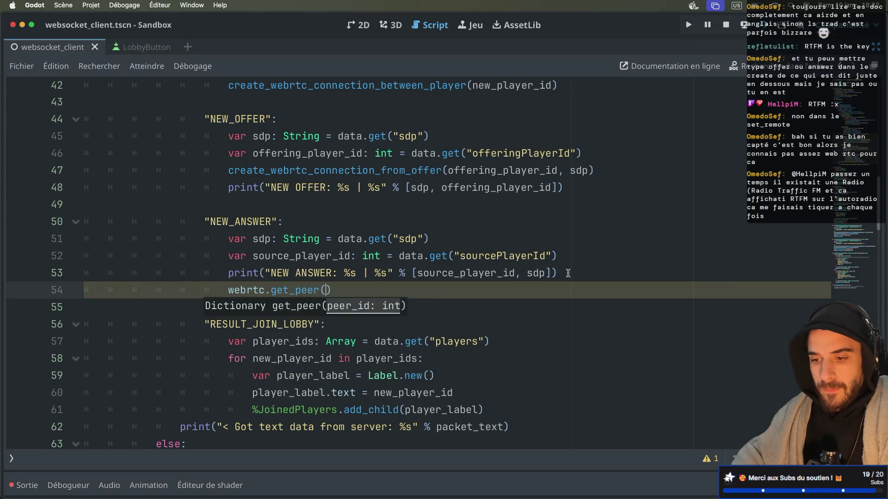
type("sour")
key("Return")
Step: Remove the stray .set_ suffix from the get_peer line and open get_peer's documentation
type(".co")
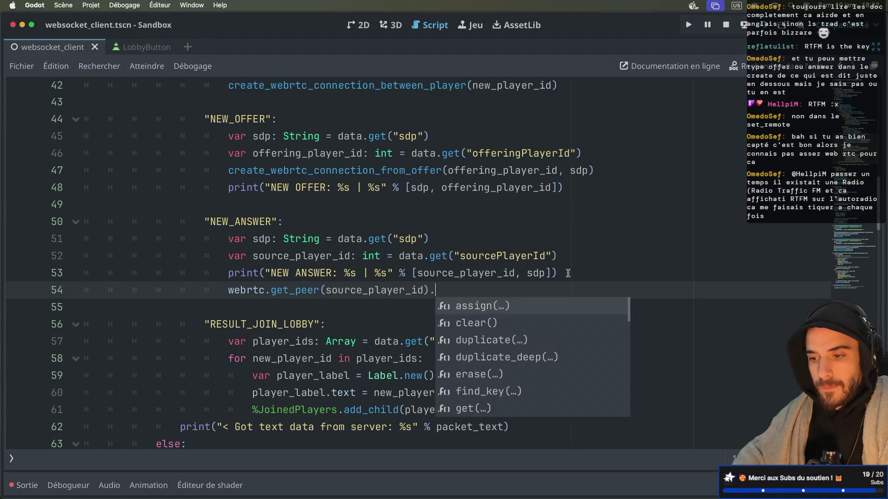
key("BackSpace")
key("BackSpace")
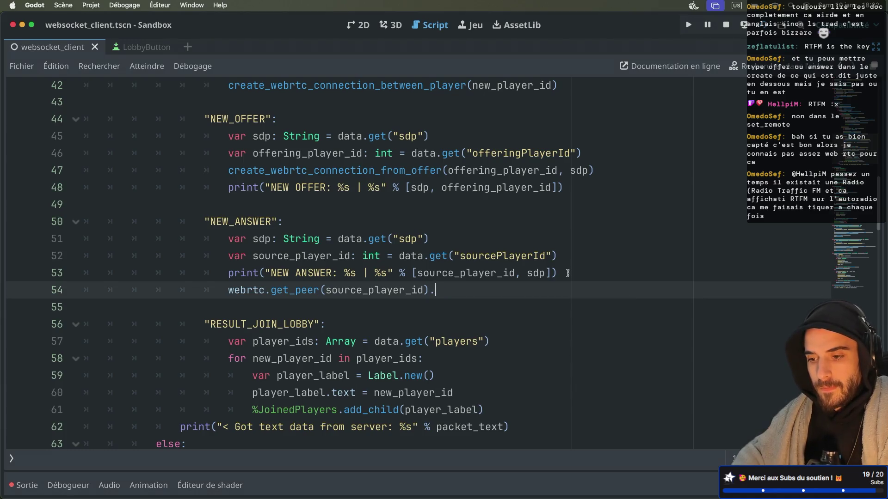
key("ctrl+space")
type("set_")
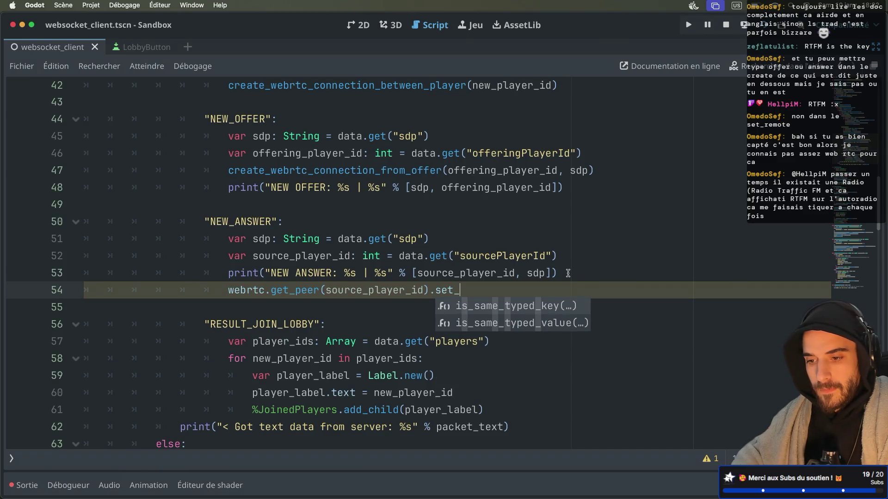
double_click(446, 290)
key("BackSpace")
key("BackSpace")
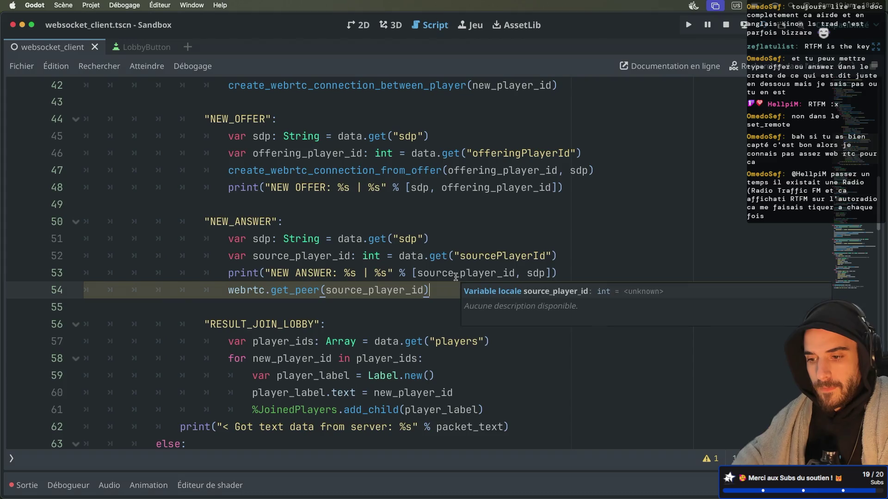
left_click(295, 290, "super")
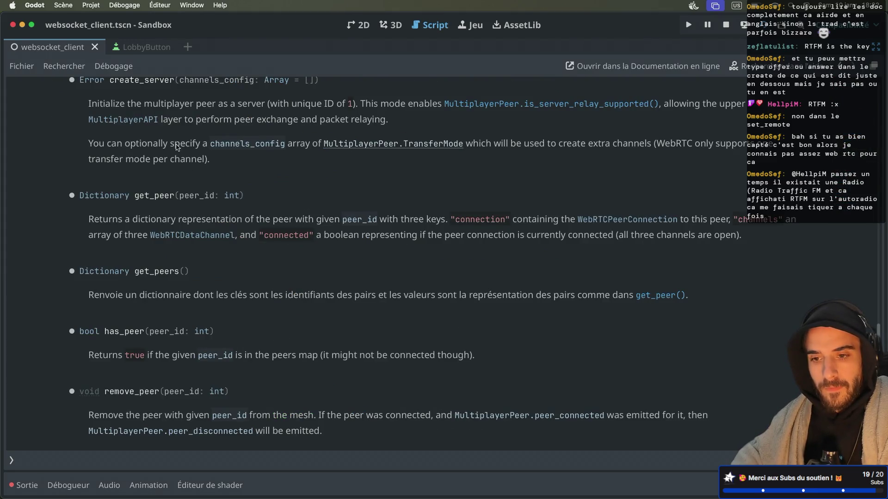
scroll(177, 147, "up", 1)
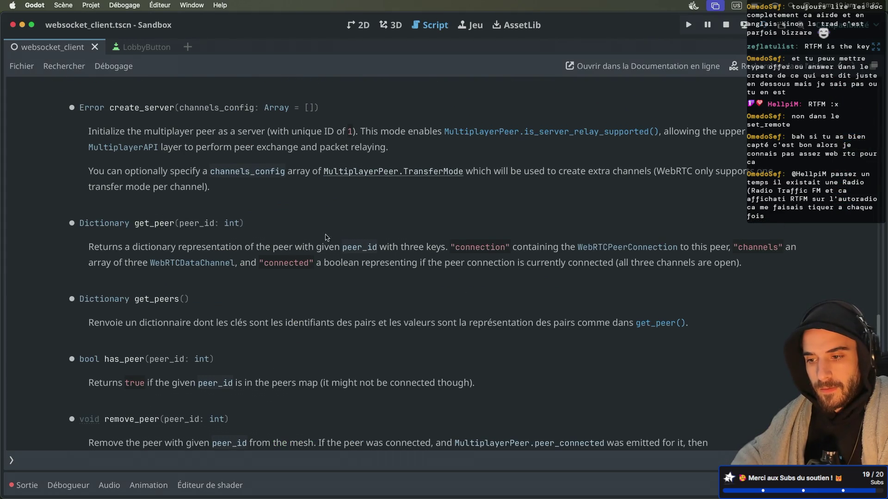
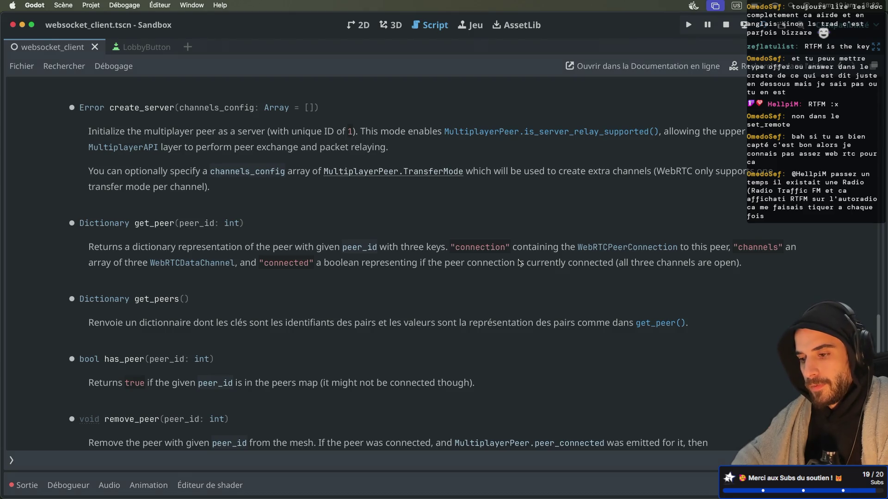
Step: Make line 54 read 'var remote_peer: WebRTCPeerConnection = webrtc.get_peer(source_player_id).connection'
key("alt+Left")
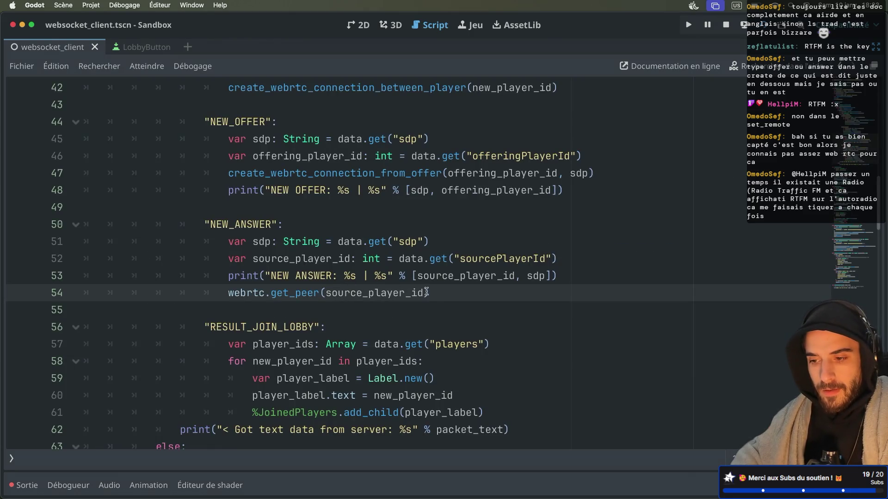
type(".connection")
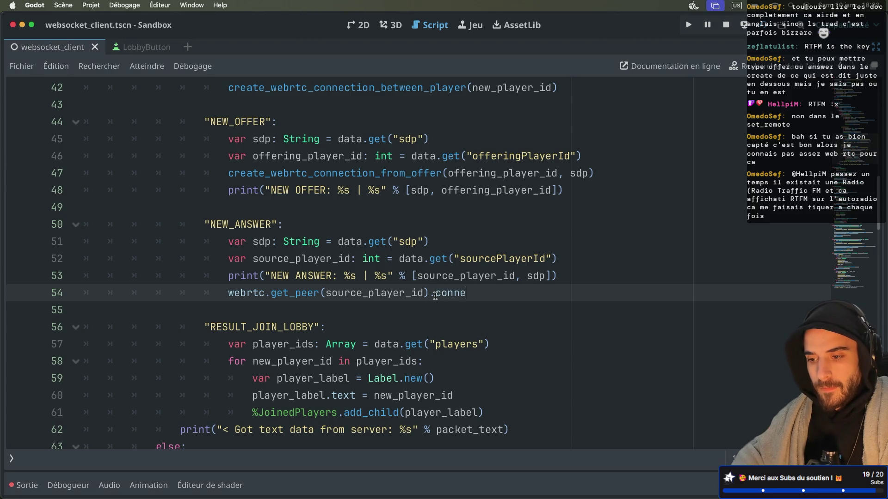
left_click(227, 293)
type("var pee")
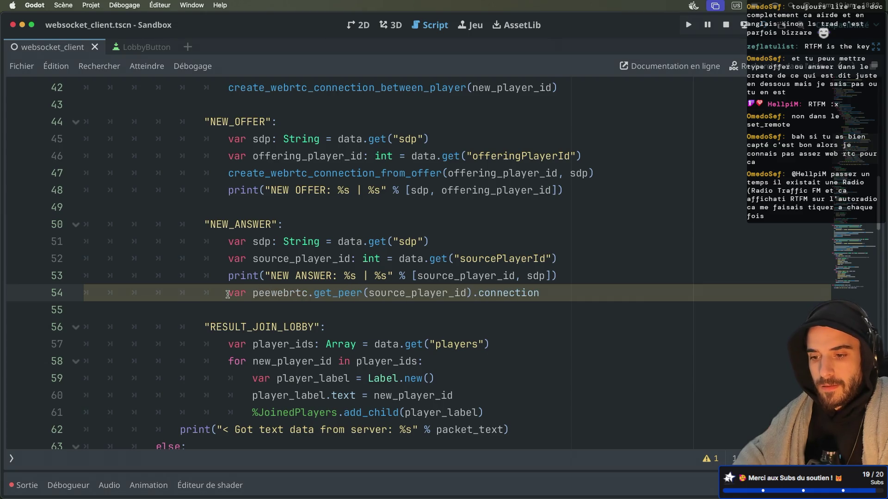
key("BackSpace")
key("BackSpace")
key("BackSpace")
type("remote")
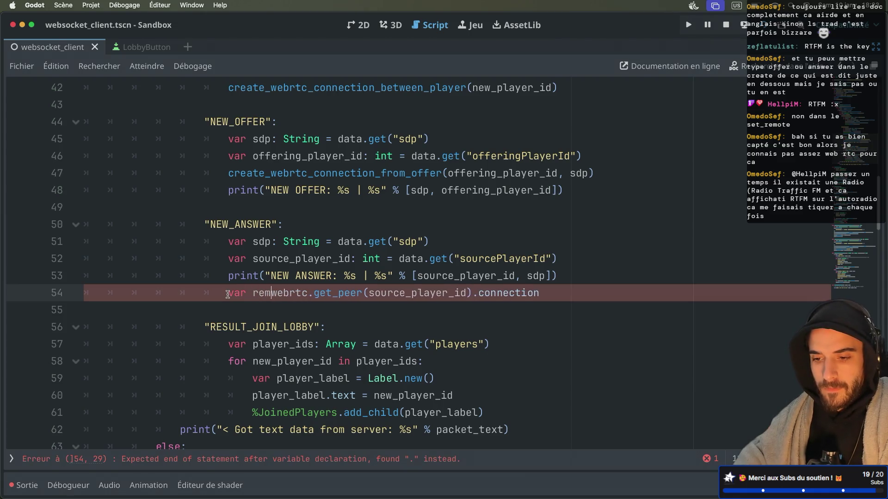
type("_peer ")
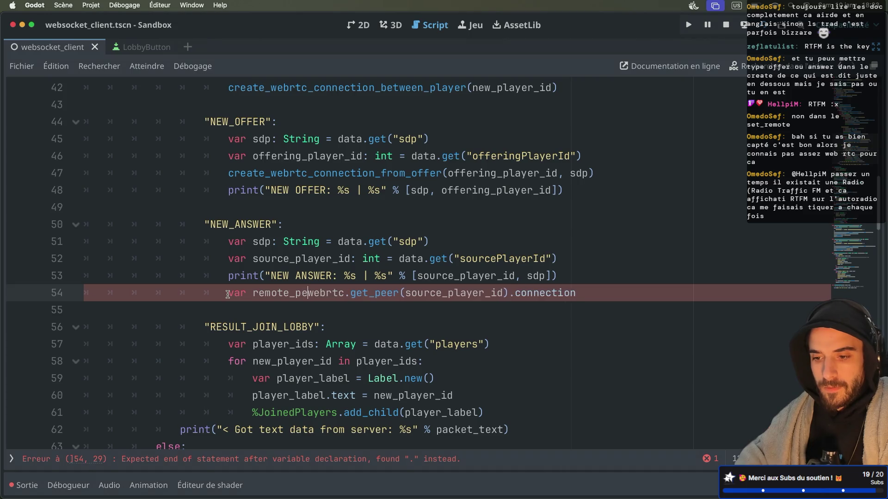
type("=")
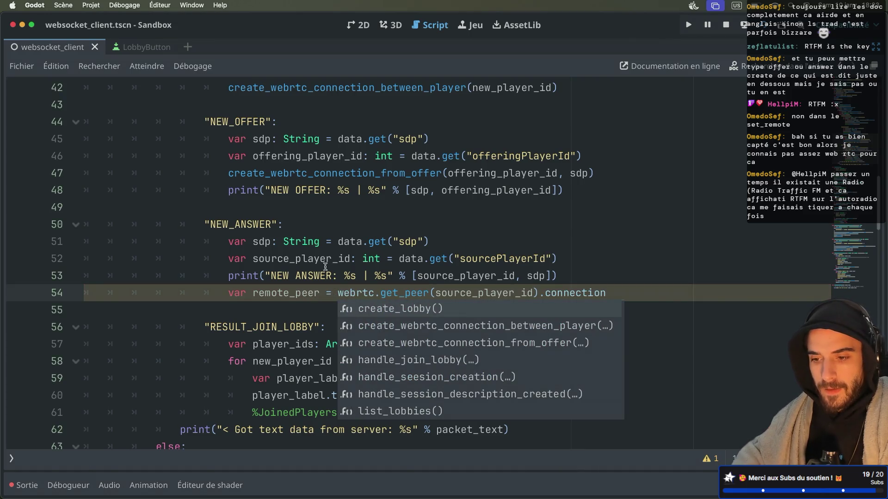
left_click(321, 293)
type(": WebS")
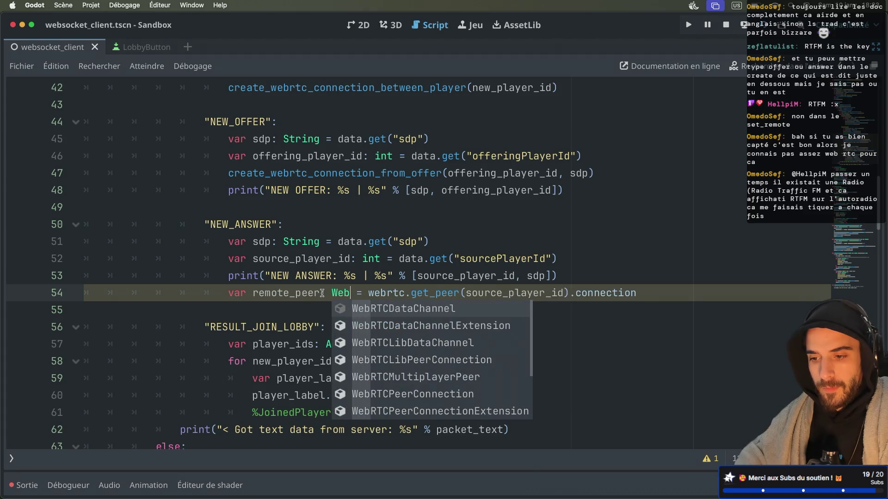
type("oc")
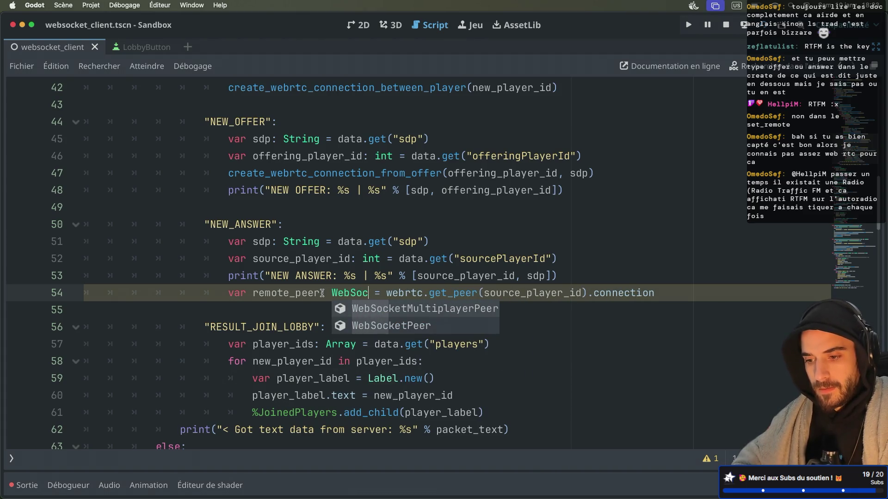
key("BackSpace")
key("BackSpace")
key("BackSpace")
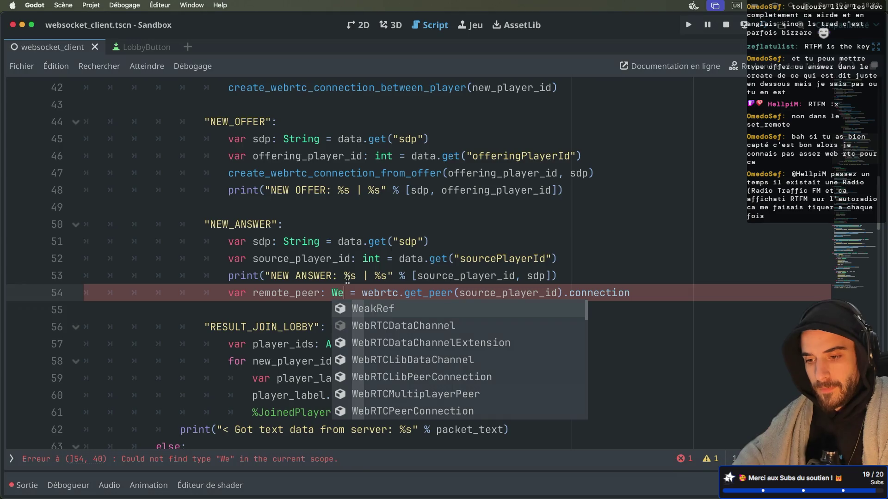
type("brtcpee")
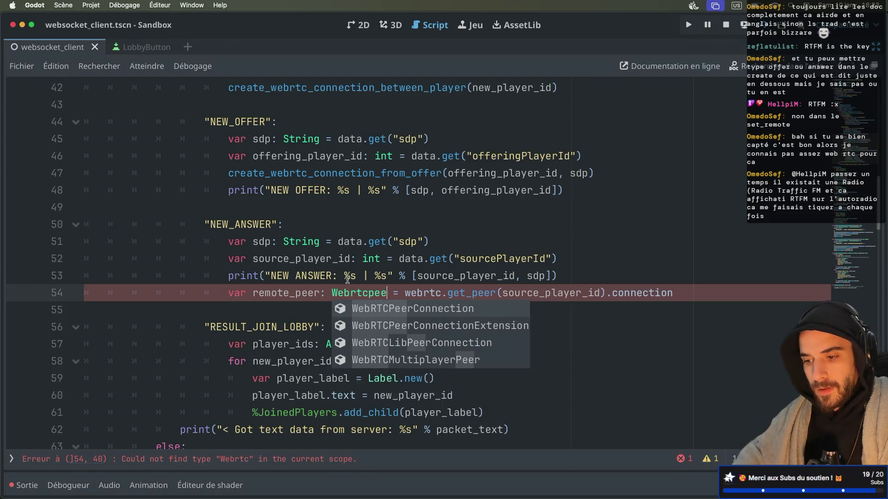
key("Return")
Step: Start a new line 55 beginning with remote_peer
left_click(755, 293)
key("Return")
type("re")
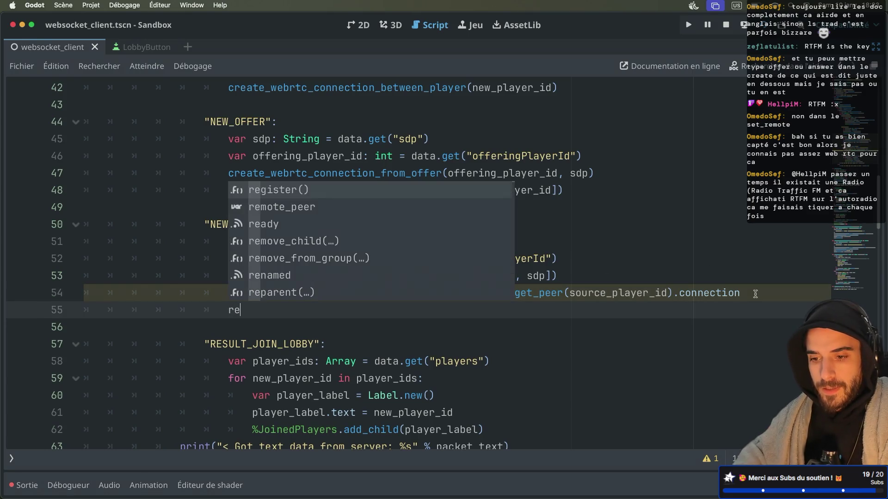
key("Down")
key("Down")
key("Return")
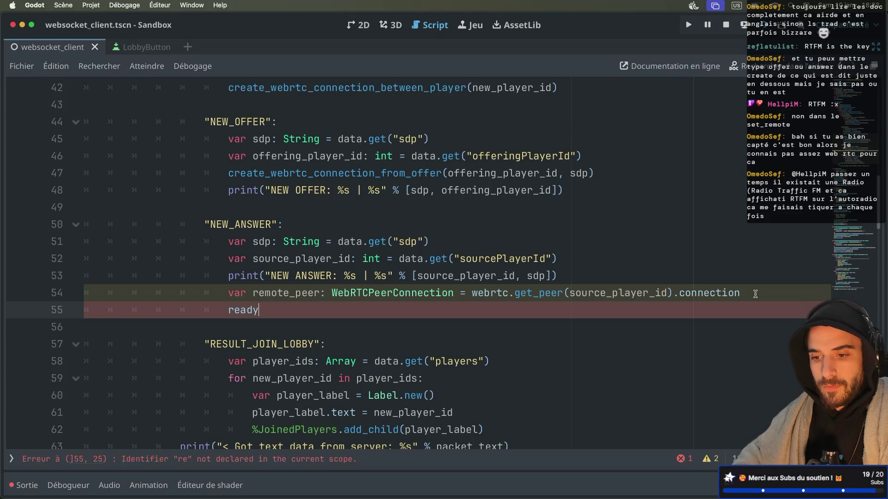
key("BackSpace")
key("BackSpace")
key("BackSpace")
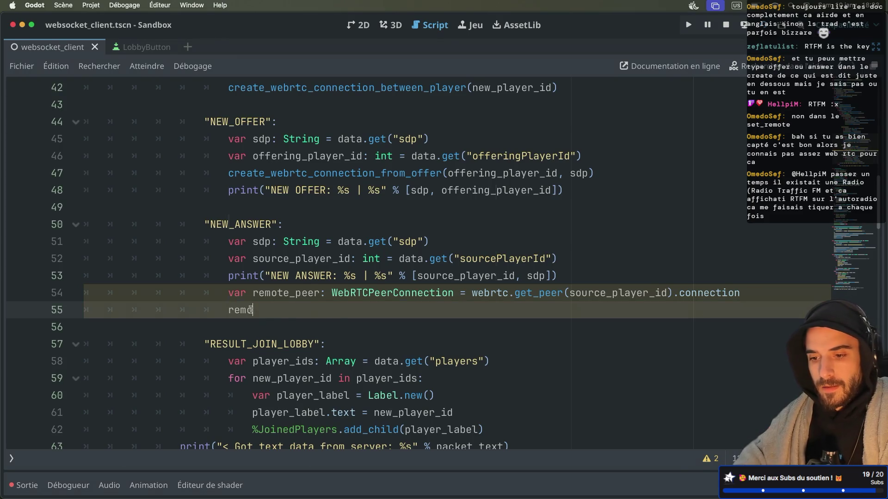
key("Return")
type(".")
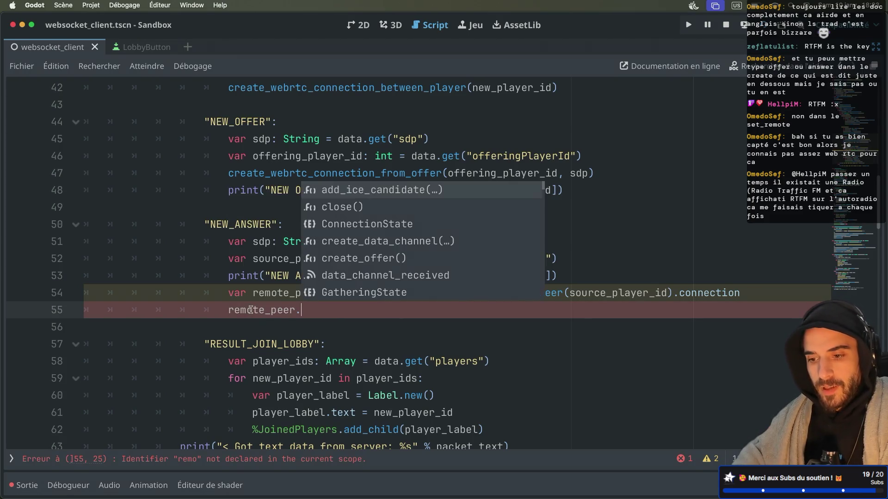
type("add_re")
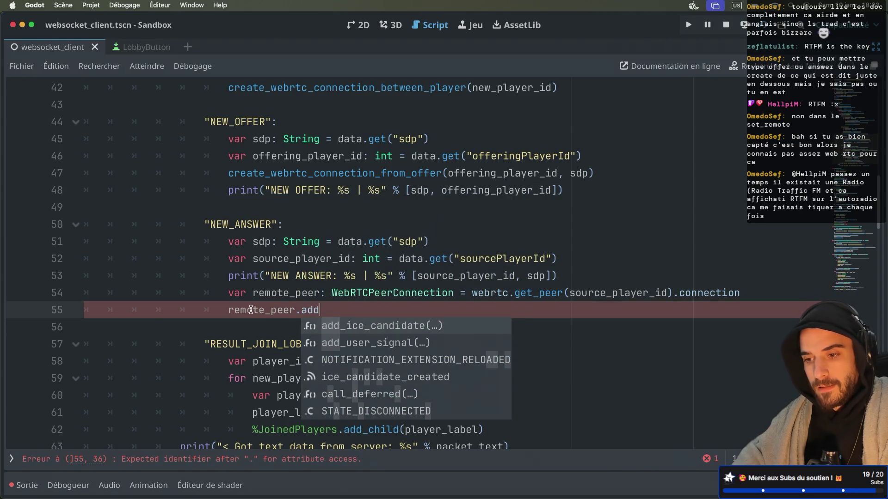
key("BackSpace")
key("BackSpace")
key("BackSpace")
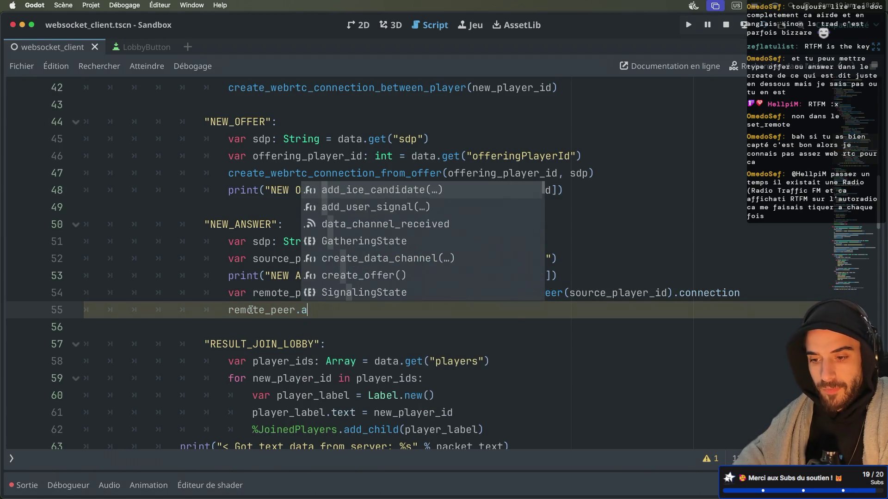
key("ctrl+Right")
key("ctrl+Left")
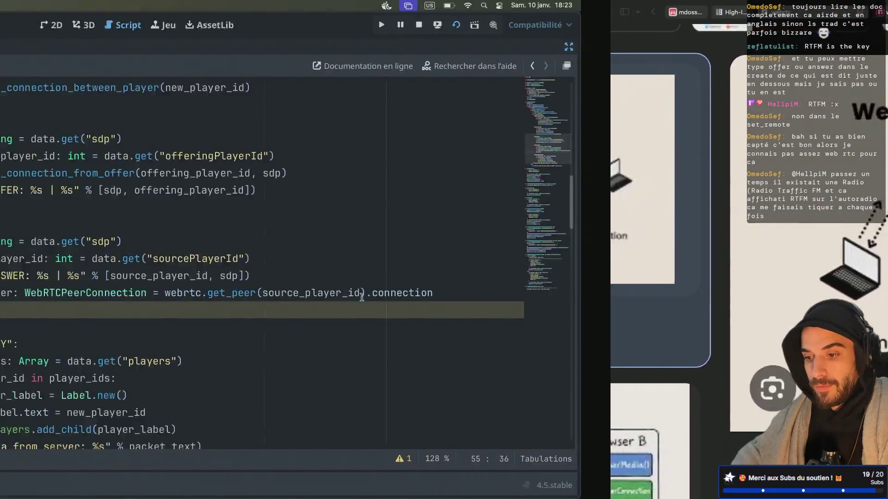
Step: After reviewing the WebRTCPeerConnection docs, call remote_peer.set_remote_description on line 55
left_click(377, 300, "super")
scroll(383, 299, "down", 15)
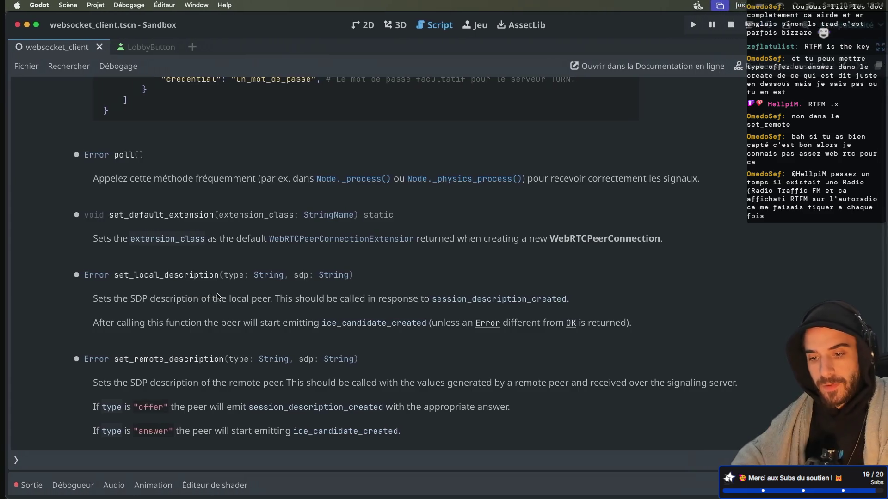
key("alt+Left")
left_click(315, 314)
type(".set_remo")
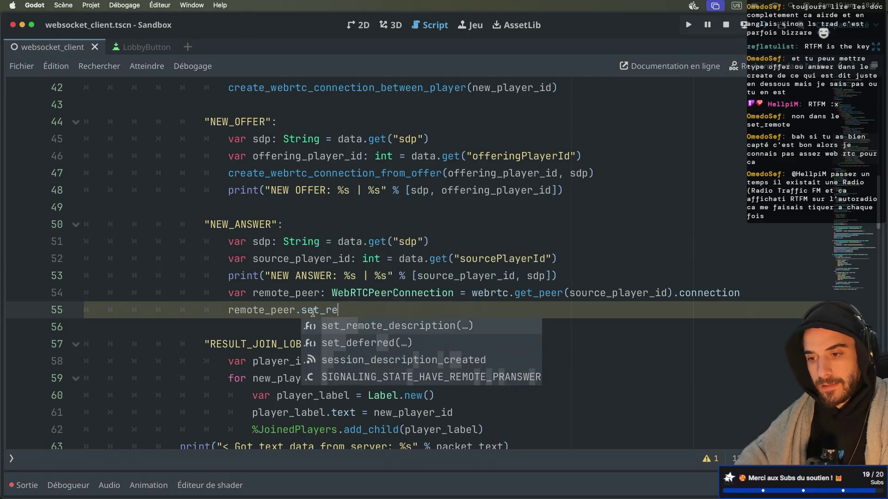
key("Return")
Step: Pass "answer" and sdp as set_remote_description's arguments, then go to the terminal workspace
type("\"ans")
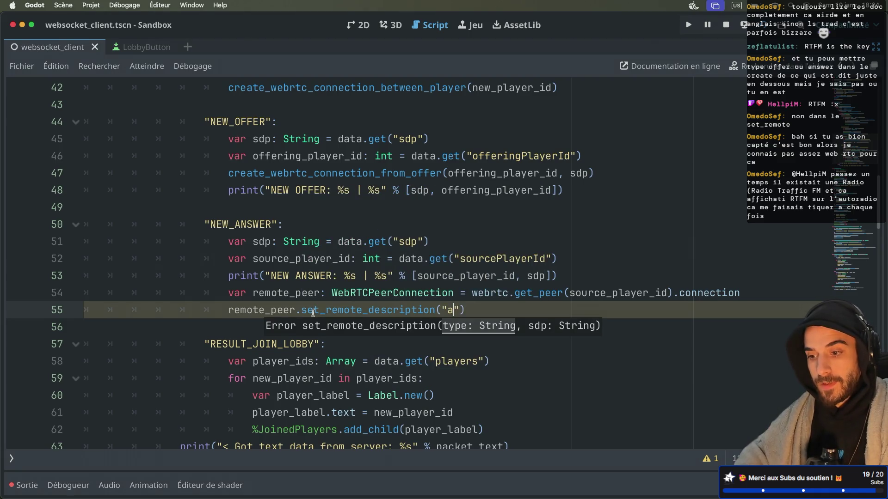
type("r")
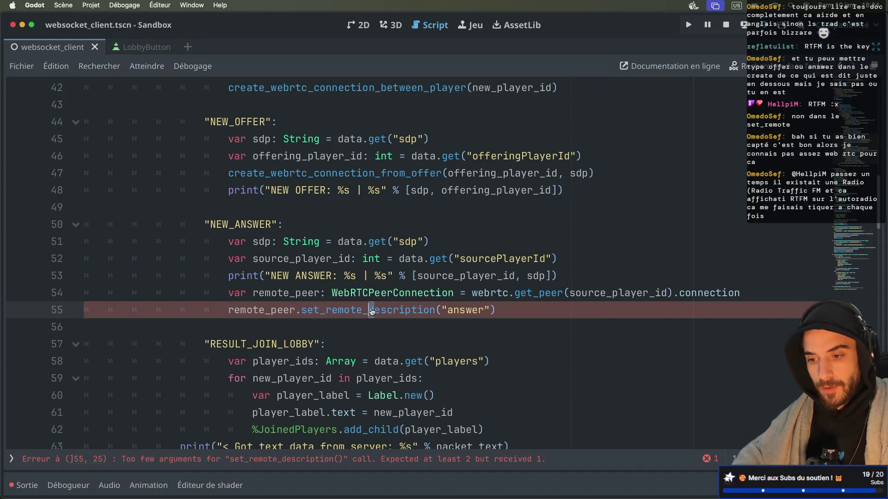
left_click(347, 311, "super")
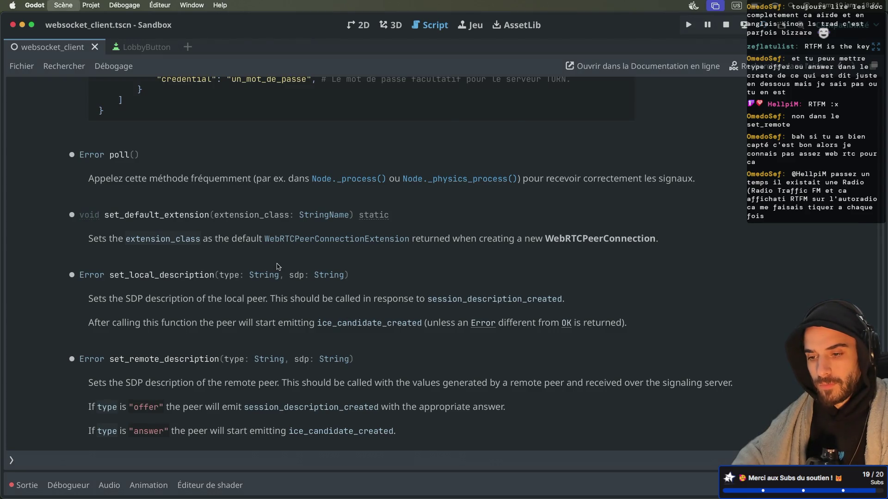
key("alt+Left")
scroll(324, 267, "down", 10)
scroll(325, 267, "down", 10)
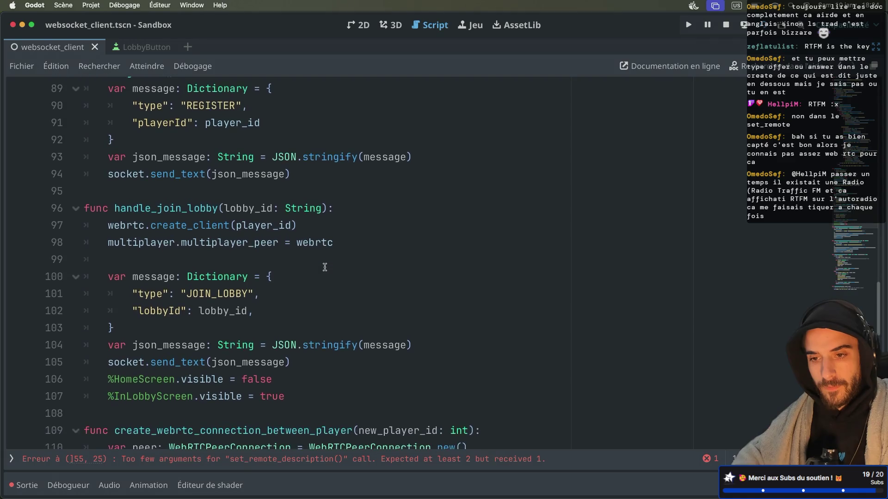
scroll(324, 267, "down", 5)
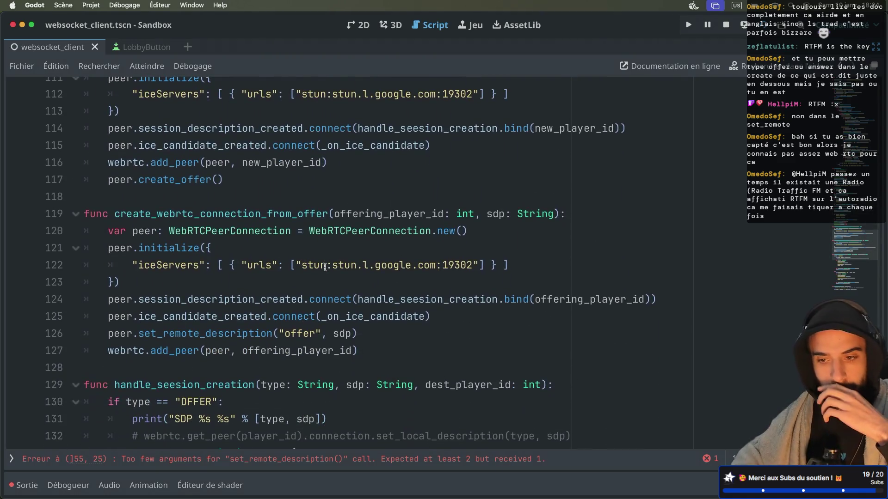
scroll(325, 267, "up", 15)
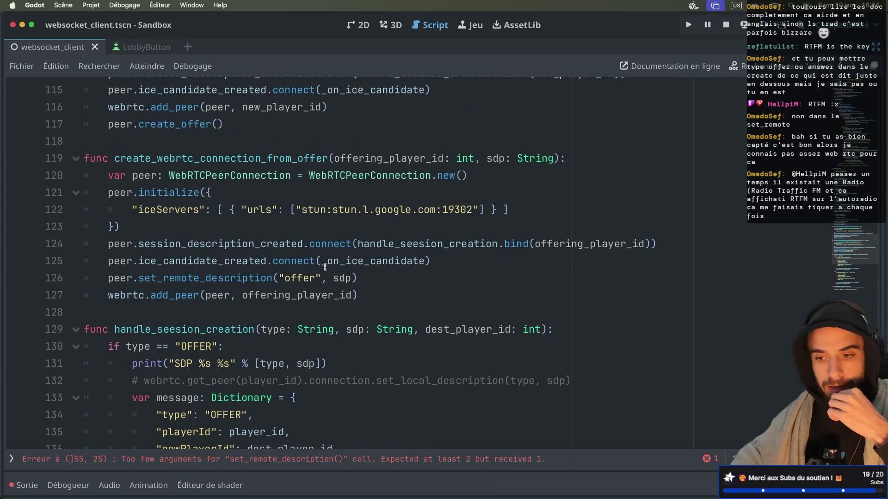
scroll(325, 267, "up", 15)
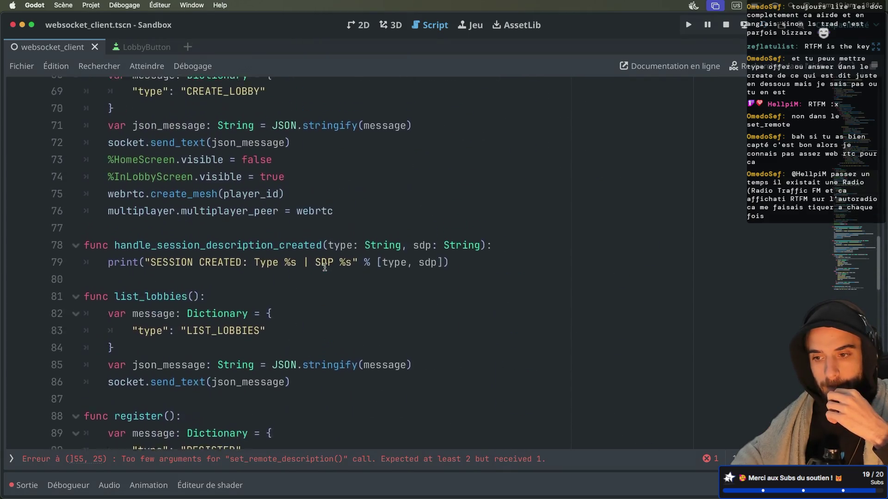
scroll(325, 267, "up", 3)
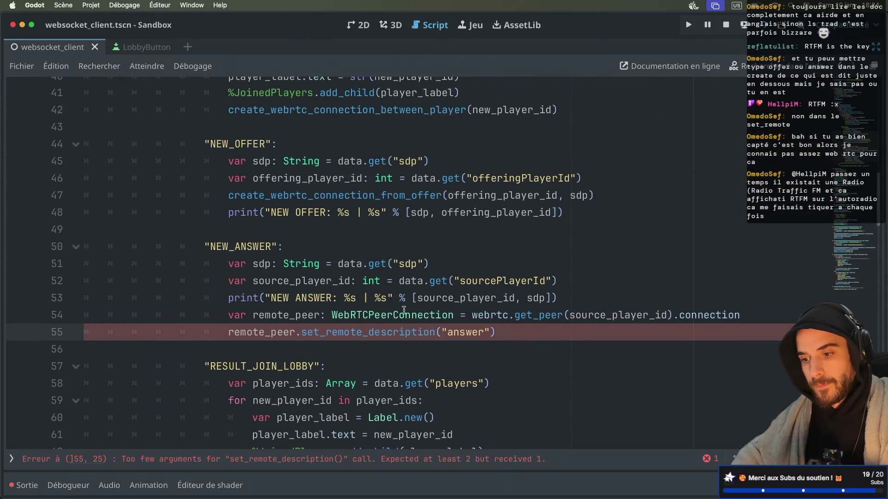
left_click(492, 332)
type(", sdp")
key("Escape")
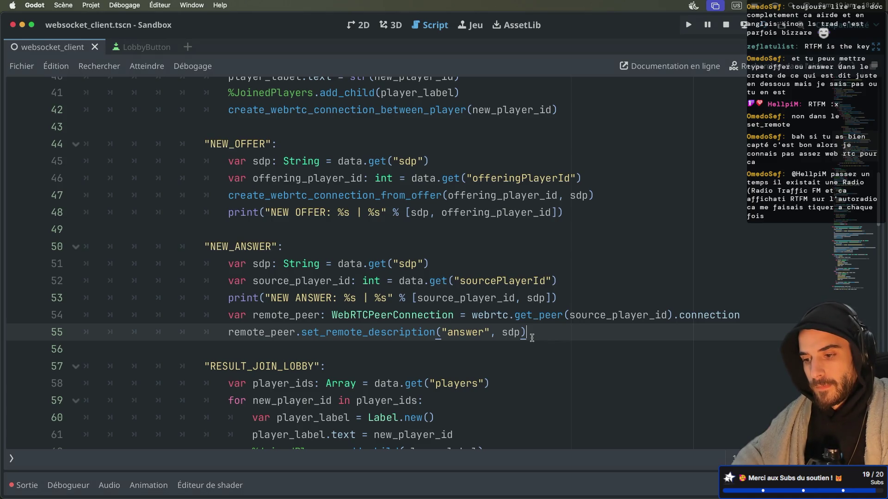
mouse_move(530, 301)
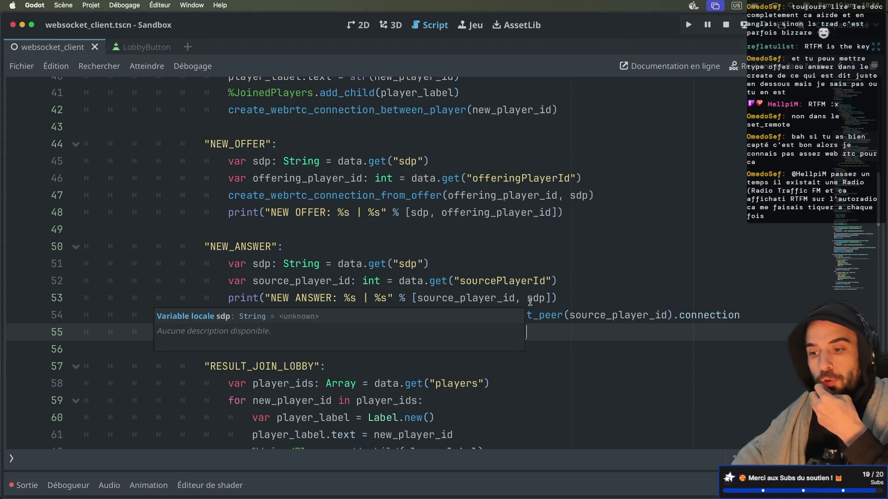
key("ctrl+Right")
key("ctrl+Right")
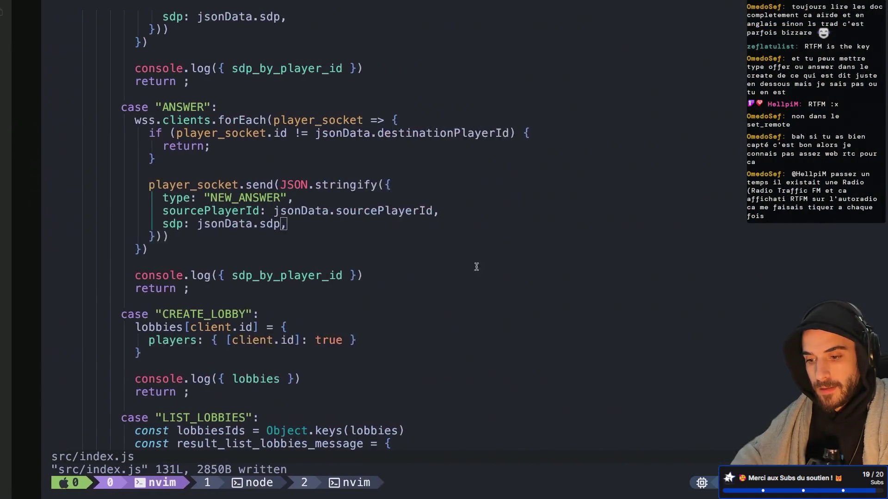
Step: Delete both sdp_by_player_id console.log lines from index.js and save with :w
left_click(411, 293)
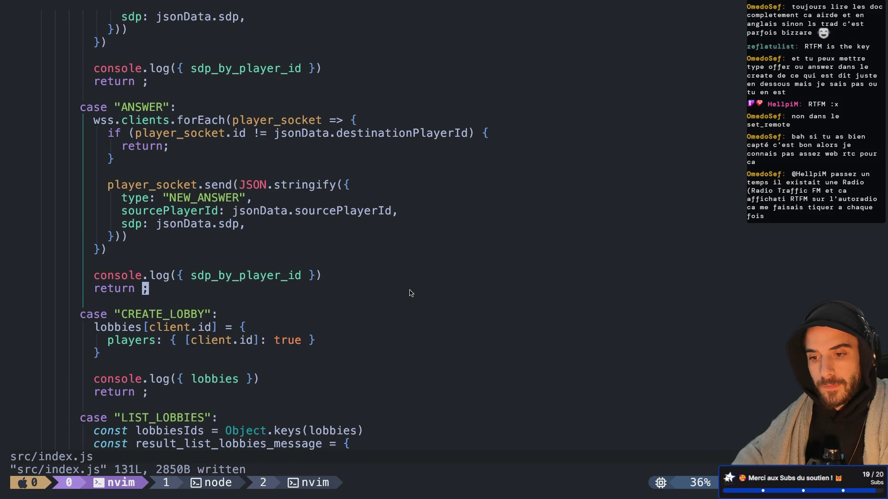
key("k")
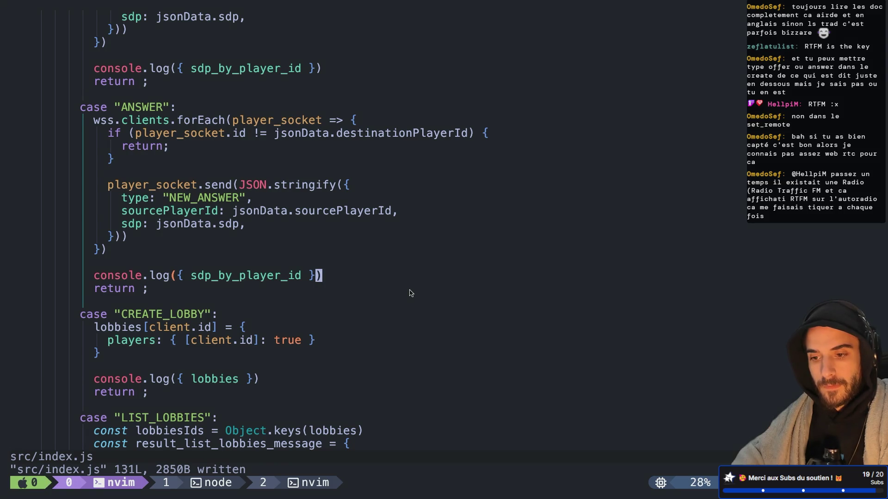
key("d")
key("d")
key("k")
key("k")
key("k")
key("k")
key("k")
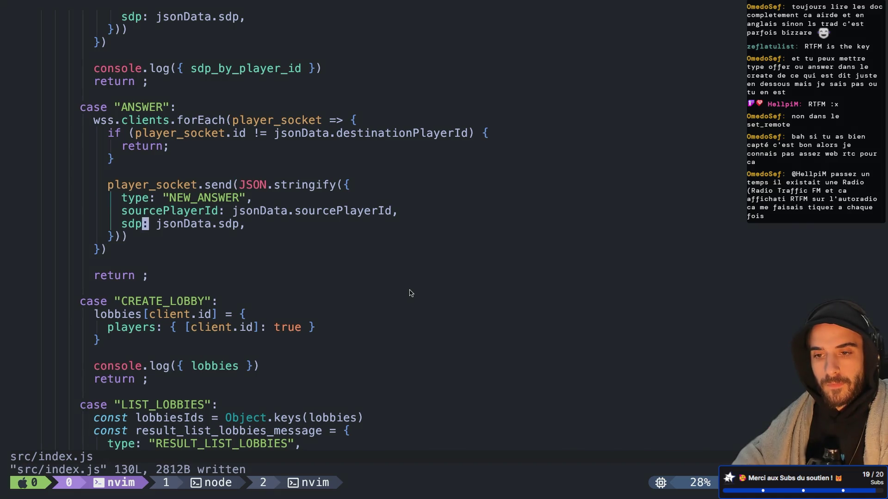
key("d")
key("d")
type(":w")
key("Return")
Step: Restart the node signaling server in its tmux window and return to Godot
key("ctrl+b")
key("w")
key("Return")
key("ctrl+c")
key("Up")
key("Return")
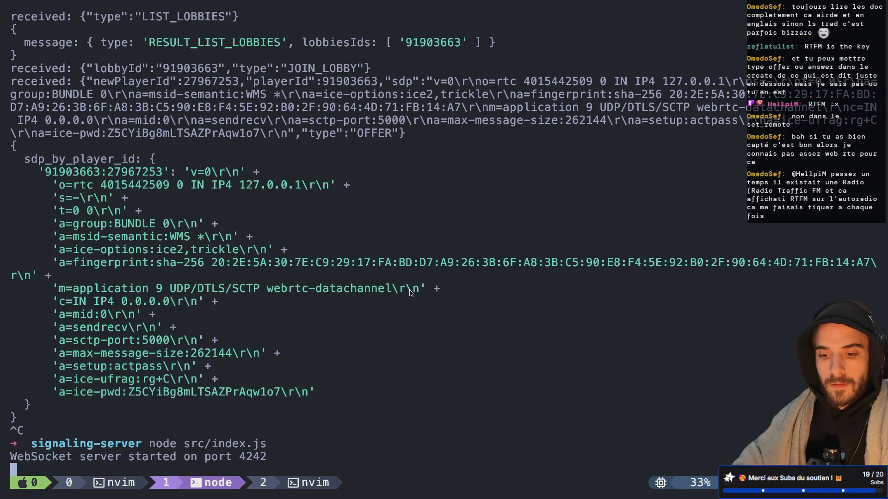
key("ctrl+Right")
key("ctrl+Right")
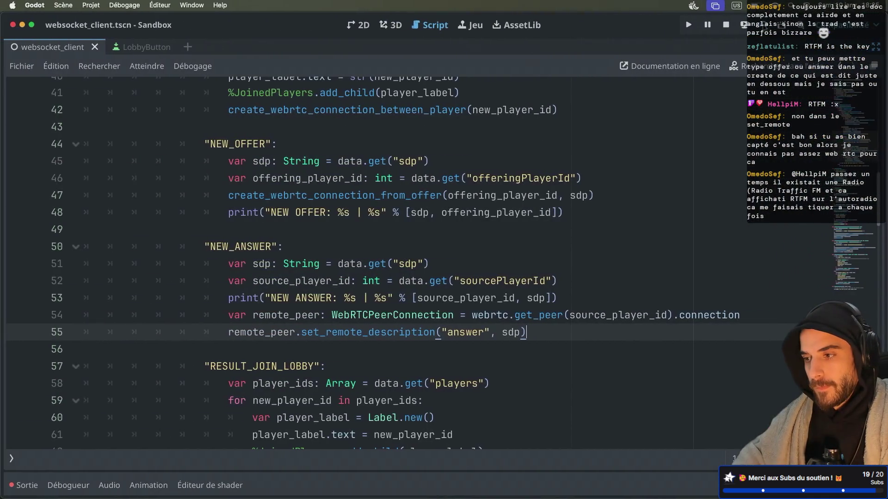
Step: Run two game instances, create a lobby in one and join lobby 79423405 from the other
key("super+b")
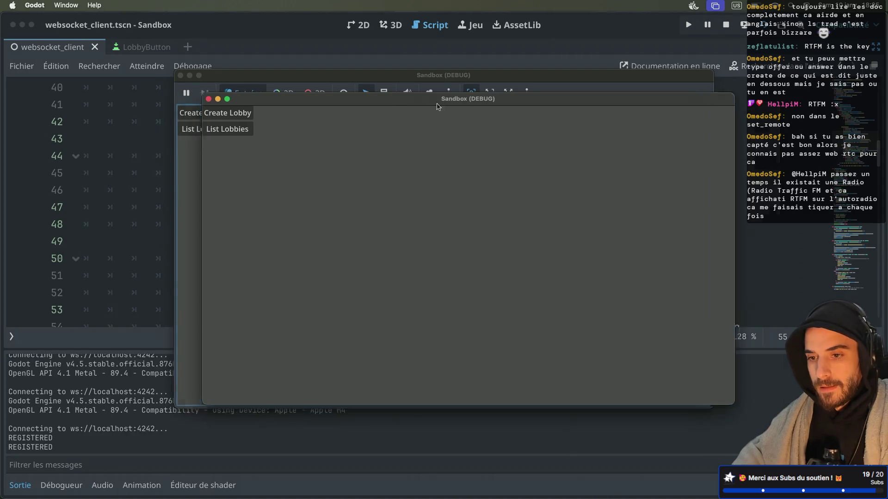
left_click(471, 209)
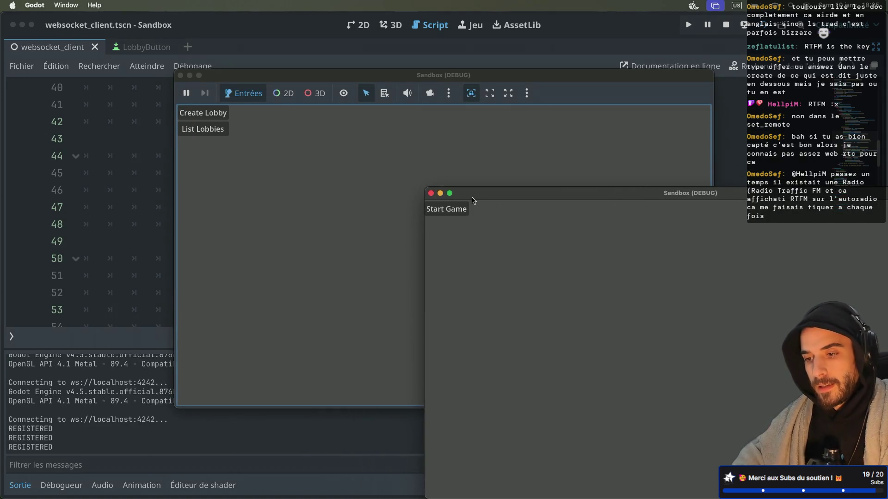
left_click_drag(473, 198, 523, 199)
left_click(200, 129)
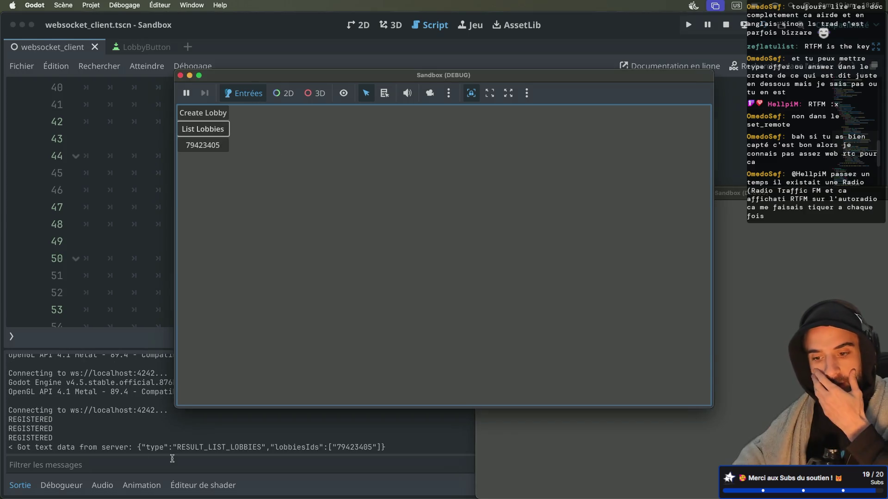
left_click(217, 151)
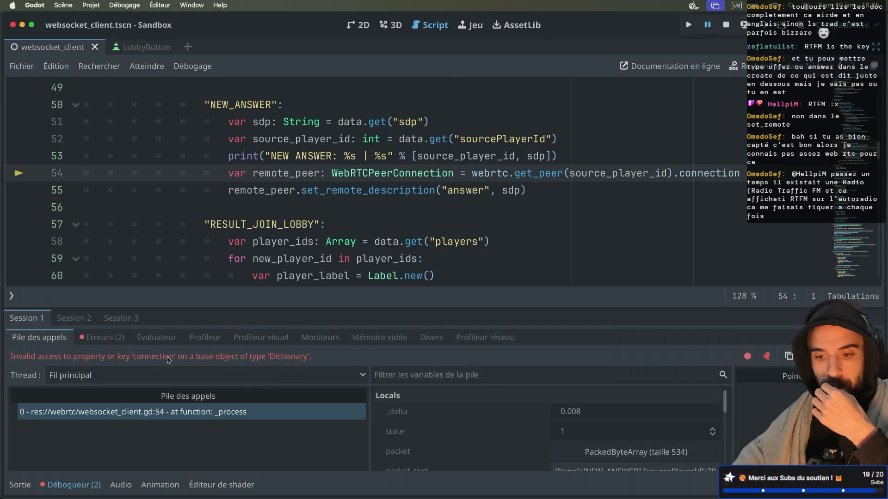
mouse_move(399, 274)
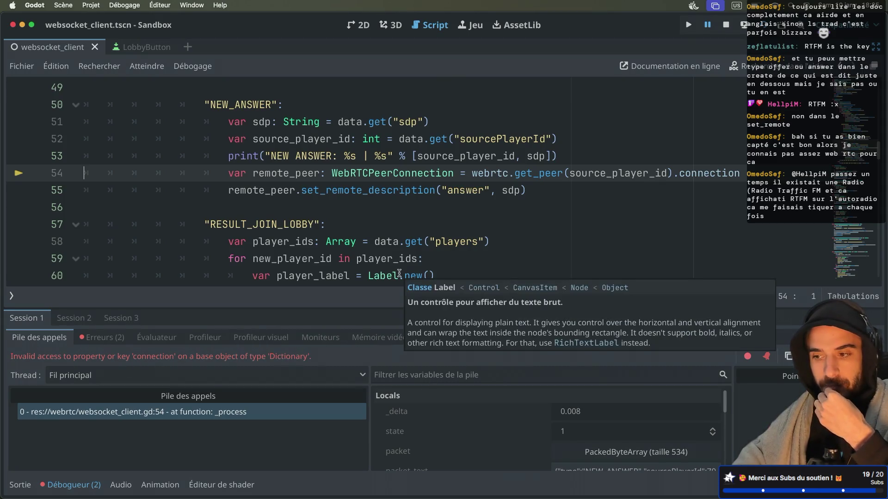
left_click(678, 175)
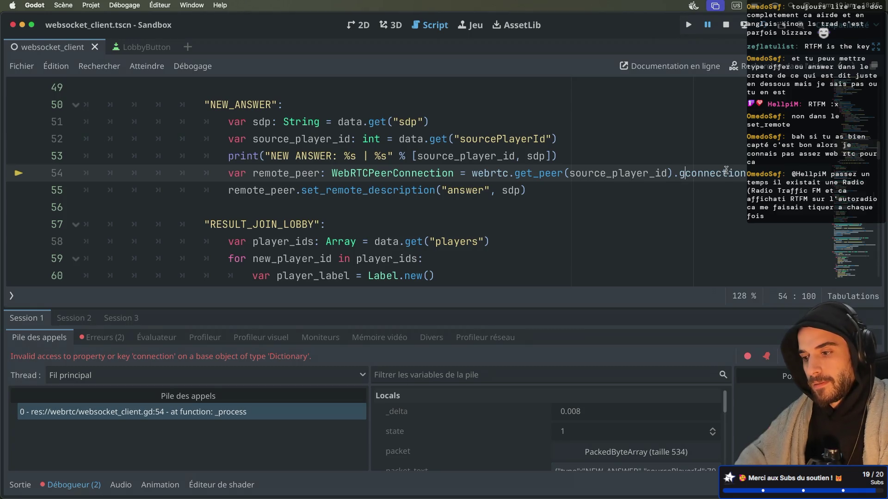
Step: Change line 54 to get_peer(source_player_id).get("connection") and relaunch the game
type("get(\"")
key("End")
type("\")")
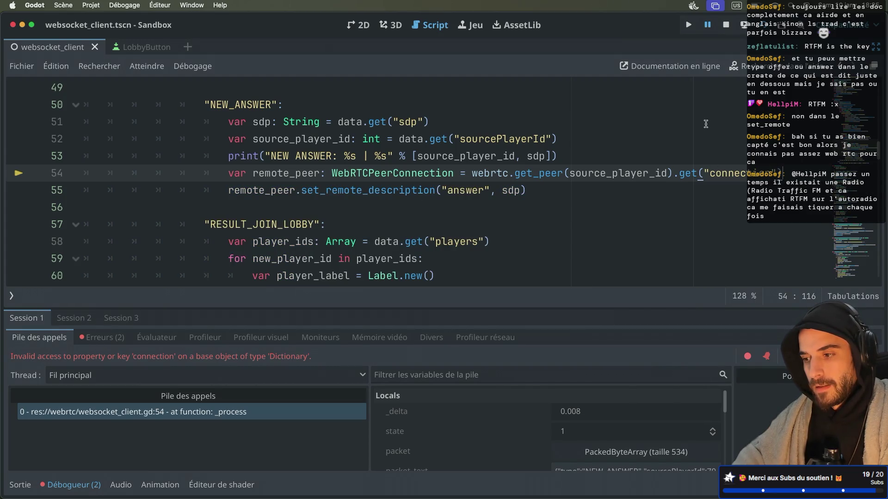
left_click(761, 26)
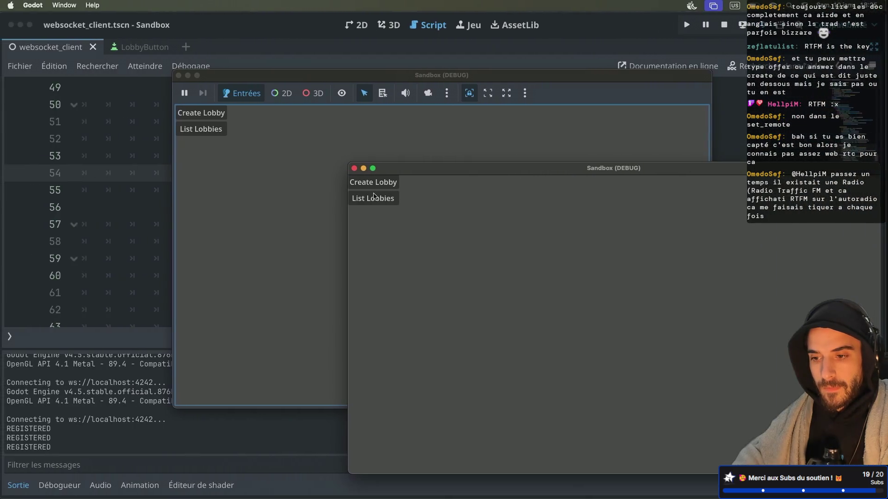
Step: Create a lobby in the second instance, check the server log, and join lobby 92921188 from the first
left_click(377, 182)
left_click(222, 131)
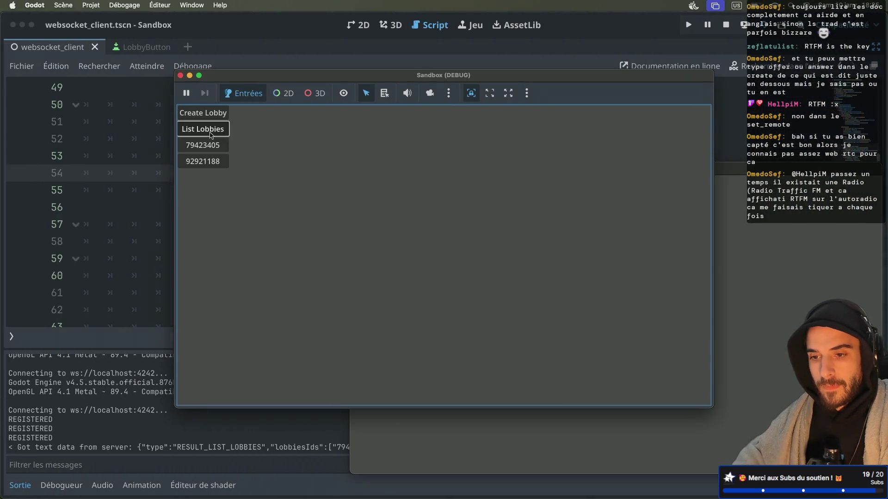
key("ctrl+Right")
key("ctrl+Right")
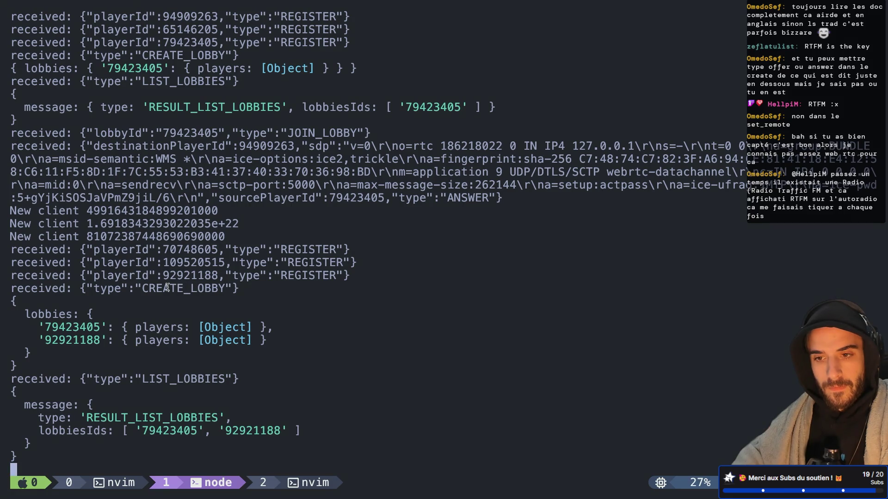
key("ctrl+Left")
key("ctrl+Left")
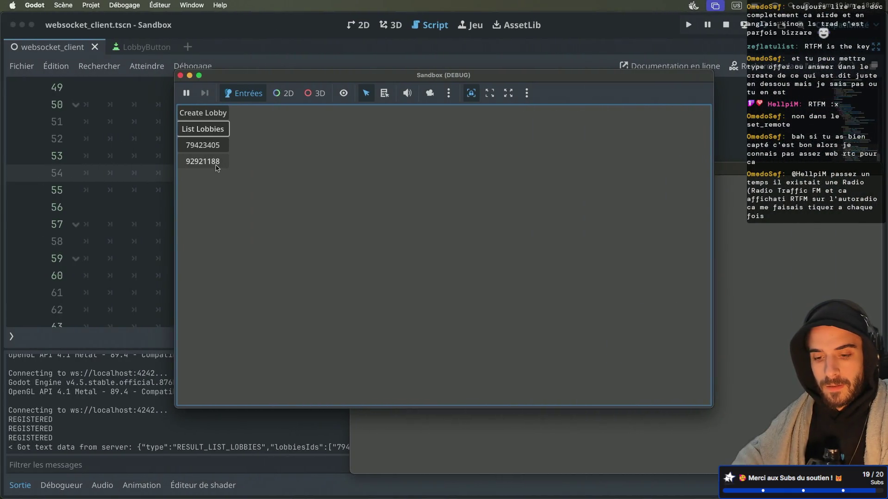
left_click(216, 166)
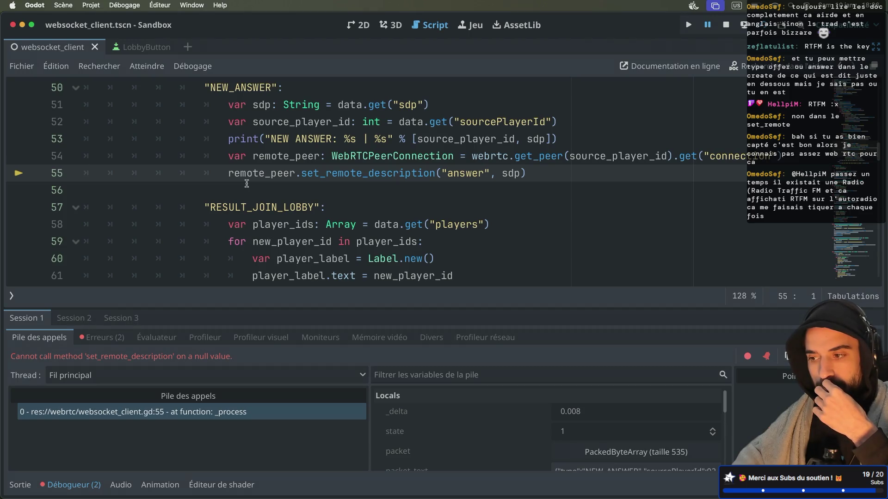
left_click(540, 156)
scroll(540, 155, "up", 2)
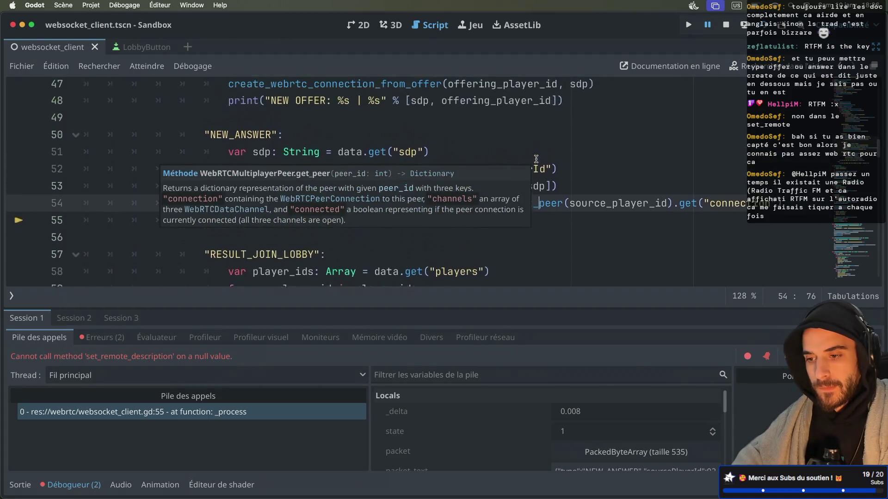
left_click(586, 139)
scroll(586, 139, "down", 2)
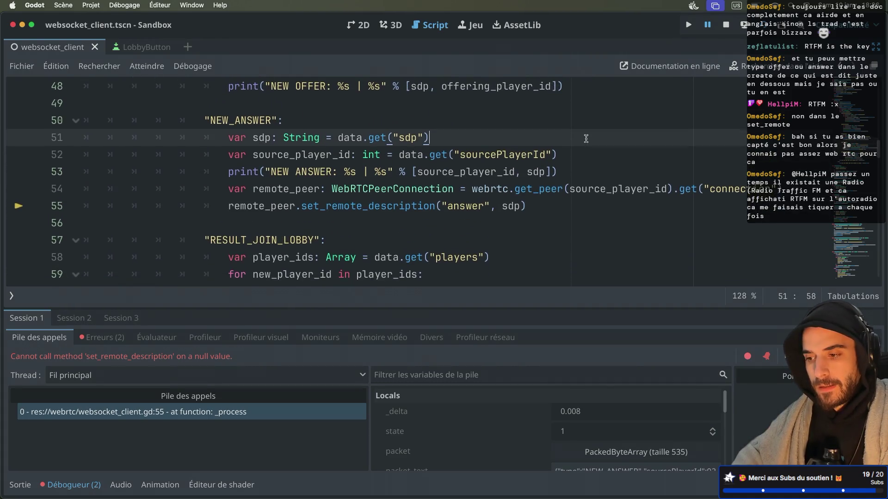
scroll(586, 139, "down", 1)
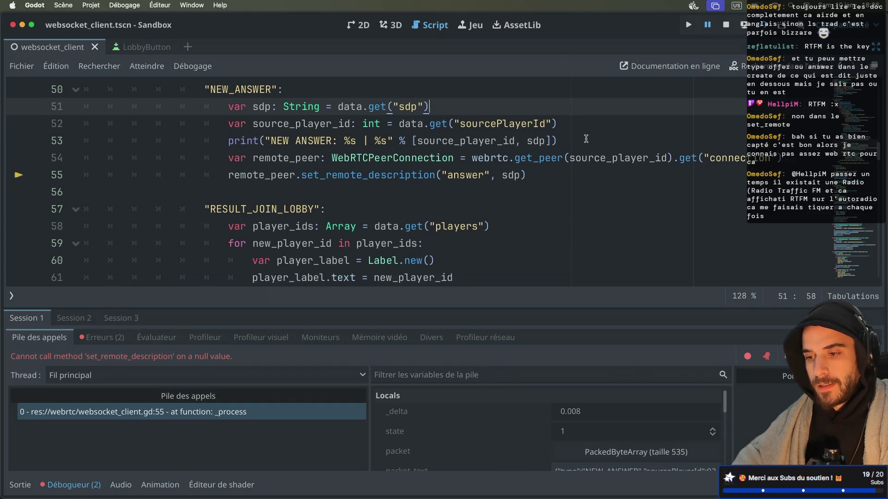
scroll(585, 139, "down", 4)
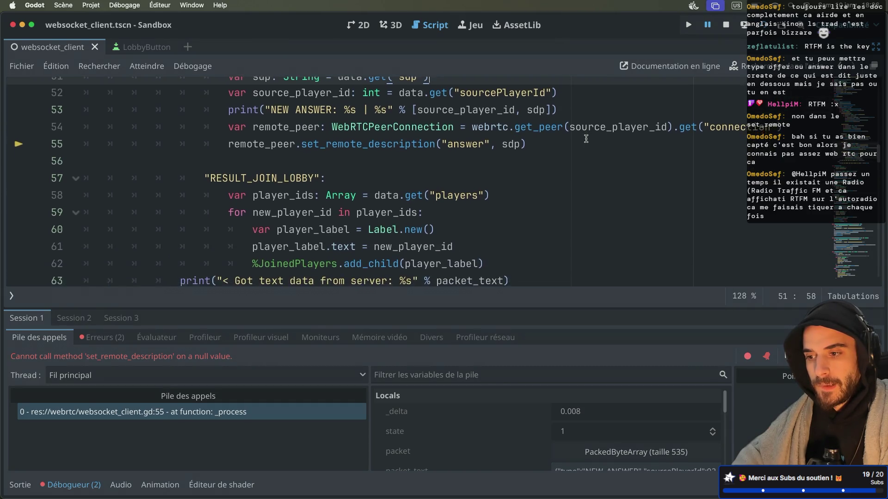
scroll(586, 139, "down", 15)
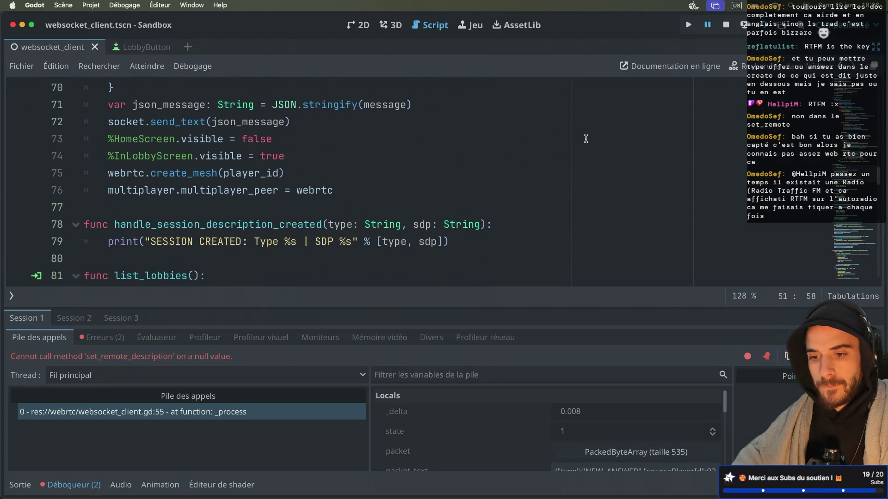
left_click(71, 485)
scroll(244, 166, "down", 2)
scroll(244, 166, "up", 1)
scroll(244, 166, "down", 7)
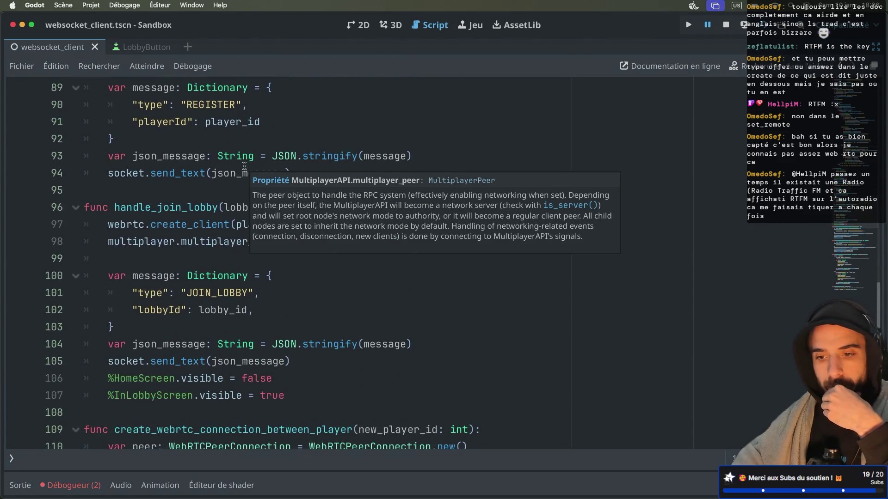
scroll(244, 165, "down", 5)
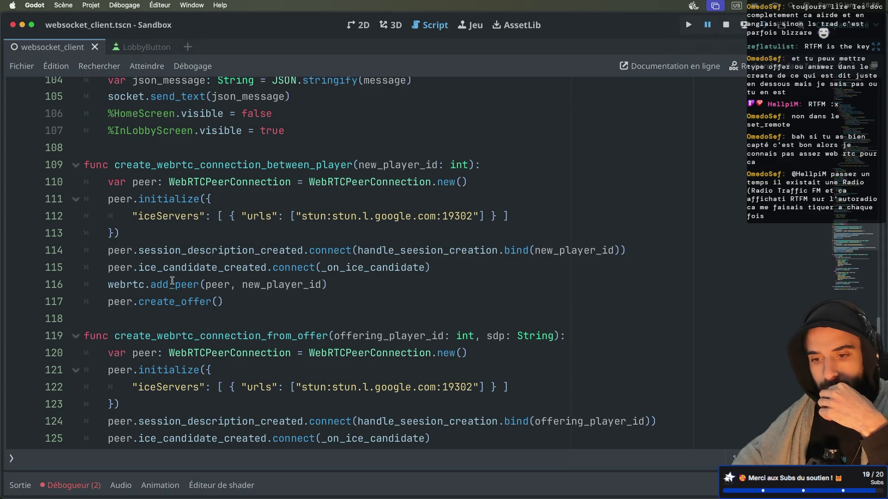
double_click(246, 285)
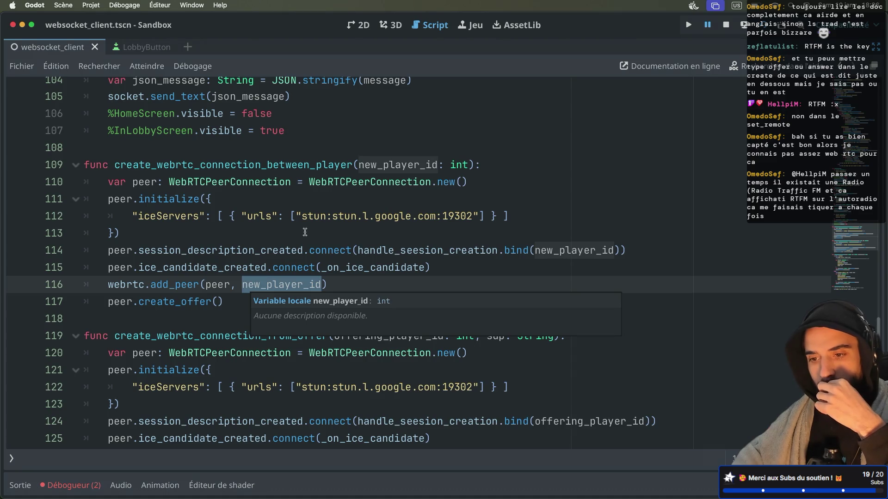
scroll(304, 232, "up", 2)
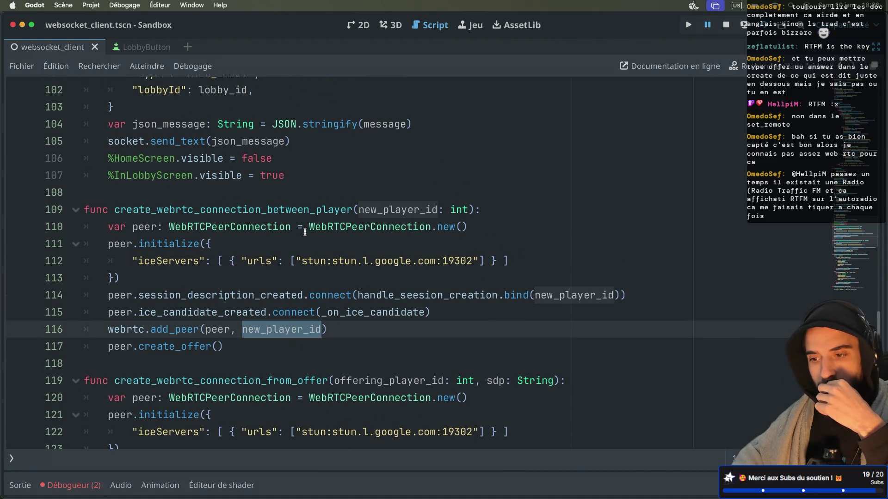
scroll(304, 232, "up", 20)
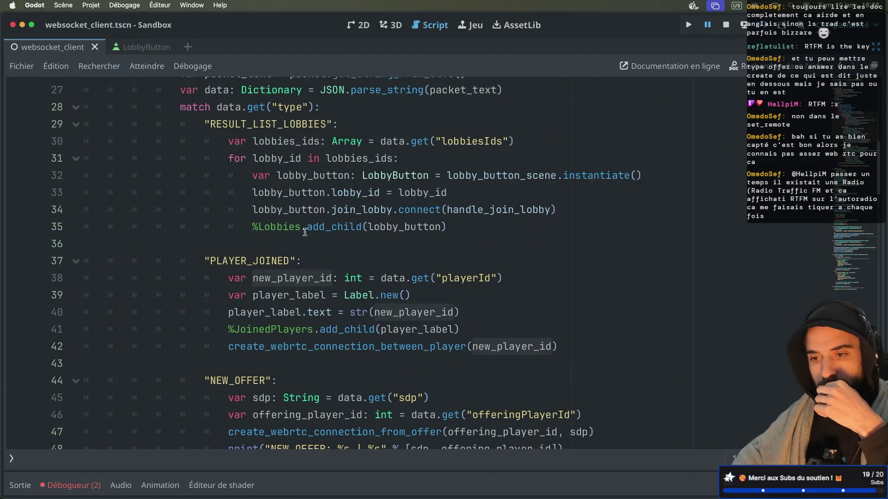
scroll(305, 232, "down", 2)
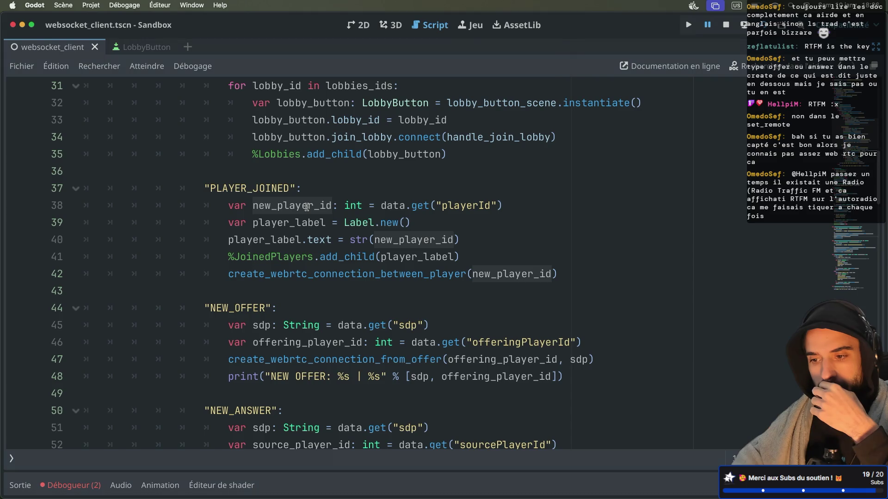
mouse_move(365, 236)
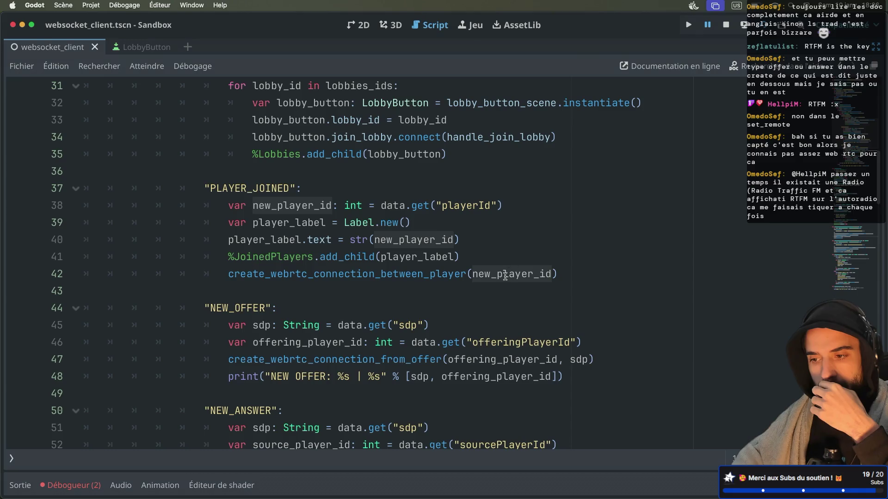
mouse_move(505, 277)
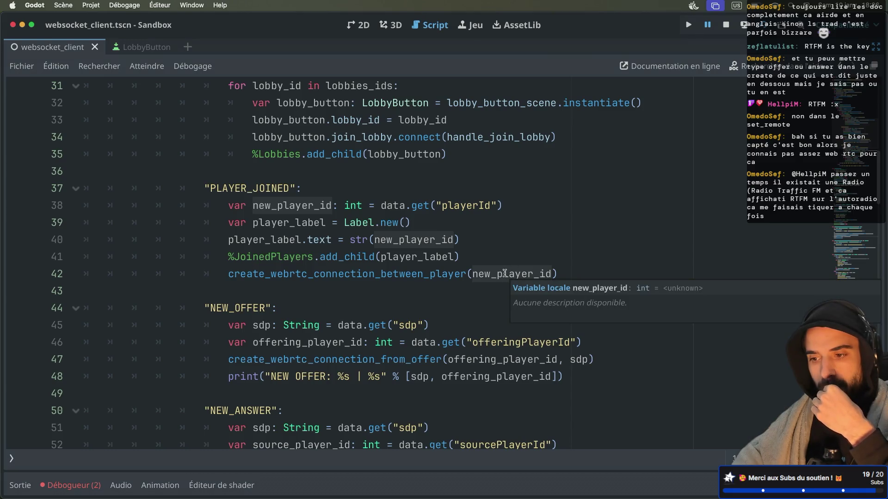
scroll(496, 221, "down", 2)
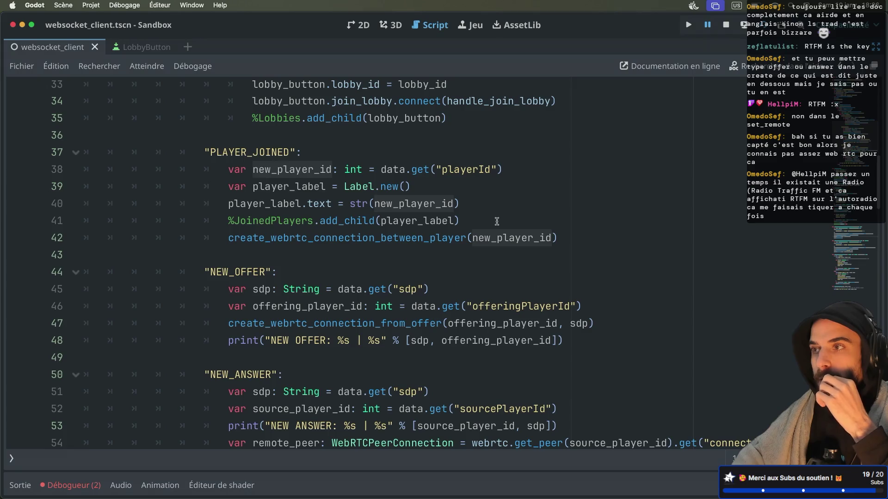
scroll(497, 221, "down", 6)
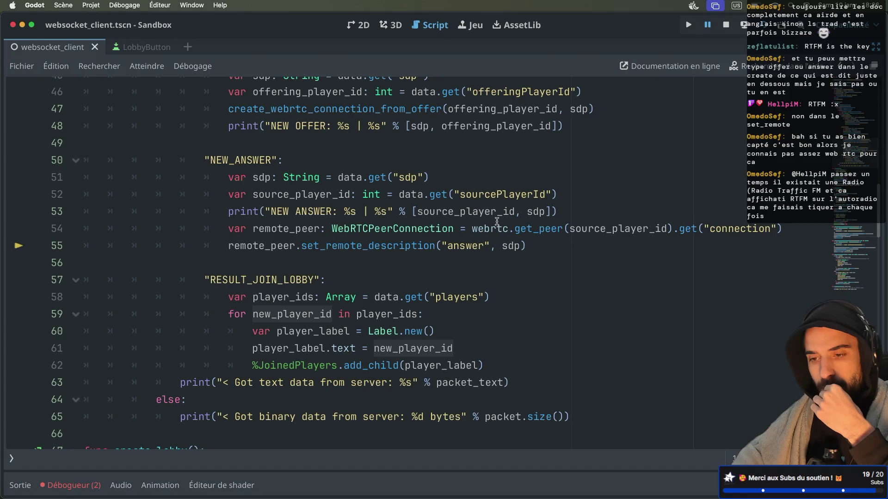
scroll(496, 222, "down", 1)
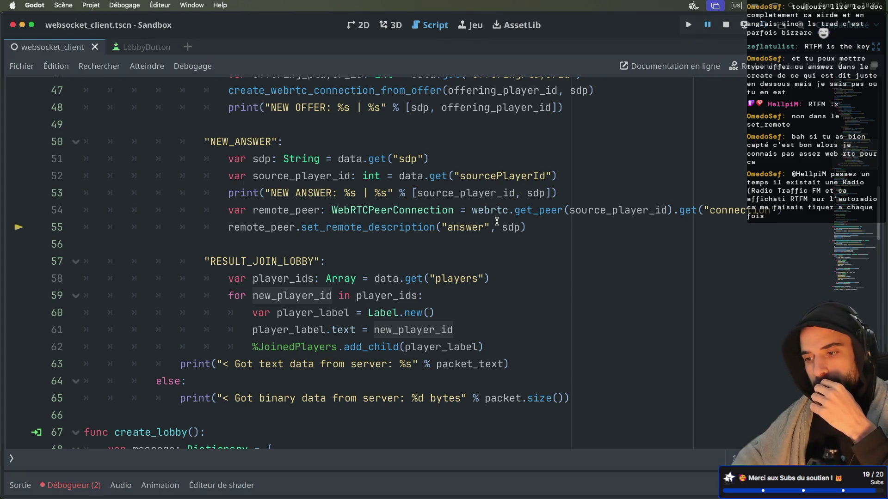
key("ctrl+Right")
key("ctrl+Right")
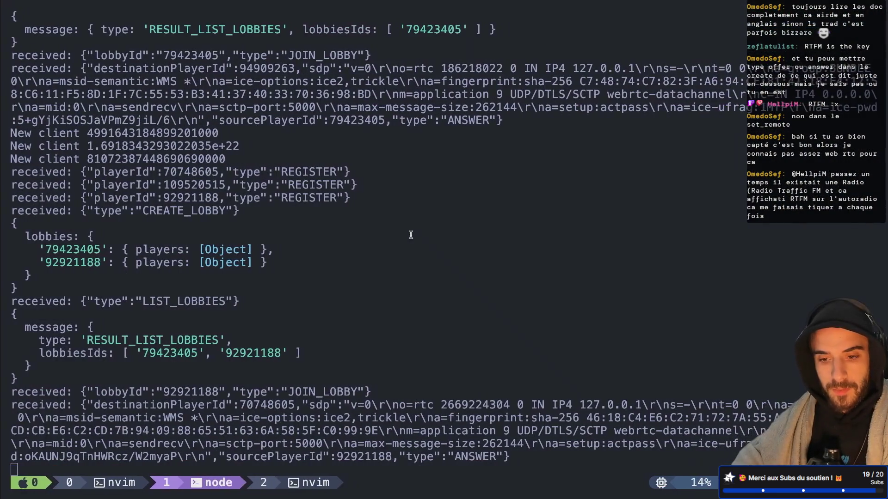
key("ctrl+b")
key("w")
key("Up")
key("Return")
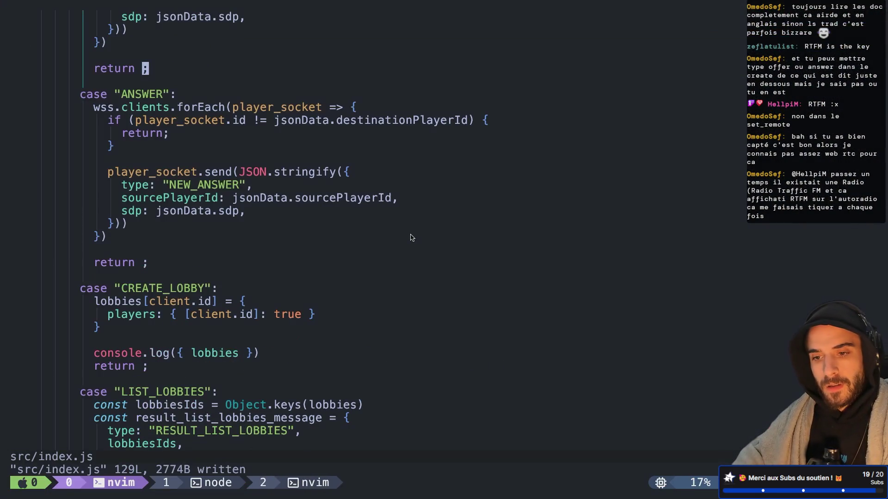
key("k")
key("k")
key("k")
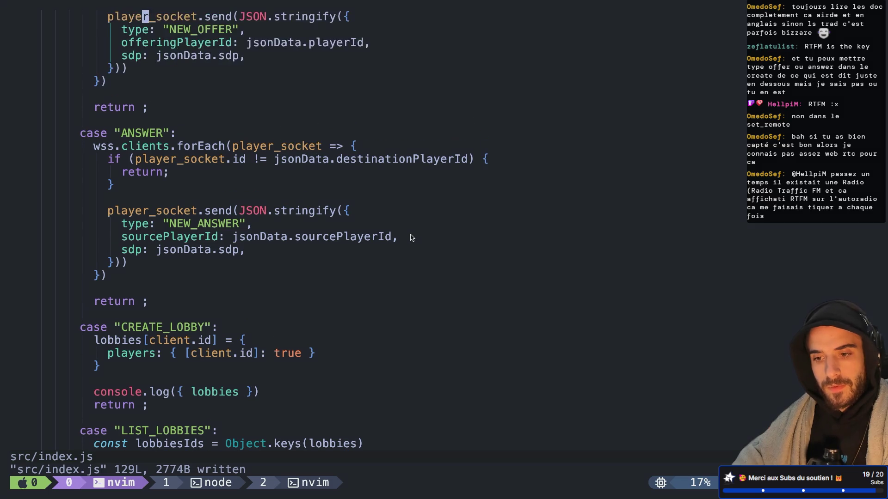
key("j")
key("j")
key("j")
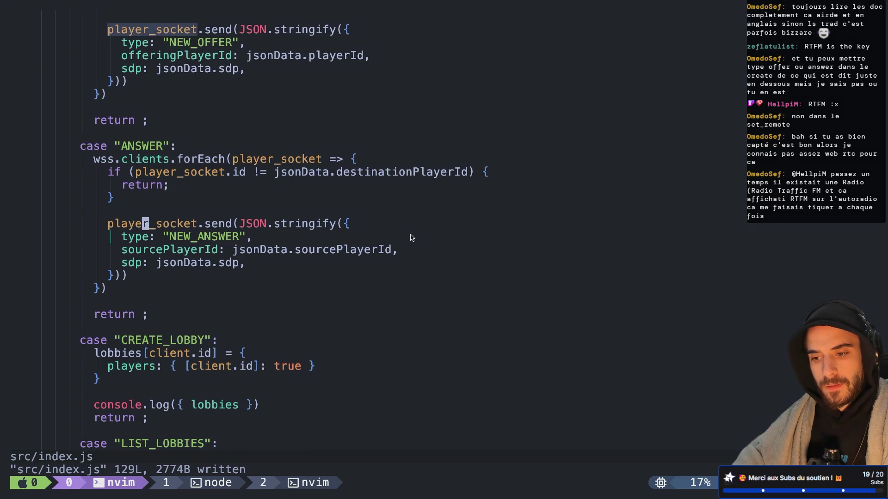
key("j")
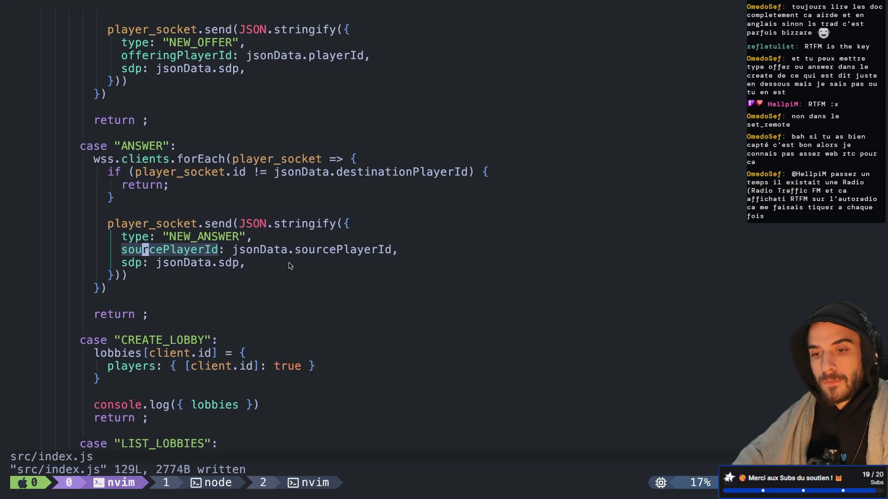
scroll(290, 266, "up", 3)
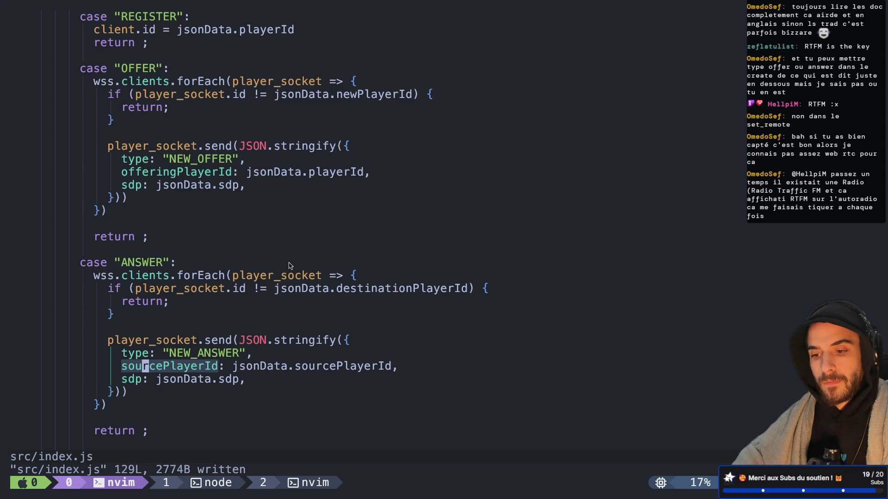
scroll(290, 266, "up", 1)
scroll(290, 265, "down", 4)
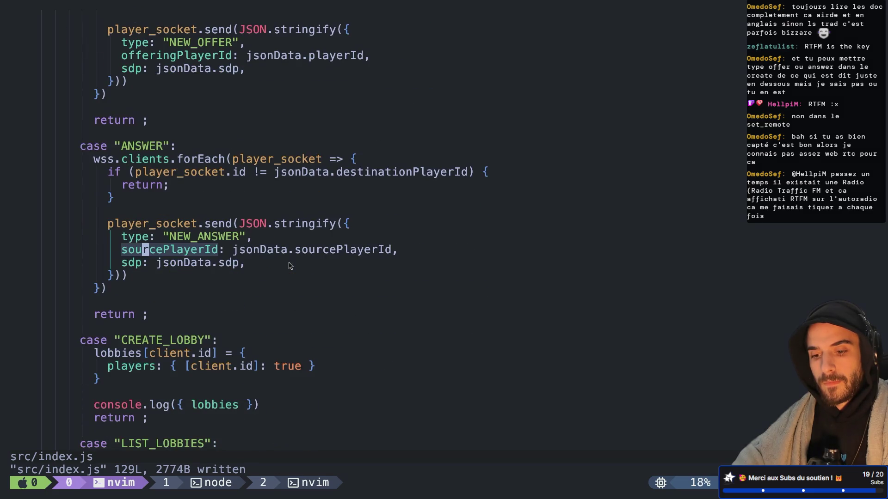
key("ctrl+b")
key("w")
key("Down")
key("Up")
key("Up")
key("Return")
key("ctrl+Left")
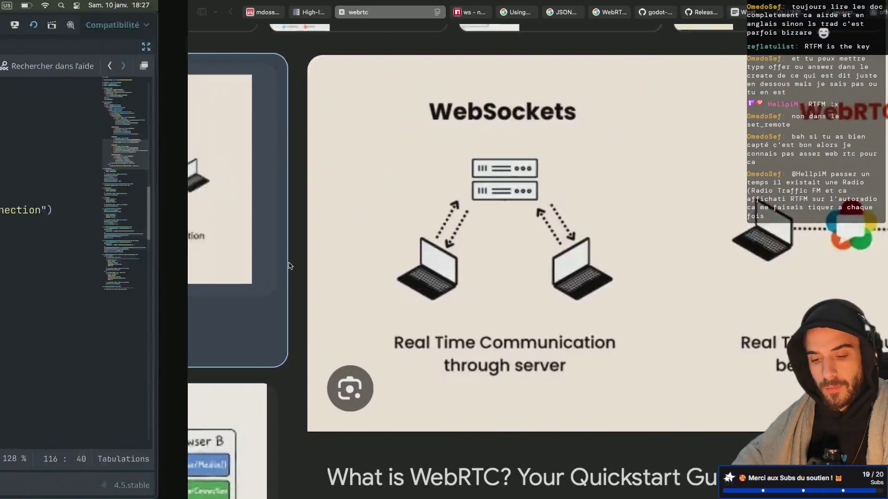
left_click(13, 487)
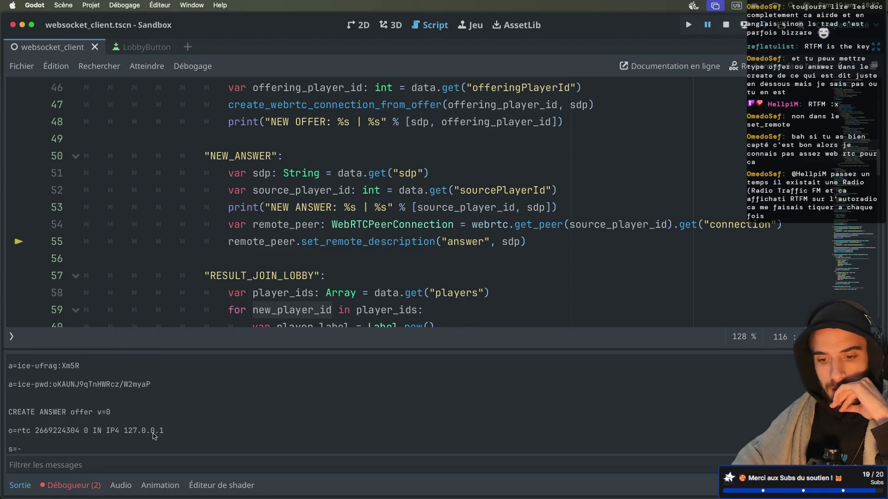
Step: Review the script around create_webrtc_connection_from_offer, then show the debugger's line 55 null-value error
scroll(283, 204, "down", 5)
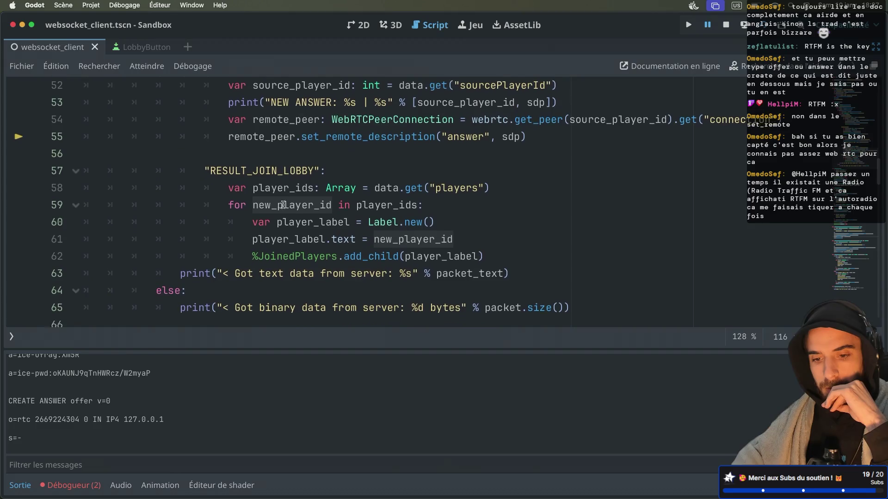
scroll(283, 204, "up", 2)
scroll(283, 204, "up", 5)
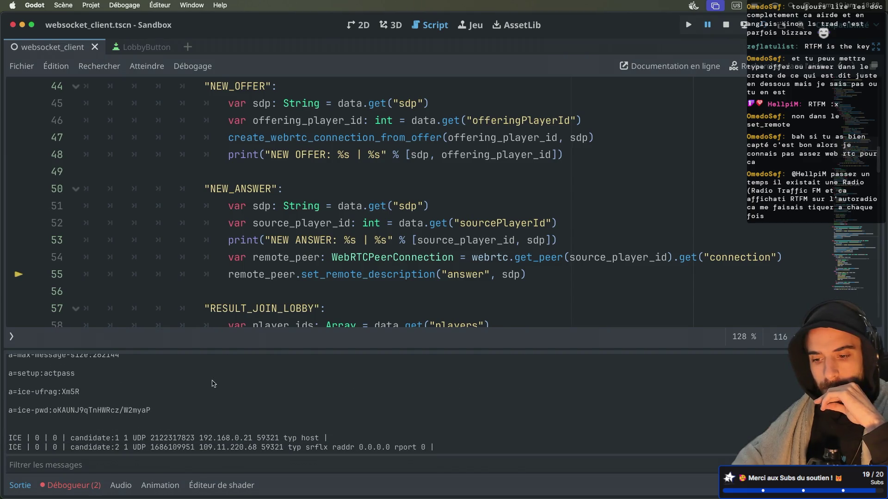
scroll(213, 384, "up", 10)
scroll(213, 383, "up", 5)
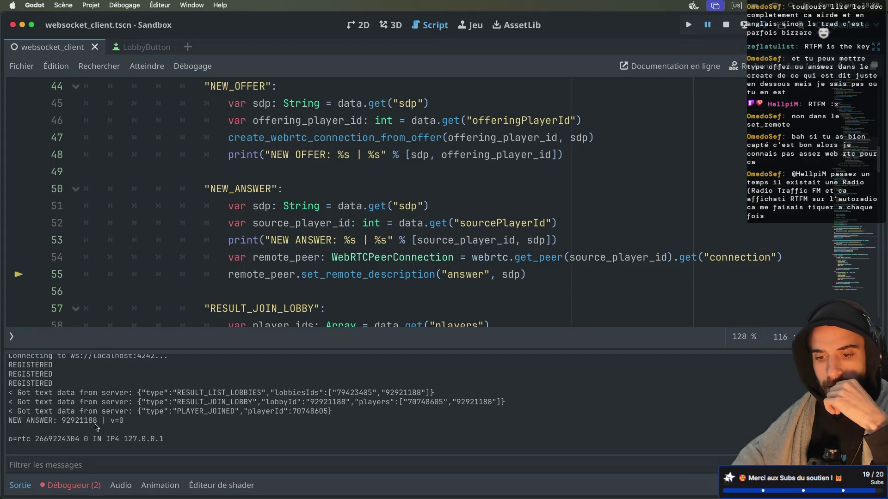
scroll(315, 237, "down", 10)
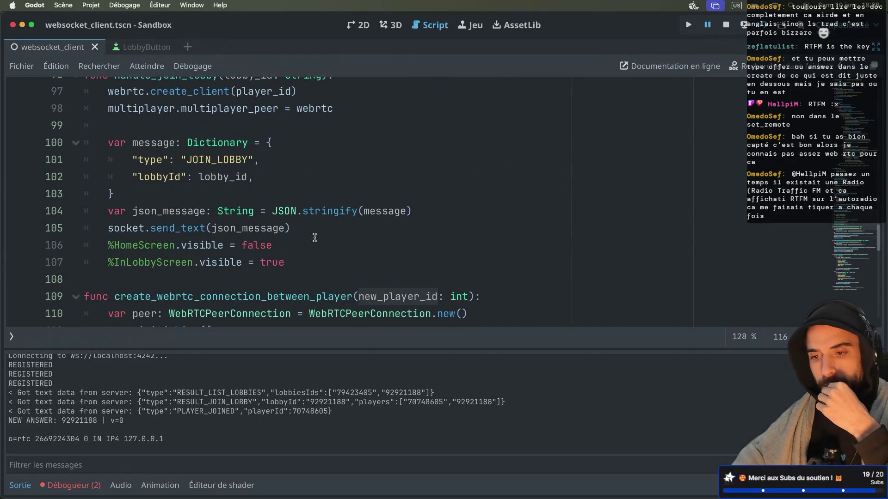
scroll(315, 237, "up", 2)
scroll(315, 238, "down", 4)
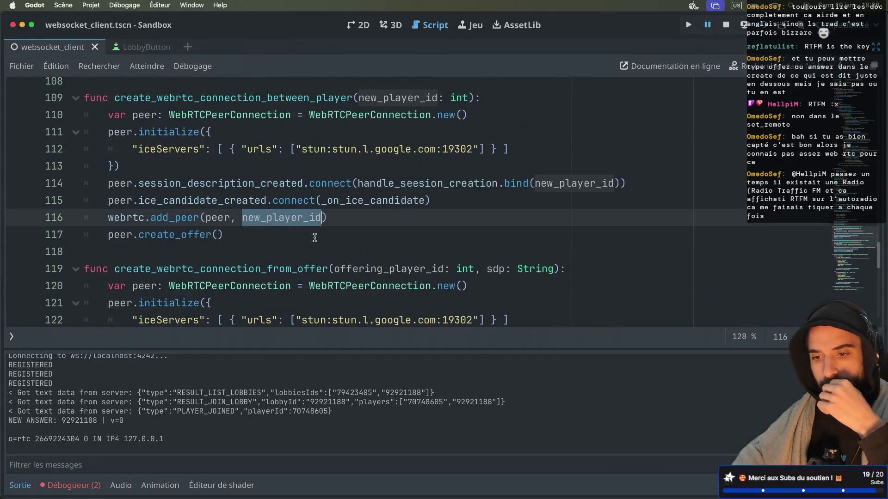
scroll(314, 238, "down", 1)
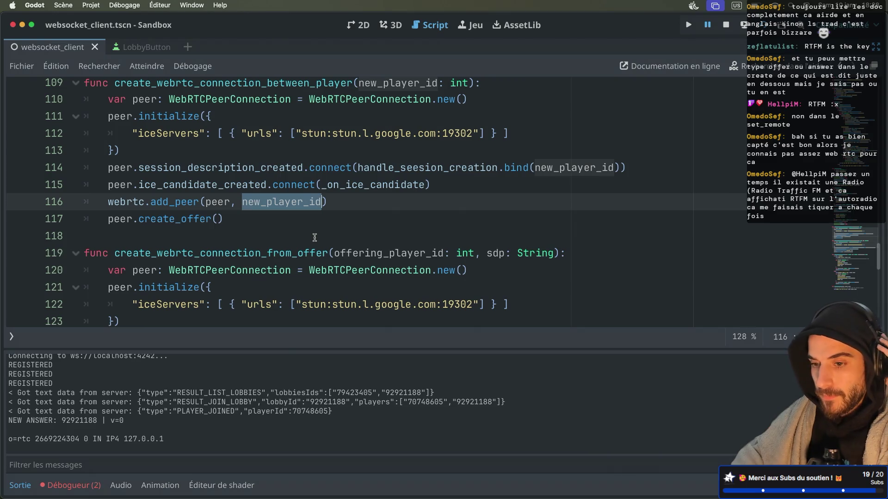
scroll(315, 238, "up", 1)
scroll(314, 238, "down", 4)
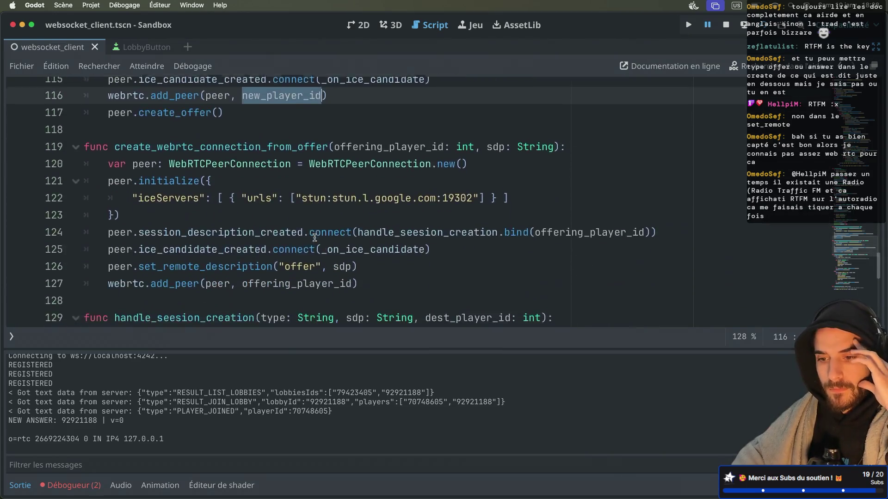
scroll(315, 238, "down", 1)
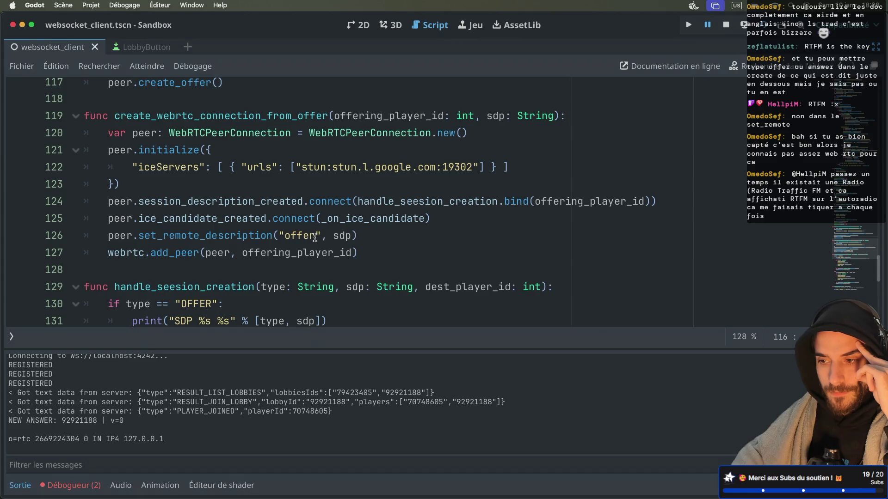
double_click(281, 116)
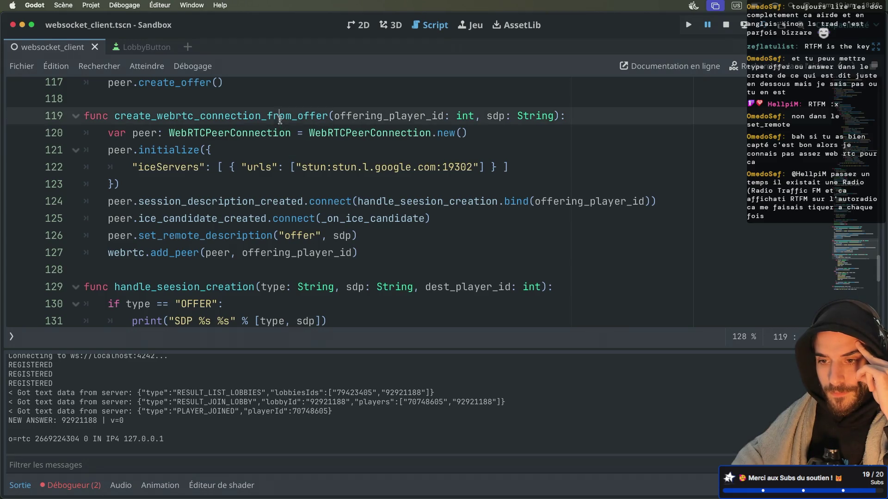
scroll(268, 175, "up", 5)
scroll(268, 175, "down", 1)
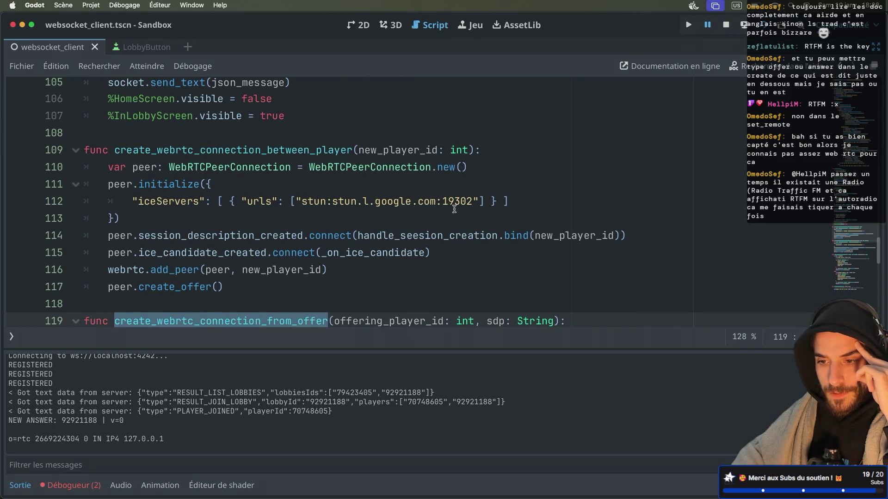
mouse_move(394, 233)
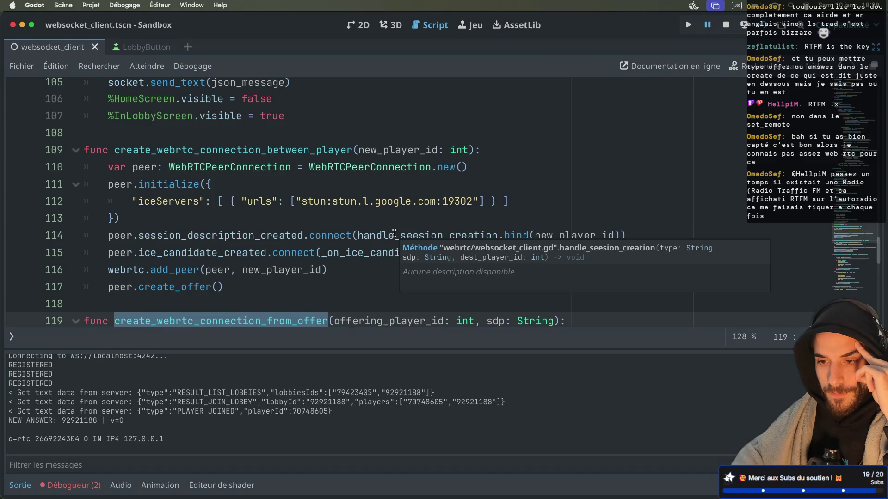
scroll(320, 209, "down", 5)
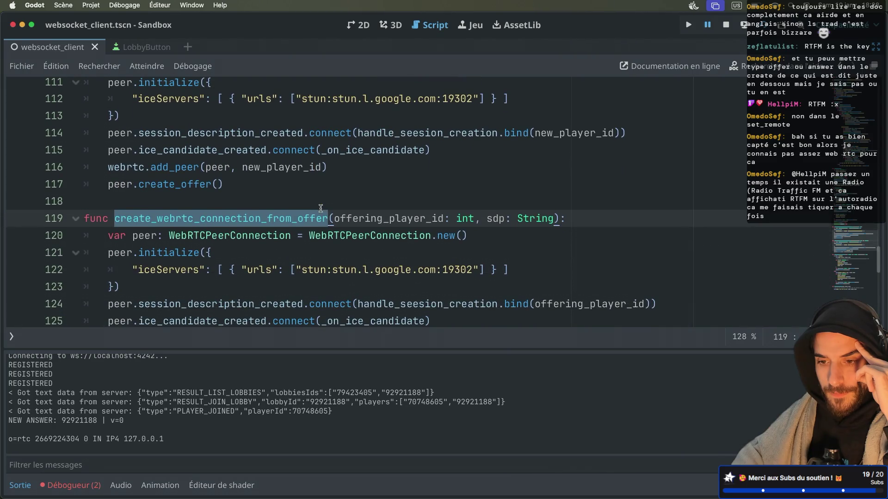
scroll(321, 209, "up", 1)
scroll(321, 209, "up", 20)
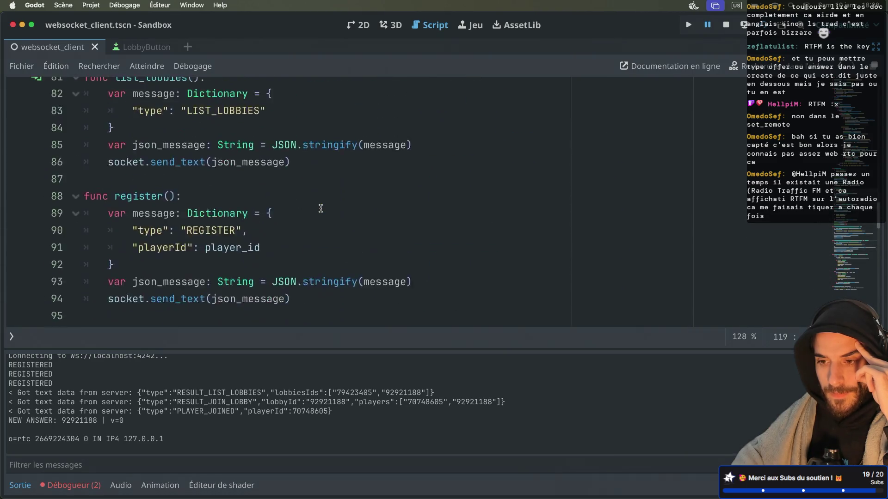
scroll(321, 209, "up", 3)
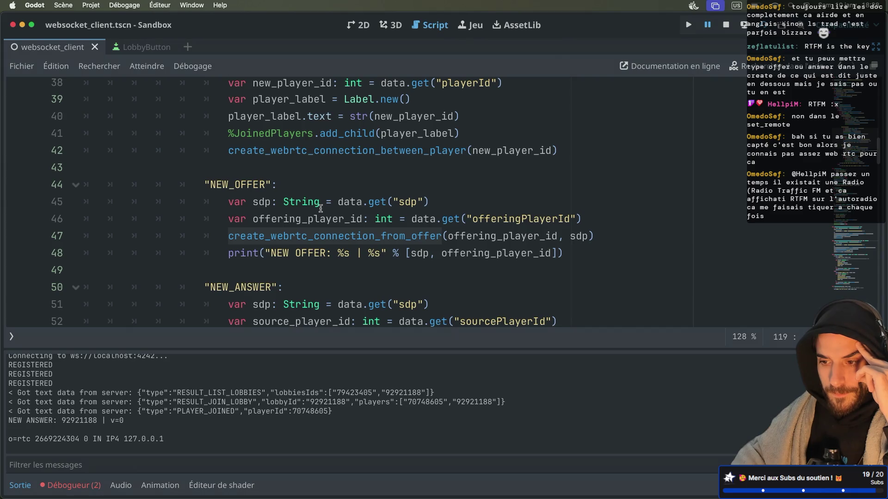
scroll(321, 208, "up", 3)
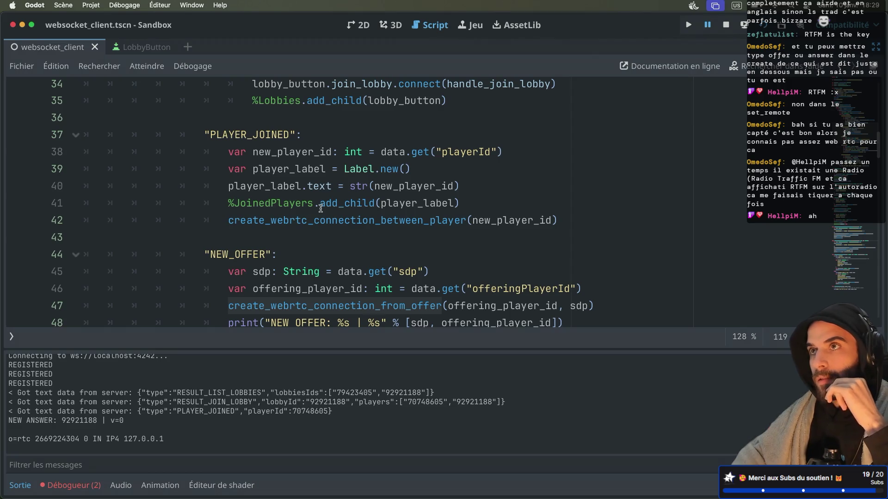
scroll(321, 209, "down", 10)
scroll(321, 209, "down", 4)
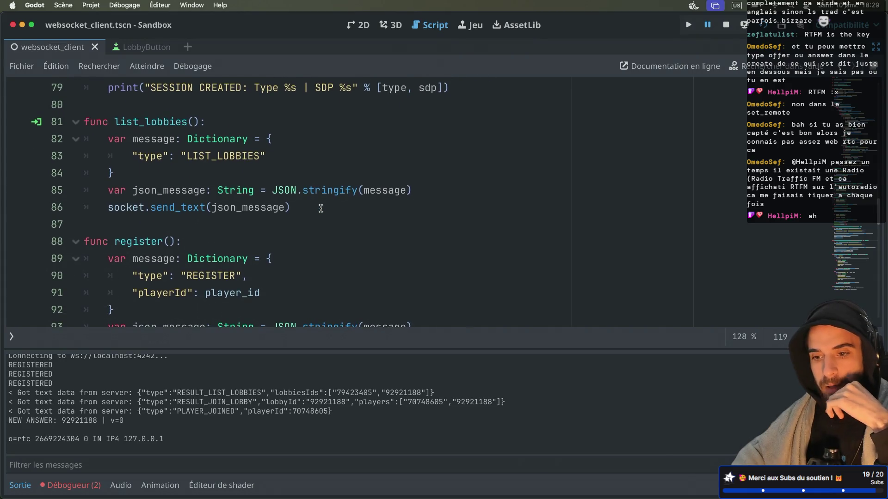
scroll(321, 209, "up", 1)
scroll(321, 208, "down", 1)
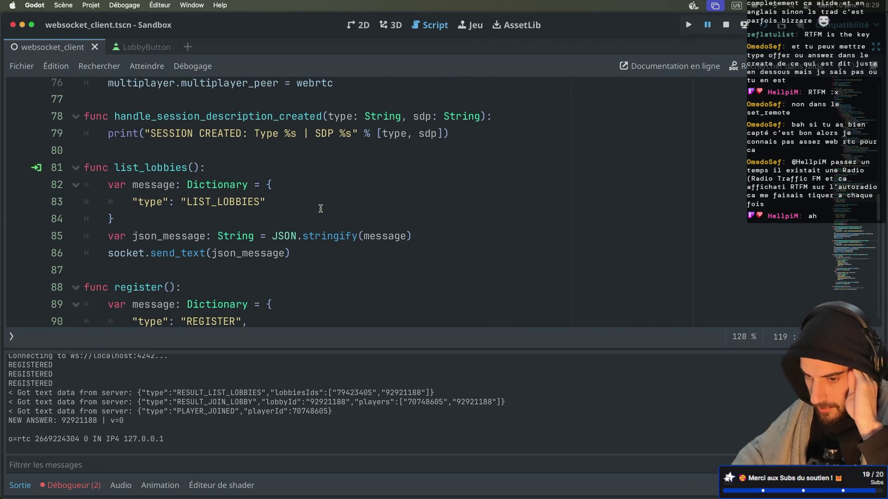
scroll(320, 208, "down", 1)
scroll(321, 209, "down", 1)
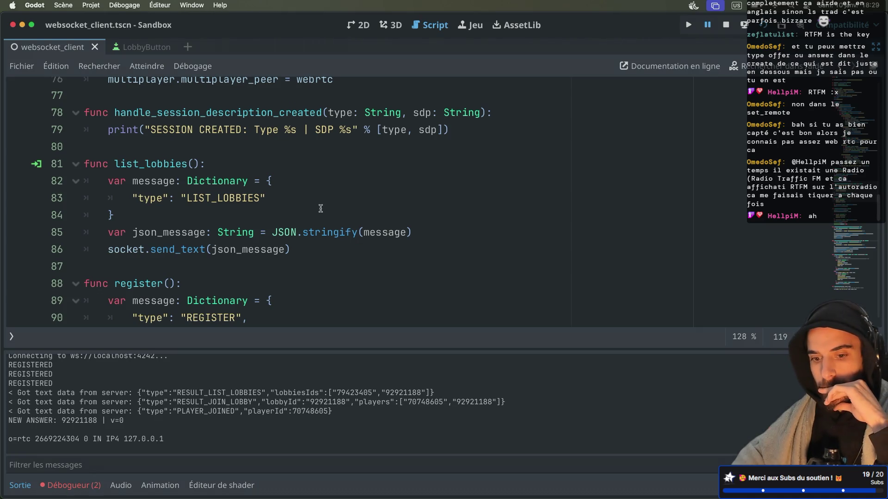
left_click(73, 485)
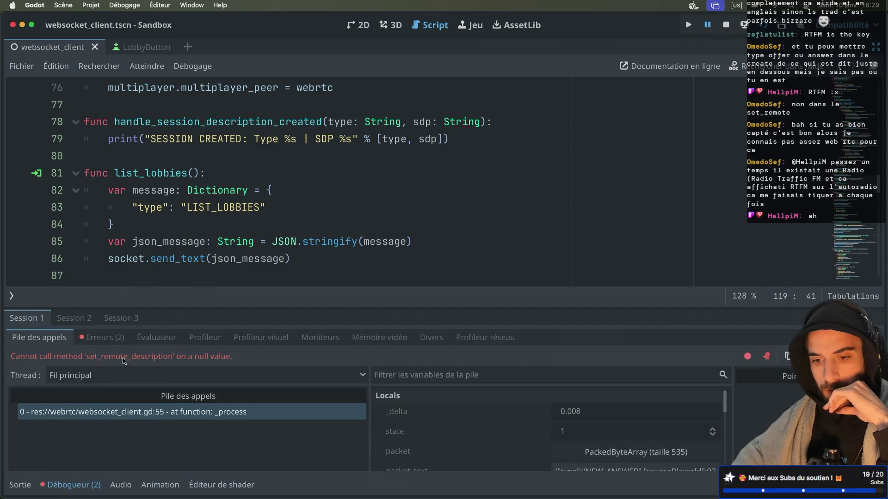
left_click(103, 338)
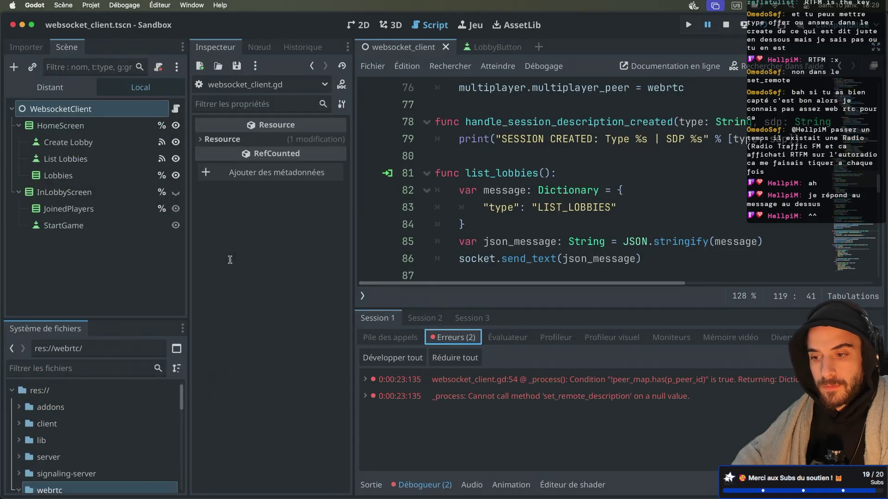
mouse_move(251, 238)
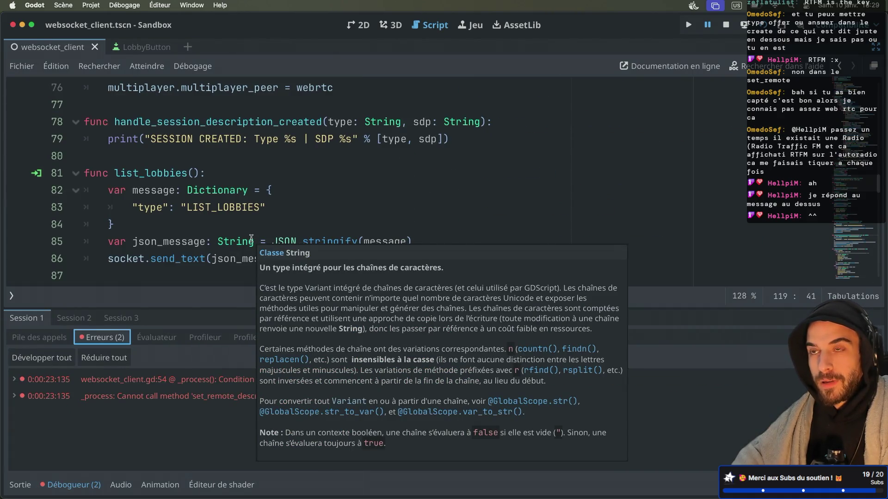
left_click(257, 190)
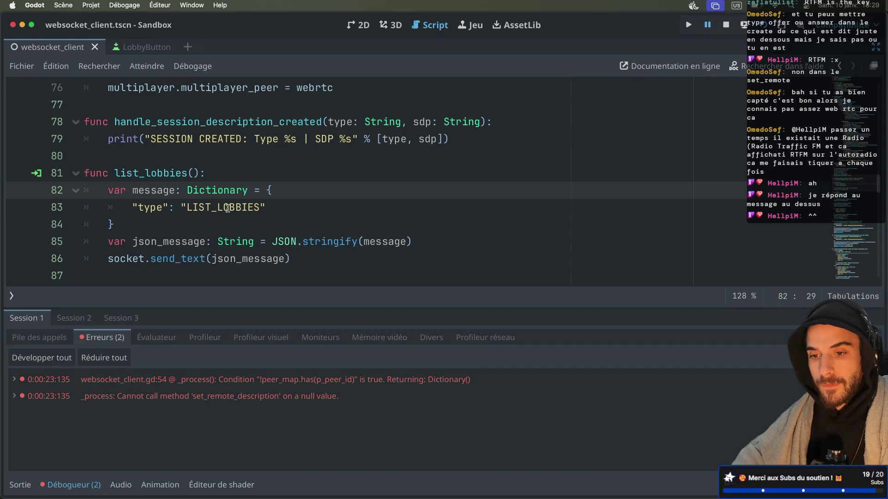
key("alt+Left")
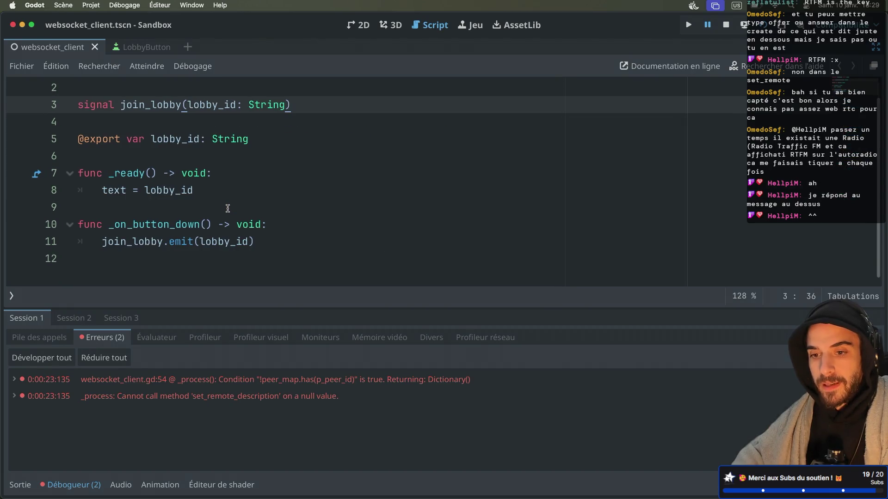
key("ctrl+super+d")
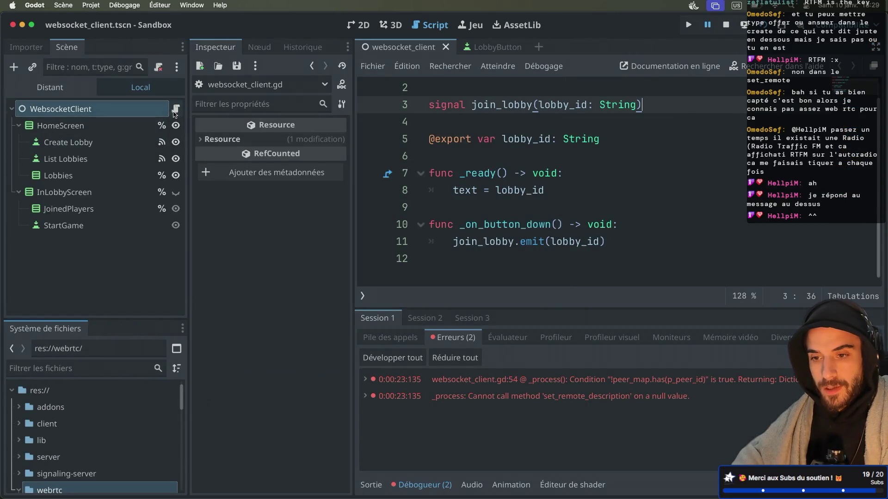
left_click(176, 109)
key("ctrl+super+d")
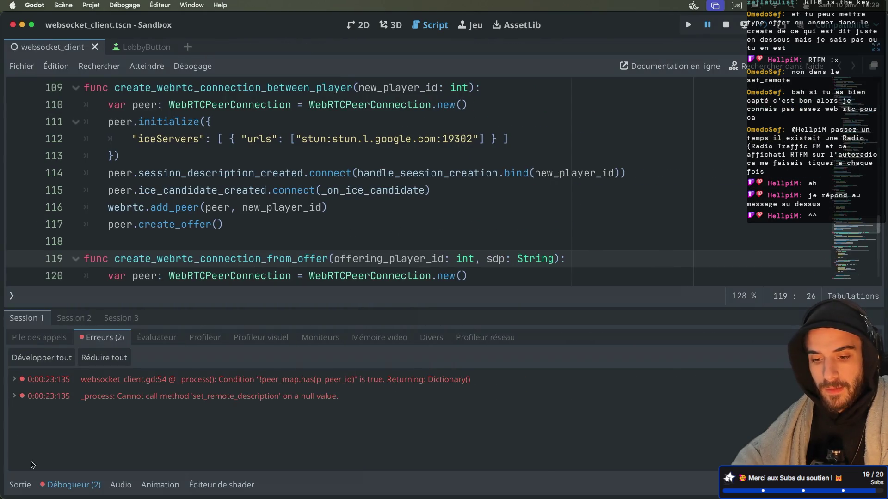
Step: Collapse the debugger and open add_peer's reference from create_webrtc_connection_between_player
left_click(69, 484)
scroll(203, 250, "down", 2)
scroll(202, 250, "down", 6)
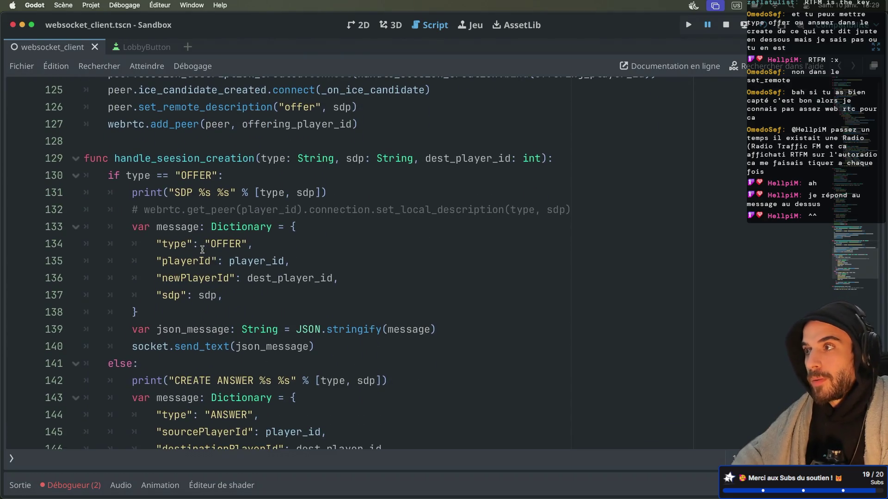
scroll(203, 250, "up", 20)
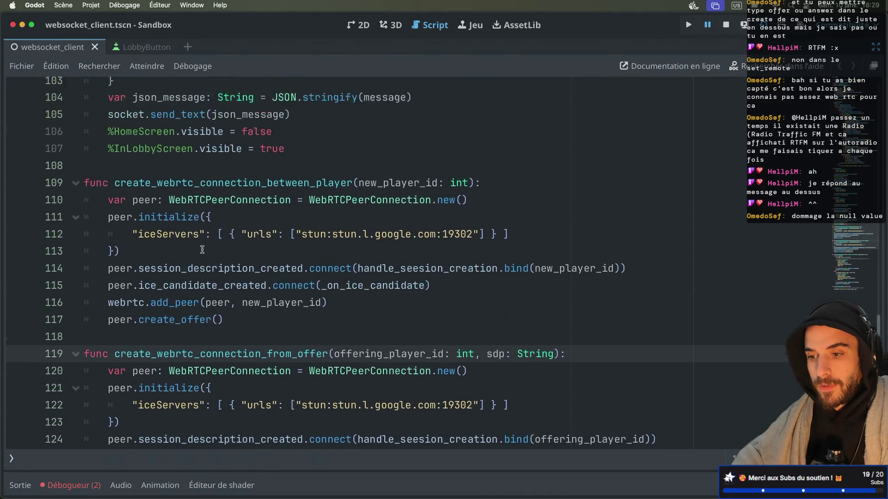
scroll(202, 250, "up", 10)
scroll(202, 250, "down", 11)
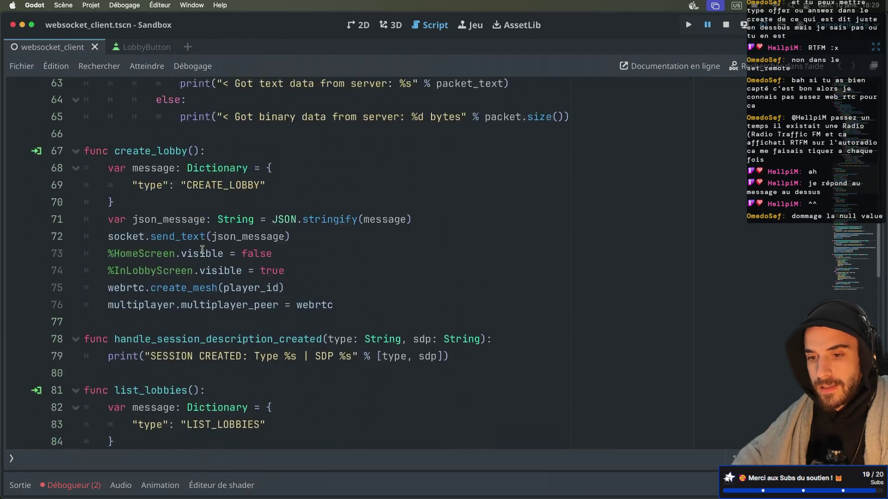
scroll(202, 250, "down", 15)
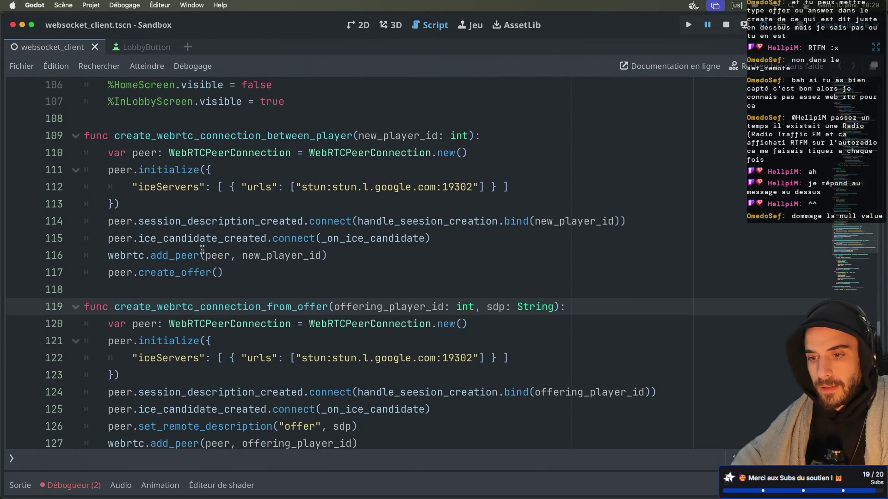
double_click(235, 134)
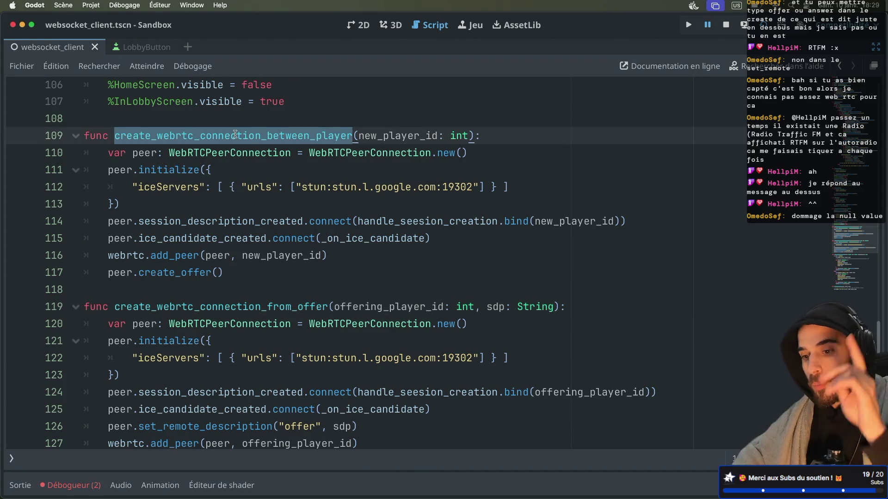
left_click(360, 135)
left_click_drag(359, 136, 468, 135)
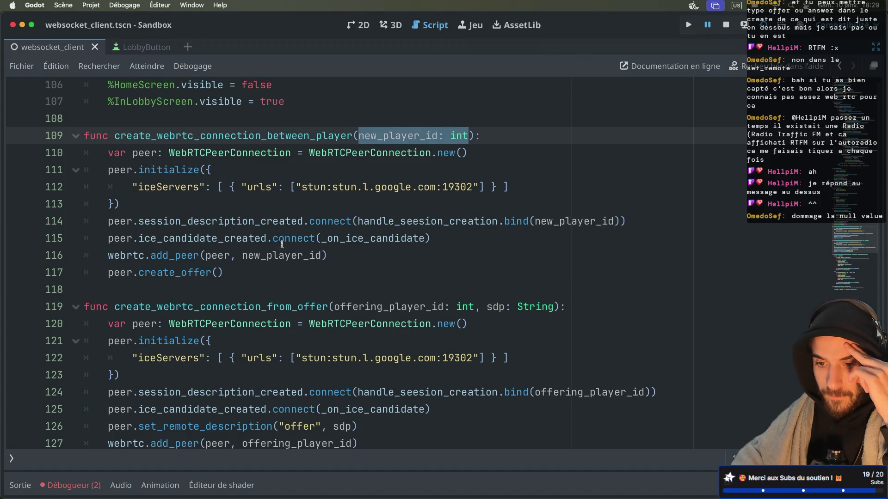
mouse_move(169, 153)
left_mouse_down()
mouse_move(471, 155)
mouse_move(298, 221)
left_mouse_up()
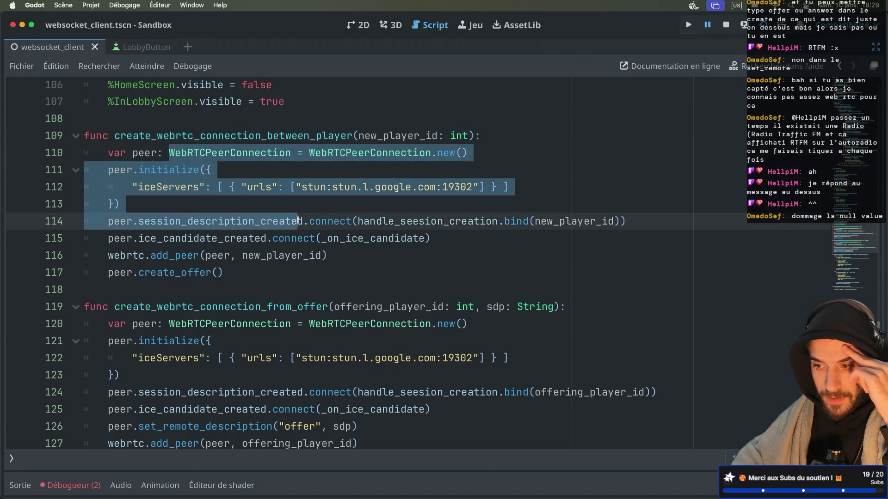
left_click_drag(108, 255, 157, 255)
left_click(187, 256)
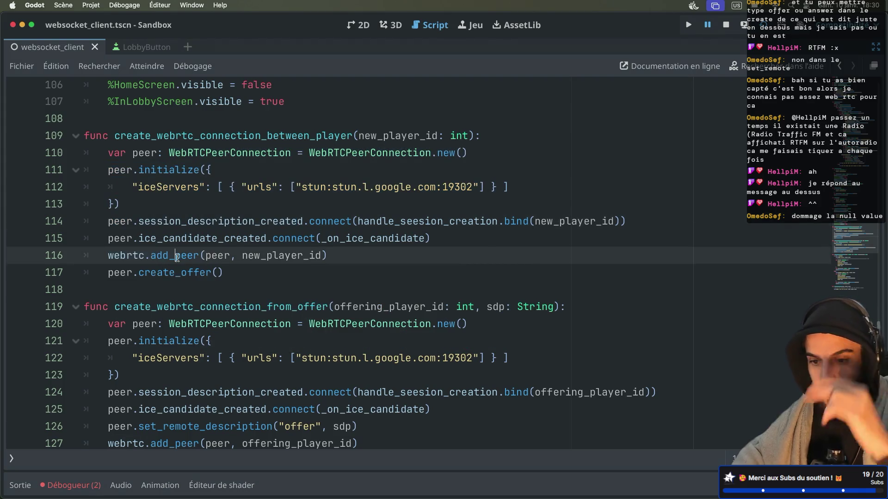
left_click(178, 256, "super")
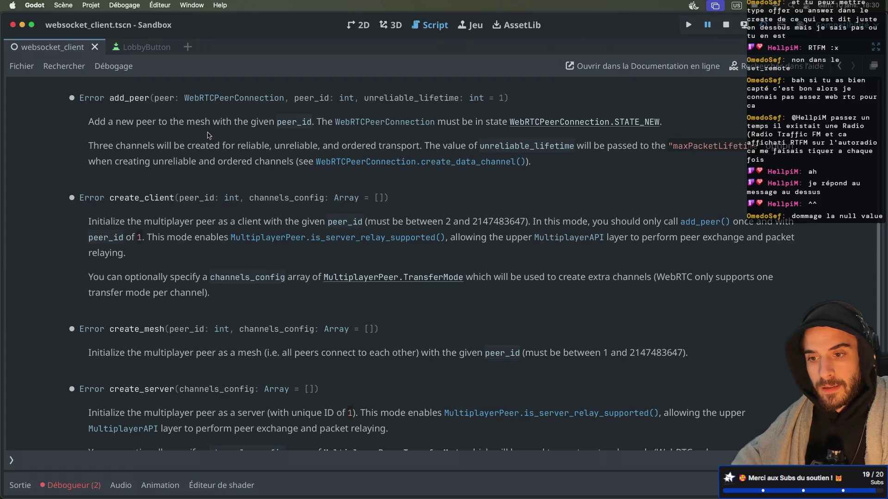
Step: Read the get_peer reference for its connected key, then return to the script
scroll(209, 134, "up", 1)
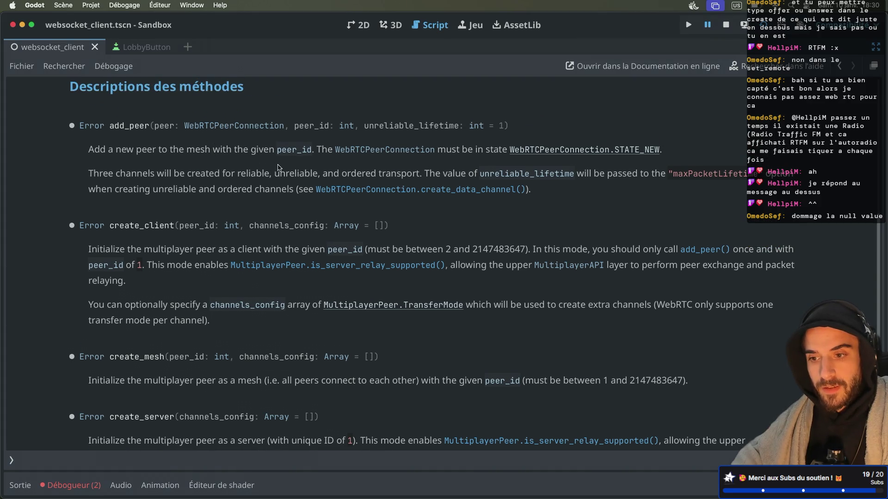
key("alt+Left")
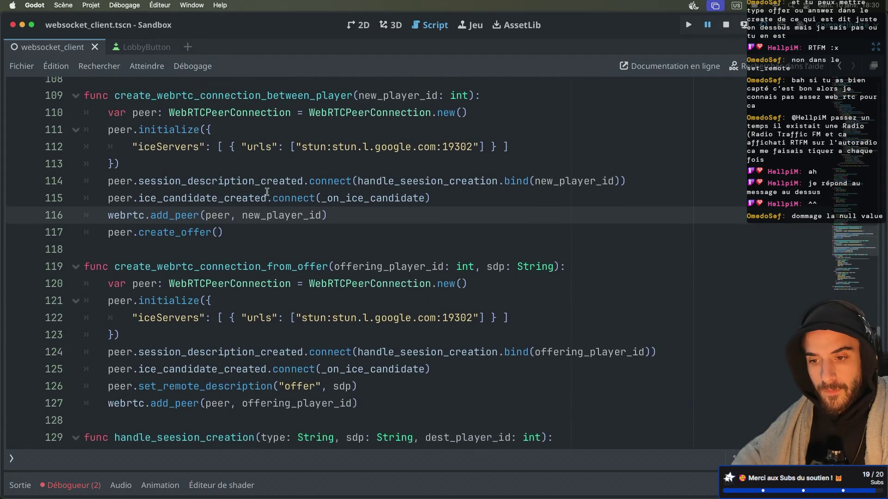
scroll(267, 191, "up", 3)
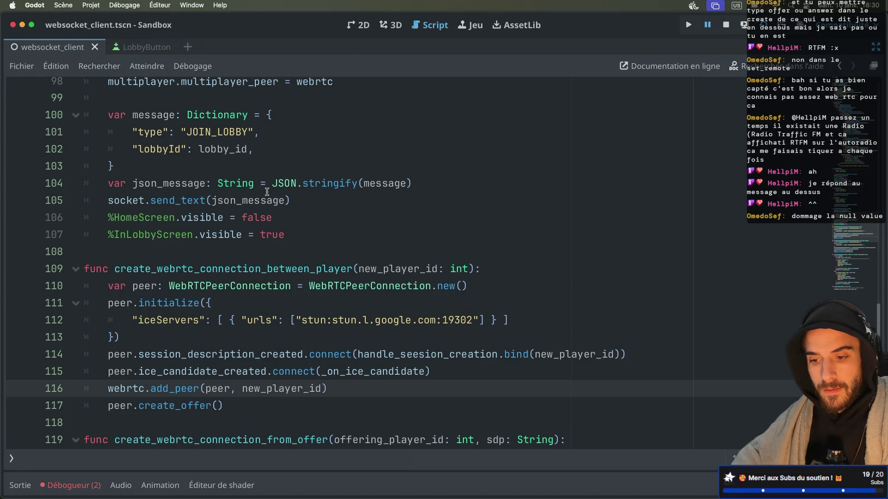
scroll(267, 192, "up", 8)
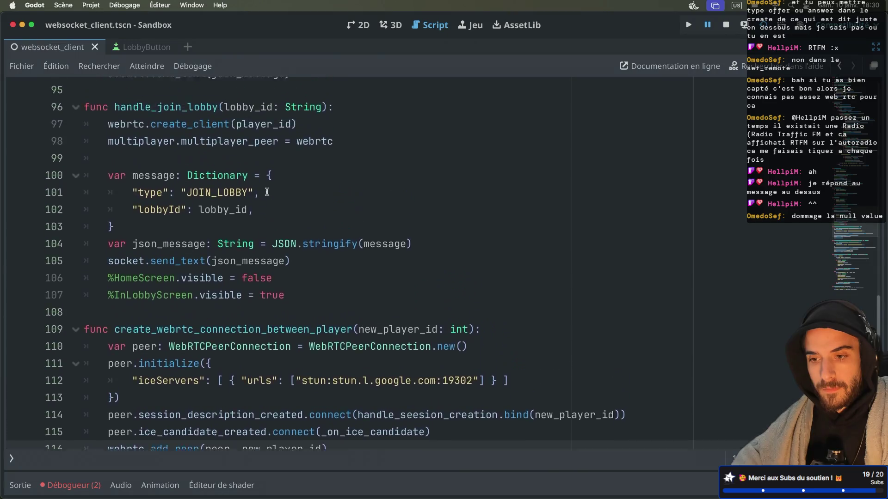
scroll(267, 192, "up", 15)
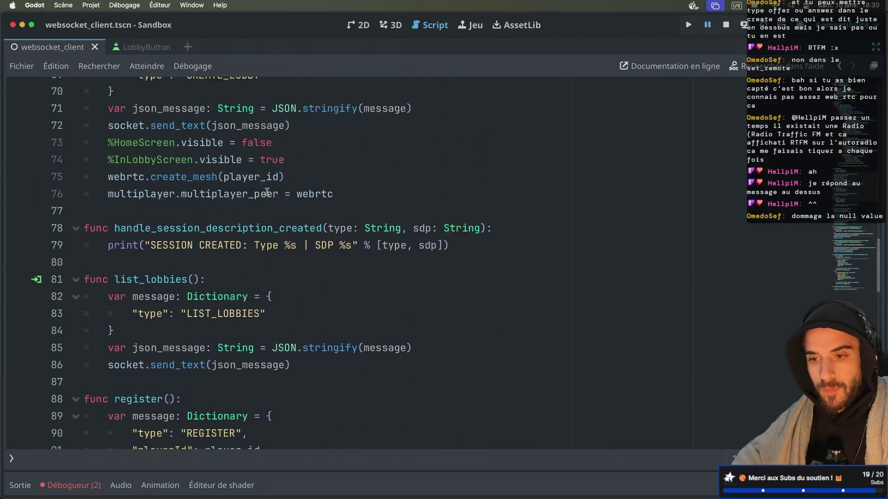
scroll(267, 192, "down", 3)
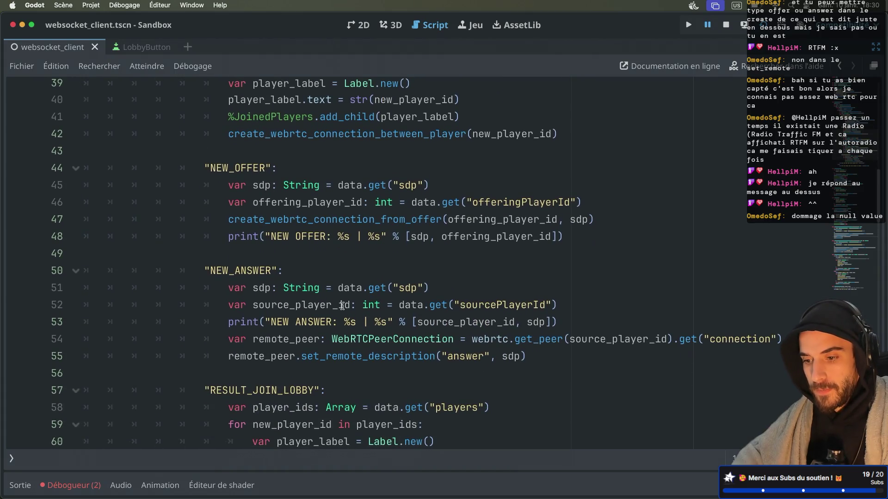
double_click(481, 306)
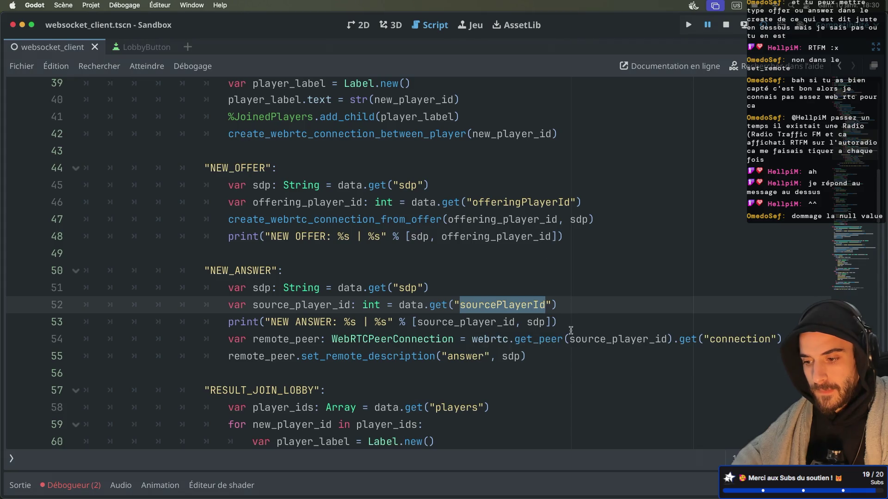
double_click(503, 341)
double_click(539, 340)
left_click(581, 324)
left_click(532, 340)
left_click(532, 340, "ctrl")
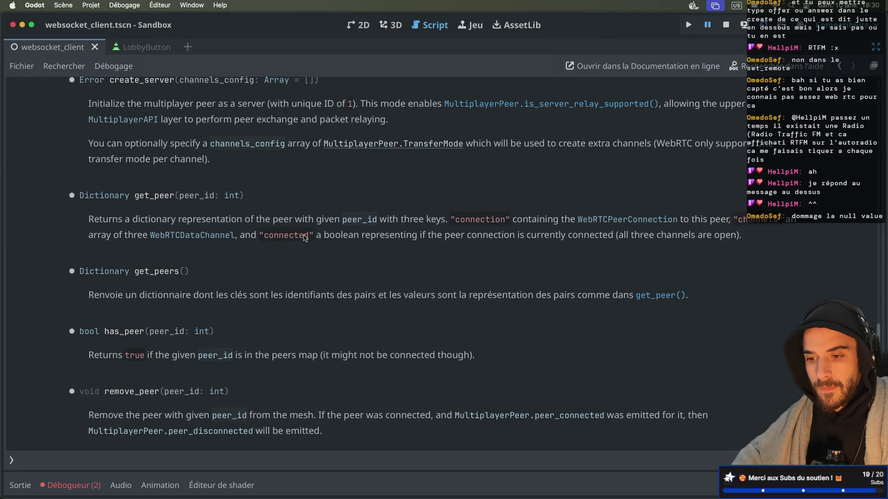
double_click(288, 237)
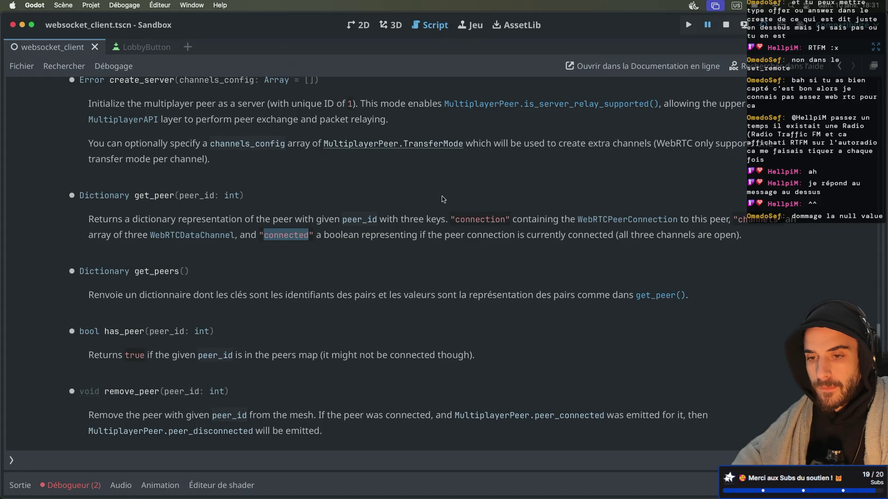
key("alt+Left")
Step: Restart the node signaling server in its tmux window and switch back to Godot
scroll(416, 222, "down", 2)
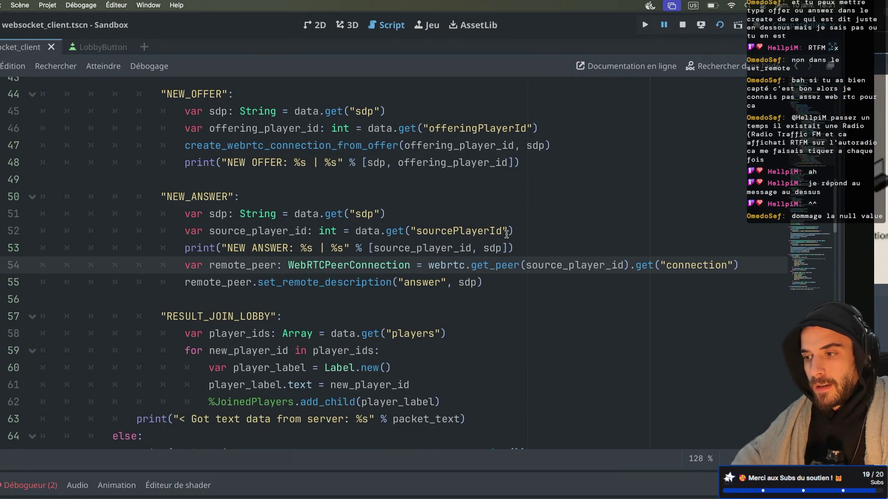
key("ctrl+Right")
key("ctrl+Right")
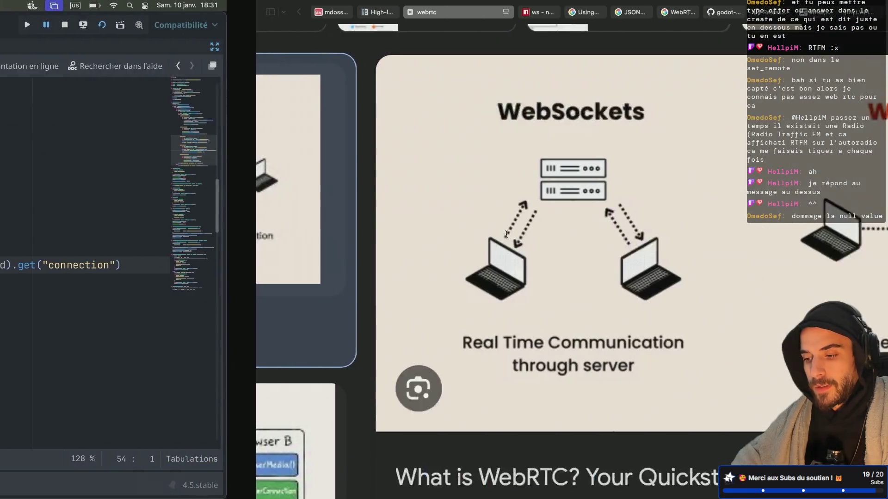
key("ctrl+b")
key("w")
key("Down")
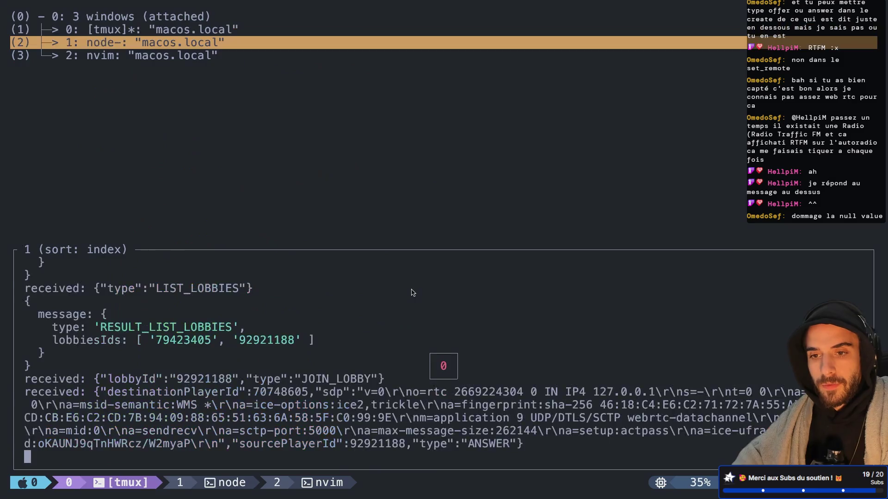
key("Return")
key("ctrl+c")
key("Up")
key("Return")
key("ctrl+Left")
key("ctrl+Left")
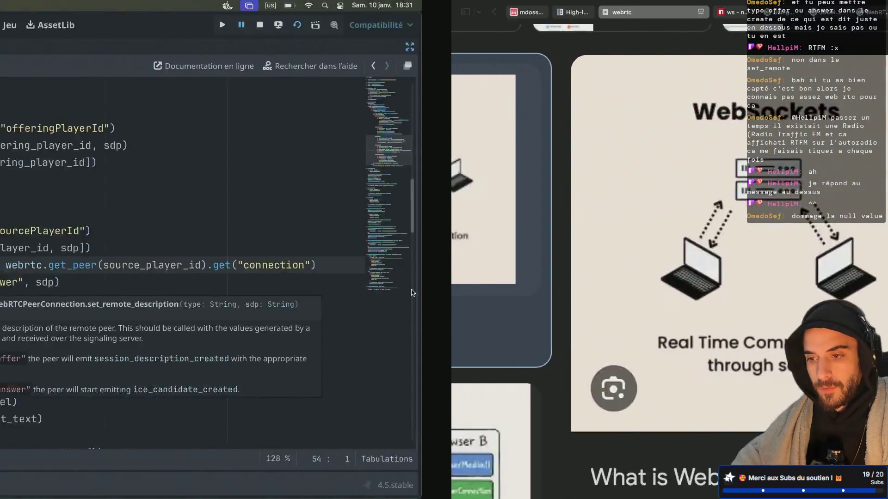
Step: Run the project in two game instances and create a lobby in the second window
key("super+b")
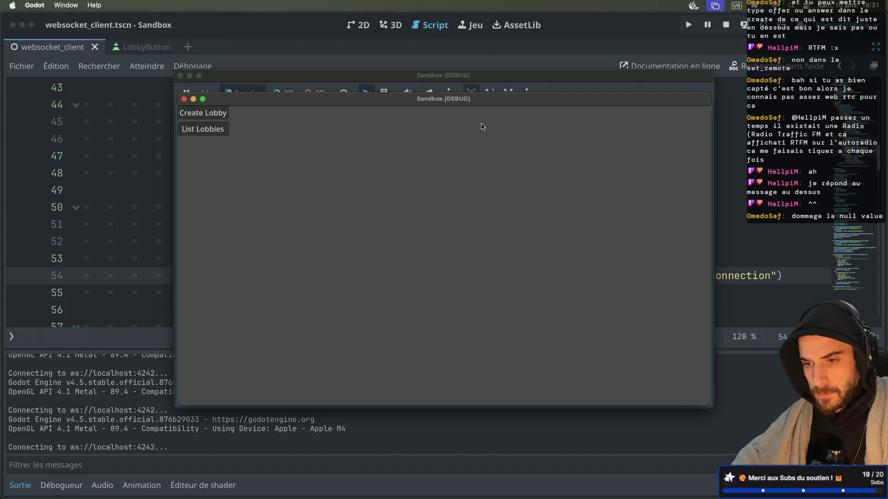
left_click_drag(417, 100, 621, 162)
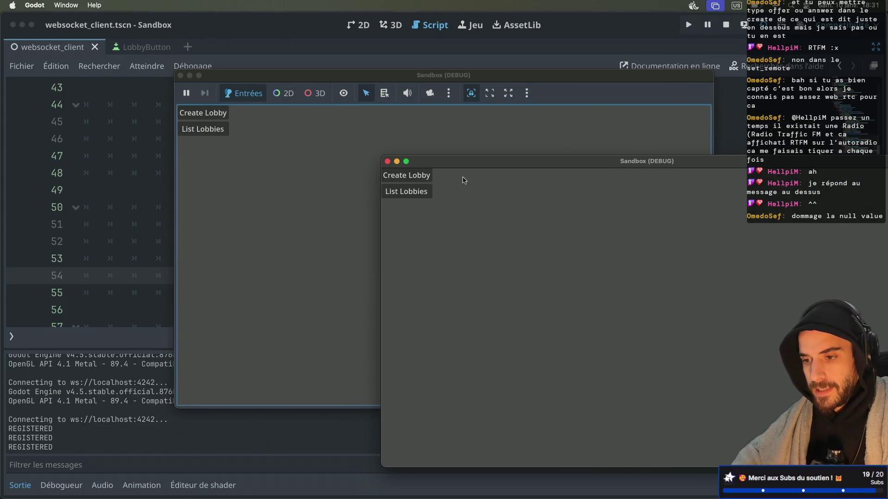
left_click(426, 182)
left_click_drag(433, 162, 454, 169)
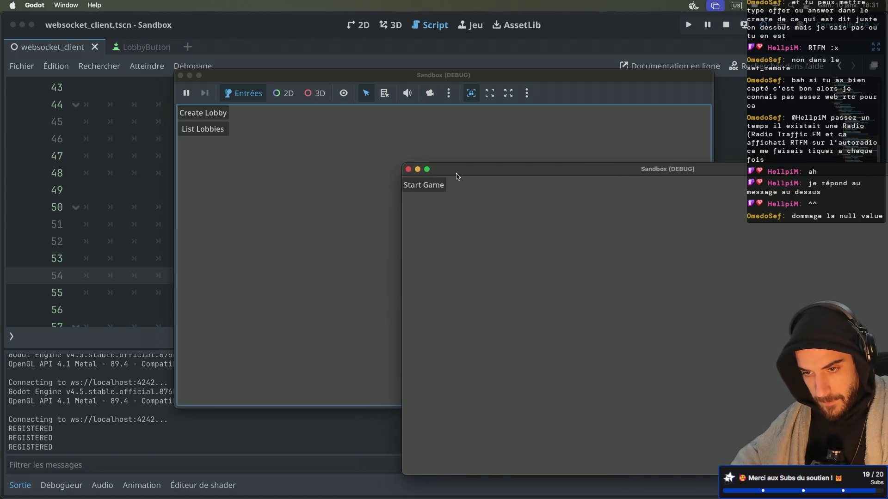
Step: List lobbies and join lobby 63407063 from the first window, then show the output log
left_click(219, 130)
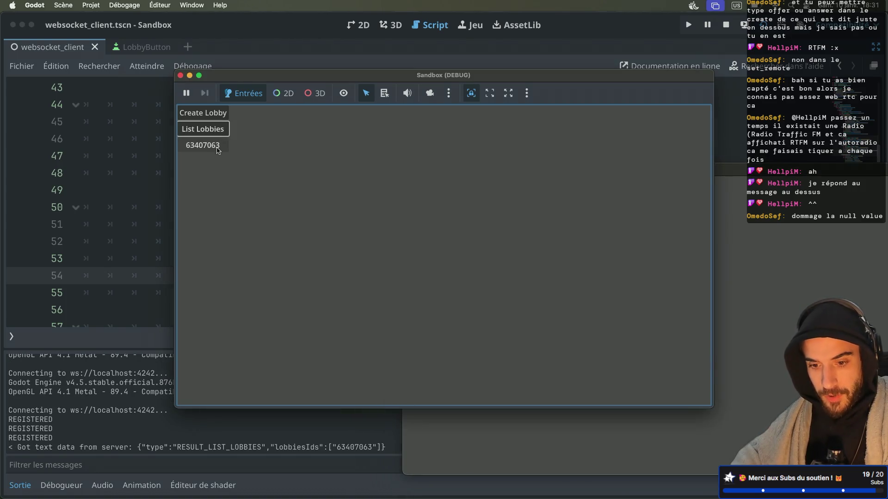
left_click(217, 146)
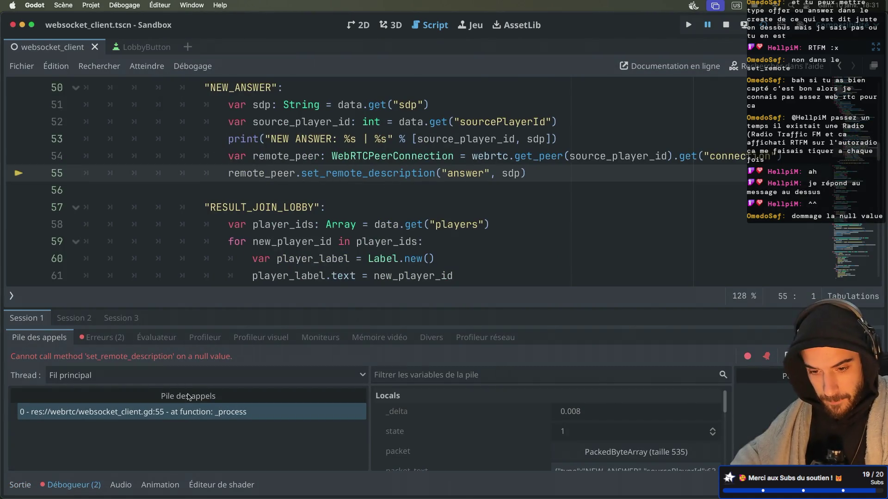
left_click(20, 485)
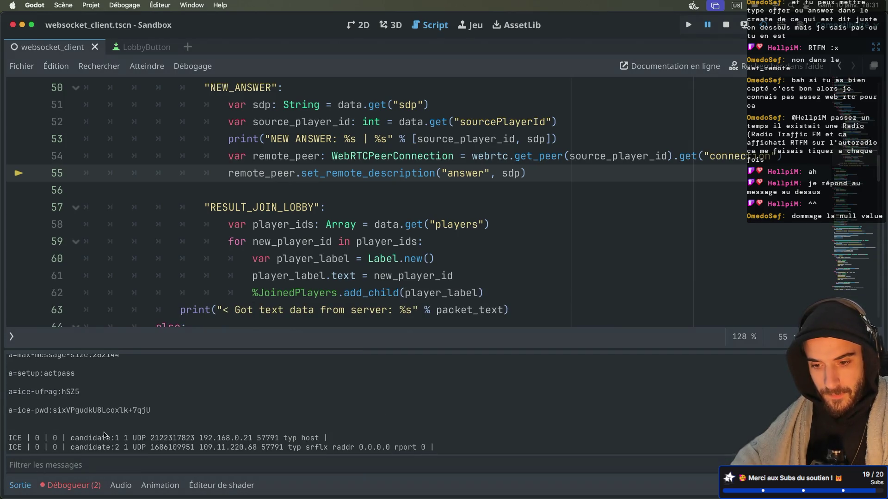
Step: Scroll through the output log to review the server messages, NEW ANSWER and SDP lines
scroll(104, 435, "up", 10)
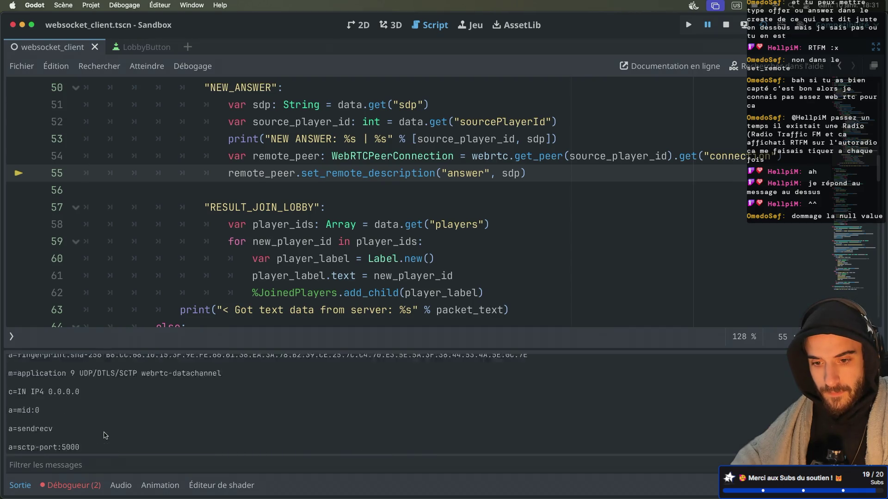
scroll(104, 436, "down", 3)
scroll(104, 436, "up", 6)
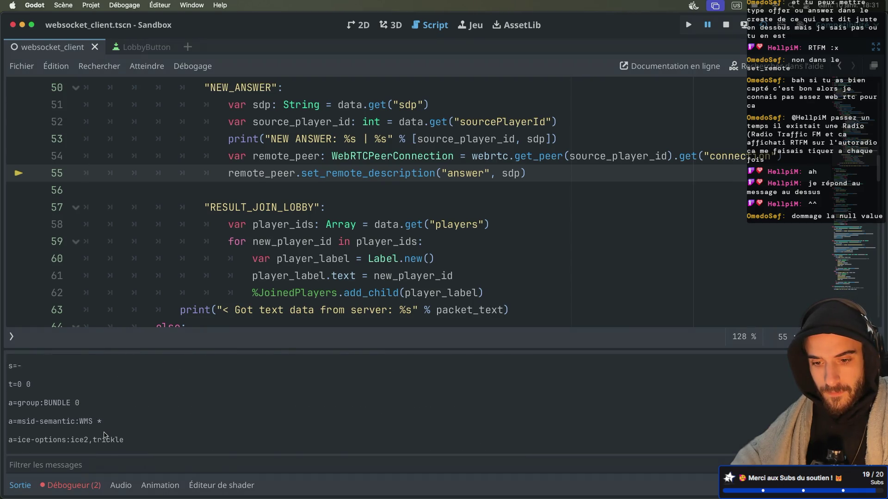
scroll(106, 435, "up", 1)
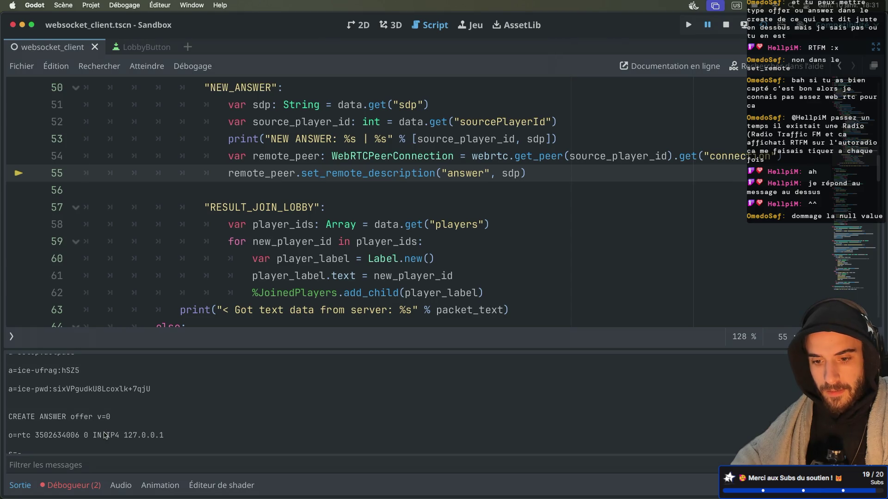
scroll(106, 436, "up", 2)
scroll(105, 435, "up", 1)
scroll(105, 436, "up", 10)
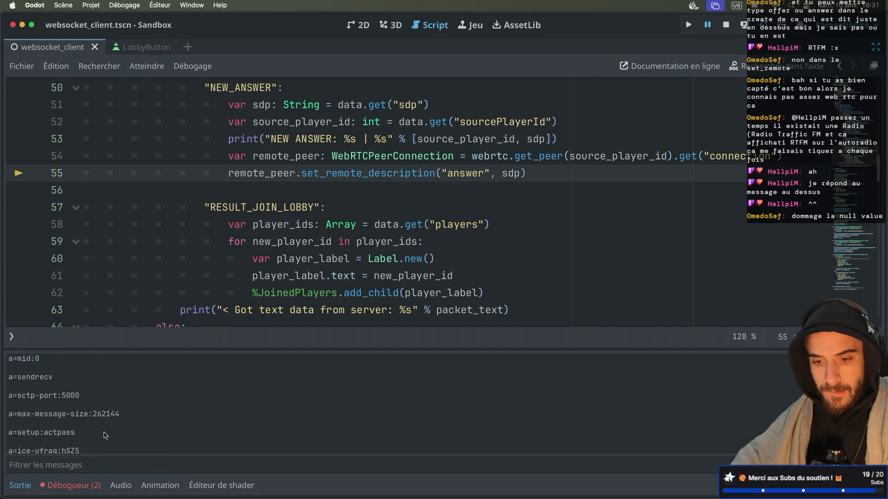
scroll(106, 435, "up", 8)
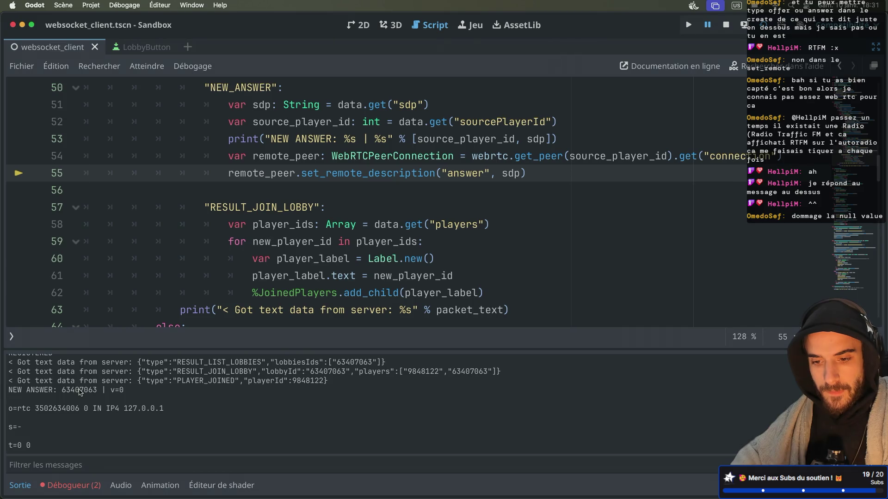
scroll(79, 392, "down", 4)
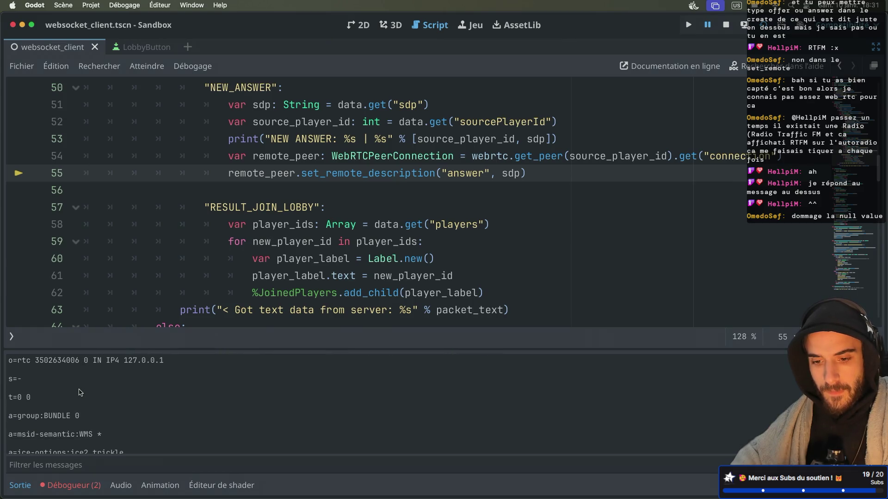
scroll(80, 393, "up", 4)
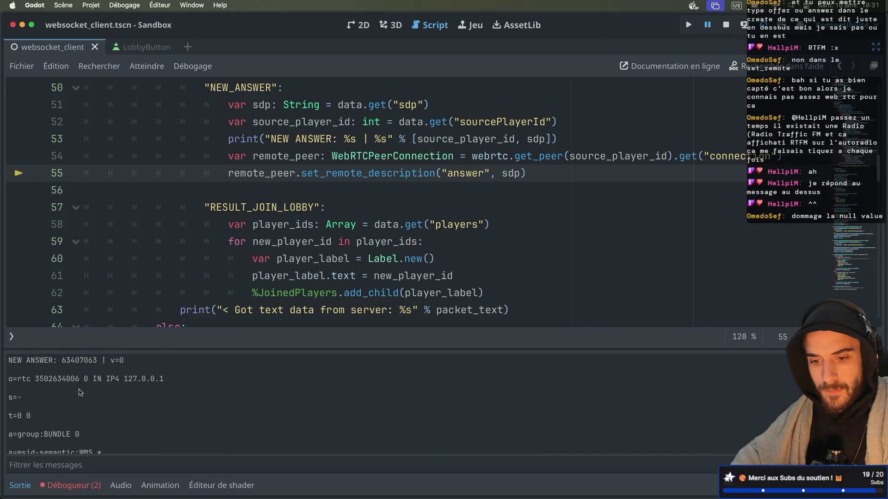
scroll(79, 392, "up", 3)
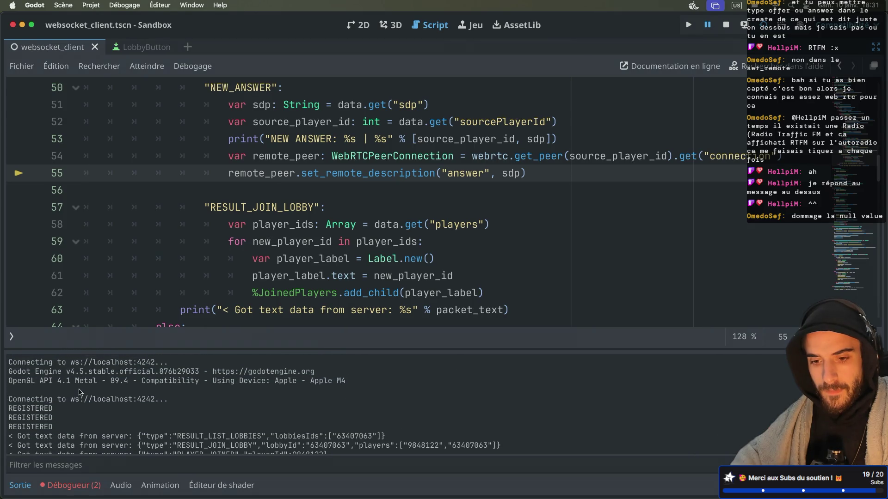
scroll(80, 392, "down", 2)
scroll(80, 392, "down", 1)
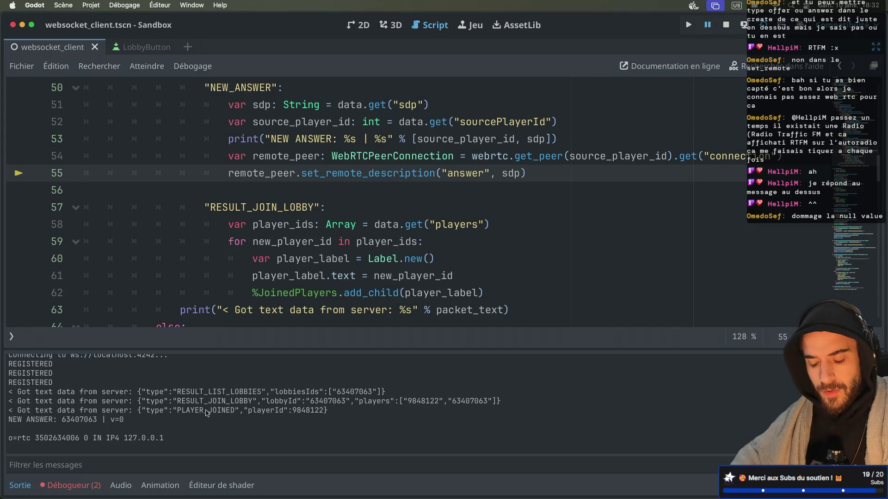
scroll(287, 241, "down", 3)
scroll(288, 240, "up", 4)
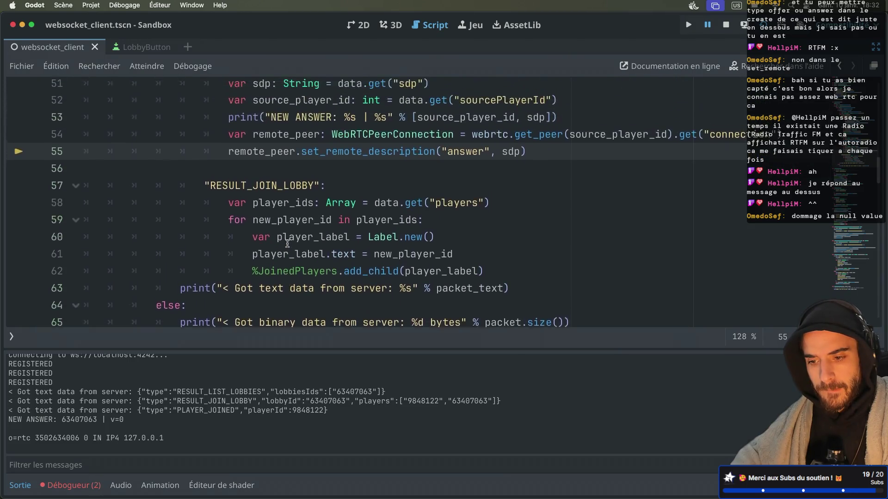
scroll(287, 243, "up", 4)
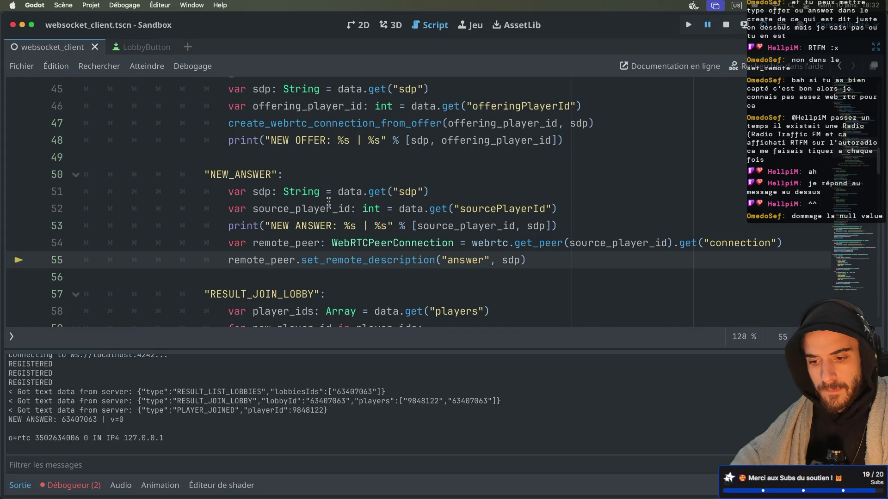
Step: Go to the wss.clients.forEach PLAYER_JOINED loop in src/index.js in Neovim
key("ctrl+Right")
key("ctrl+Right")
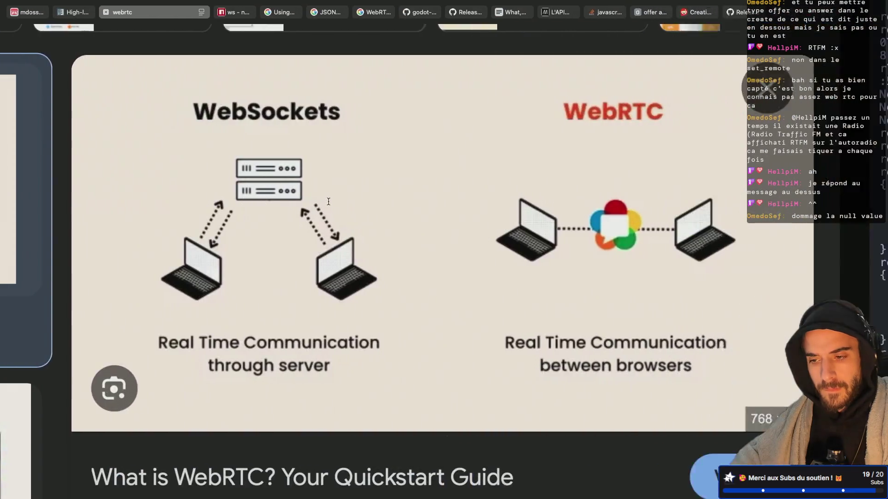
key("ctrl+b")
key("0")
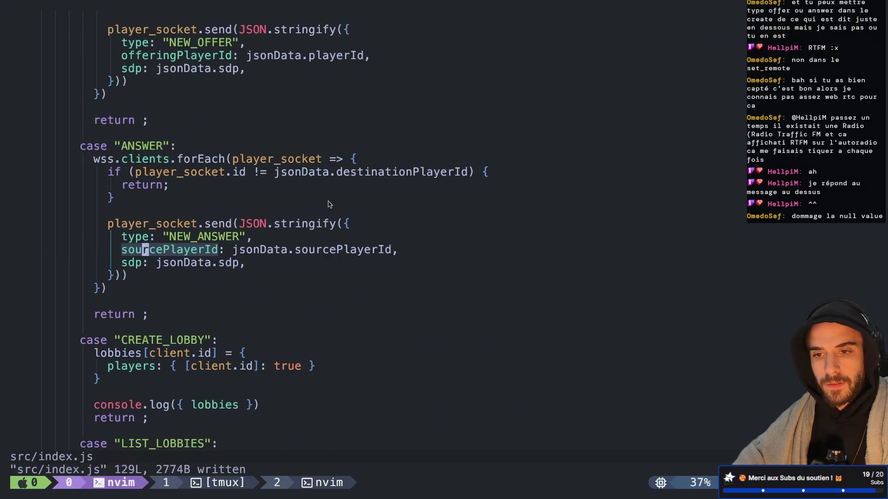
key("k")
key("ctrl+n")
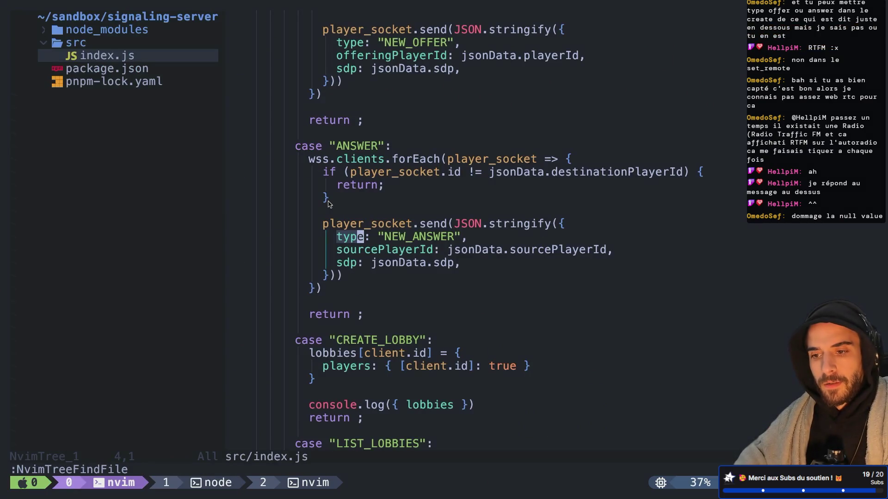
key("Return")
key("ctrl+n")
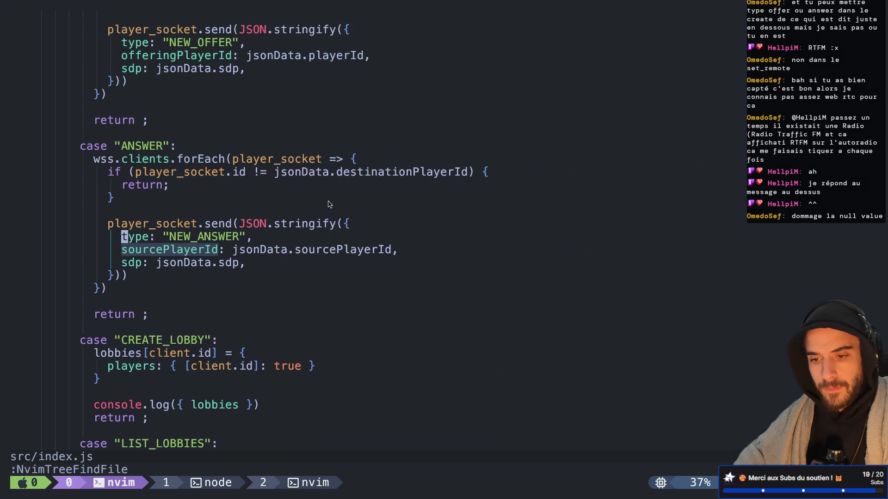
key("ctrl+d")
key("ctrl+d")
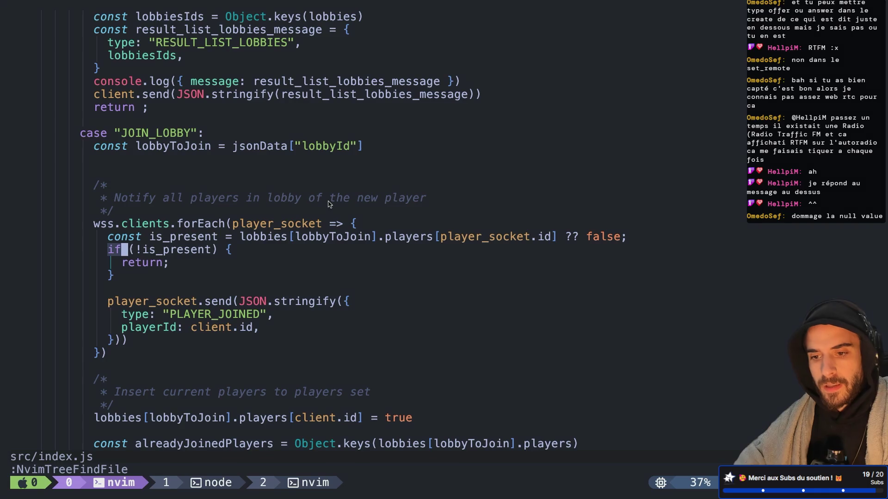
key("j")
key("j")
key("j")
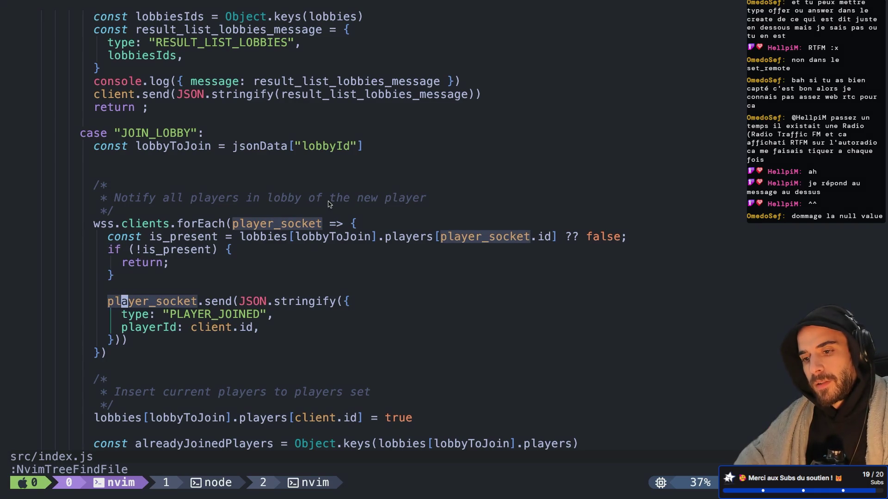
key("j")
key("k")
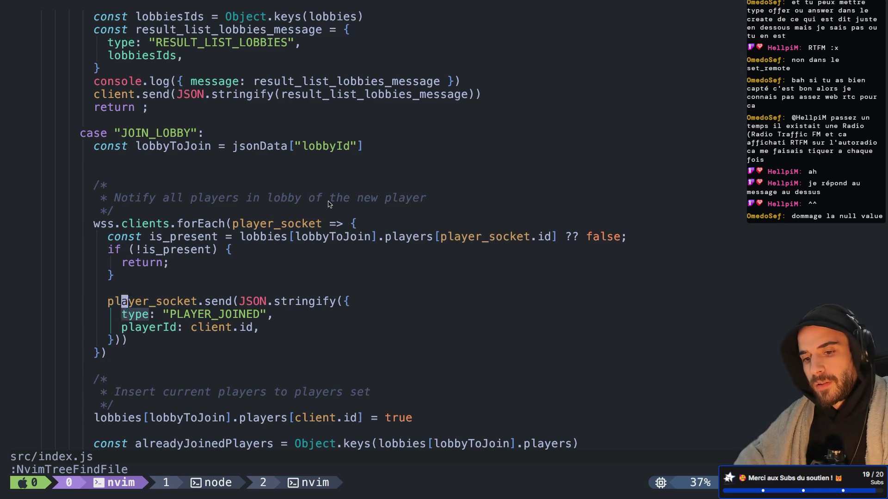
key("k")
key("k")
key("k")
key("k")
Step: Move the */ comment closer below the forEach loop and save index.js
key("d")
key("d")
key("j")
key("j")
key("j")
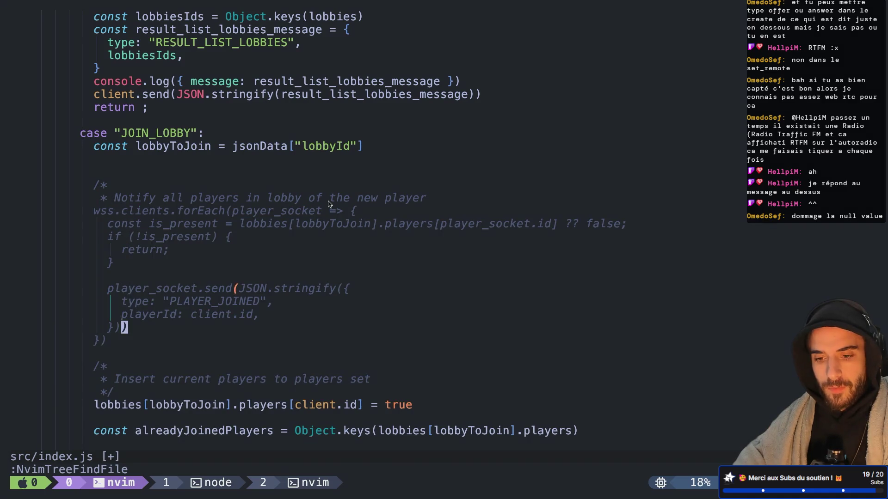
type("jo*/")
key("Escape")
type(":w")
key("Return")
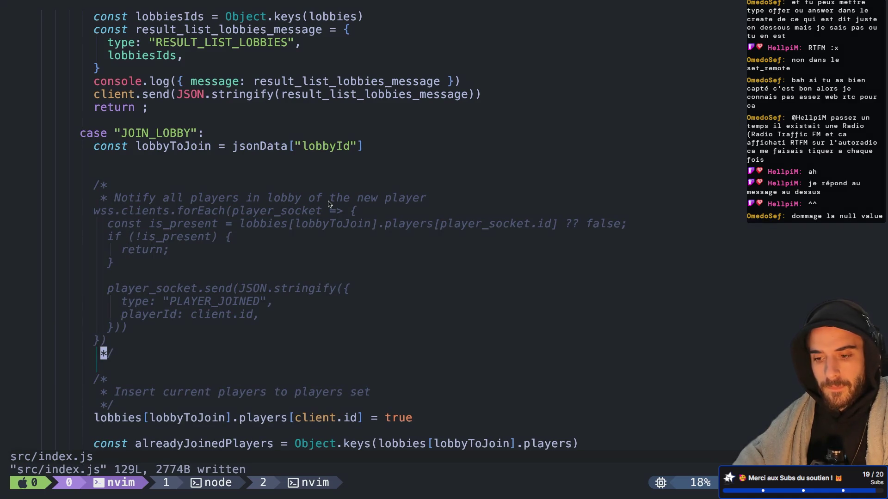
Step: Save all buffers with :wa and scan the file around the JOIN_LOBBY case
type(":wa")
key("Return")
key("j")
key("j")
key("j")
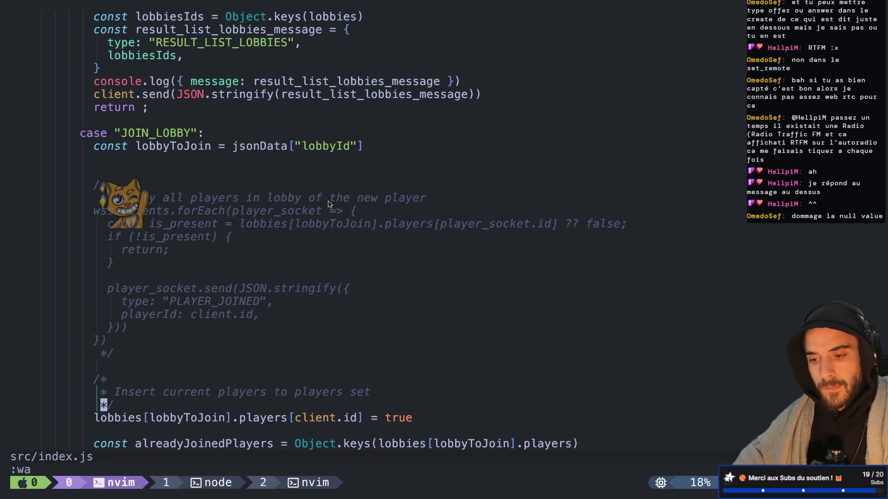
key("j")
key("j")
key("j")
scroll(328, 204, "up", 3)
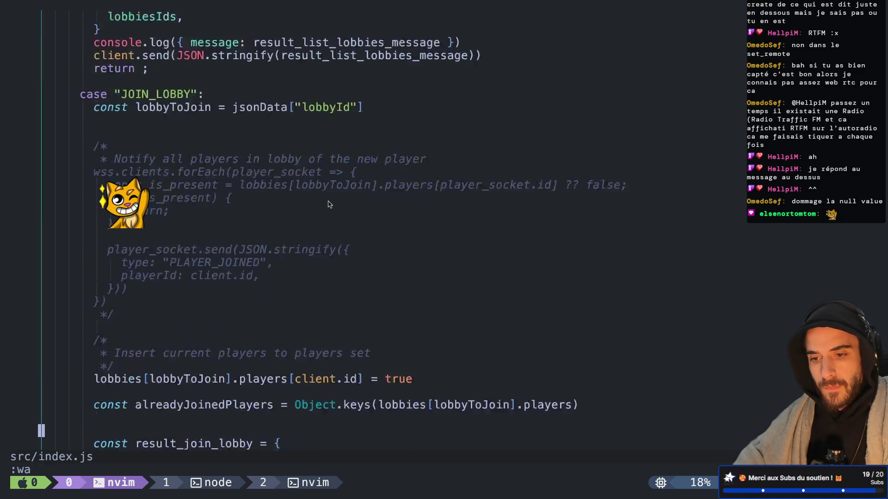
scroll(328, 204, "up", 3)
key("k")
key("k")
key("k")
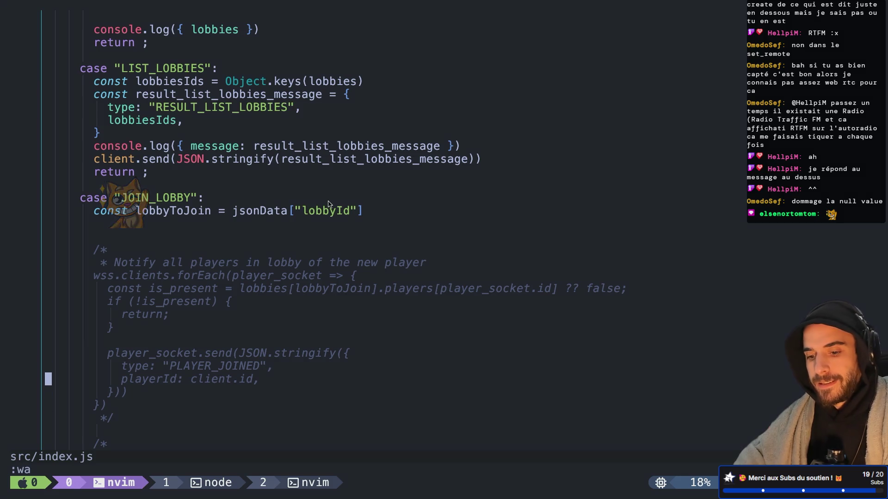
Step: Stop the signaling server in the server window and rerun node src/index.js
key("ctrl+b")
key("w")
key("Down")
key("Return")
key("ctrl+c")
key("Up")
key("Return")
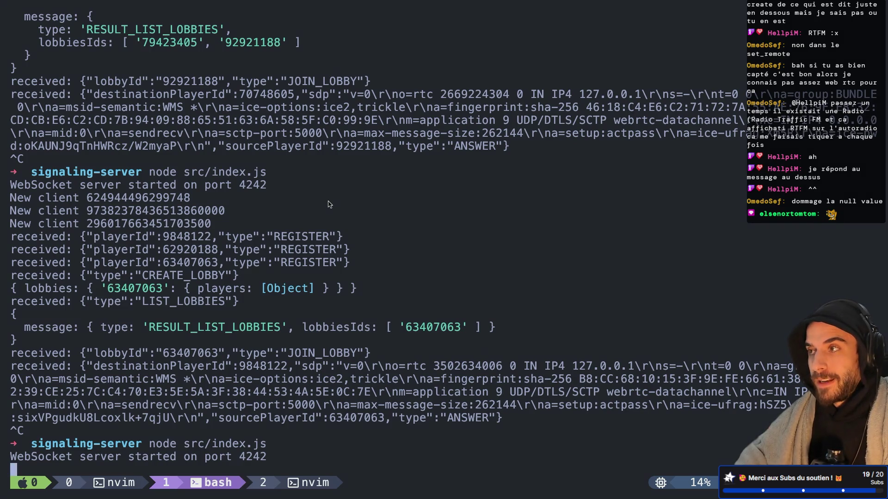
Step: Pick the node server window from the tmux list and restart the server on port 4242
key("ctrl+b")
key("w")
key("Up")
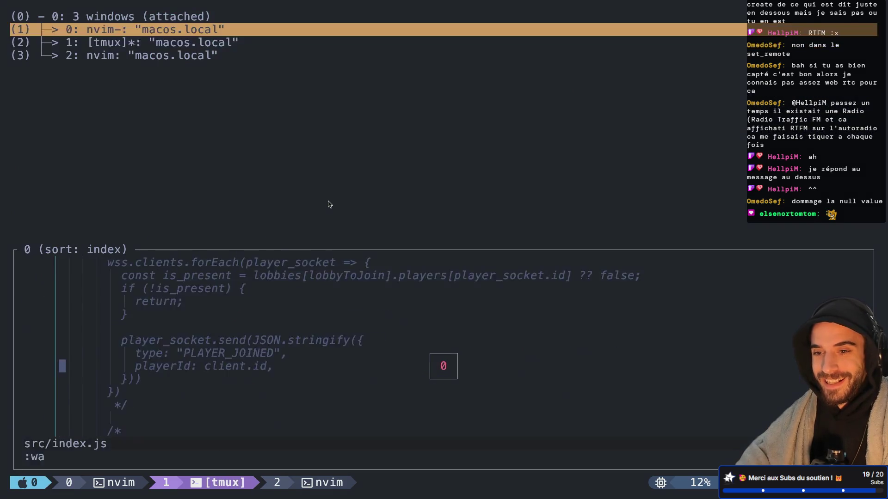
key("Escape")
key("w")
key("Escape")
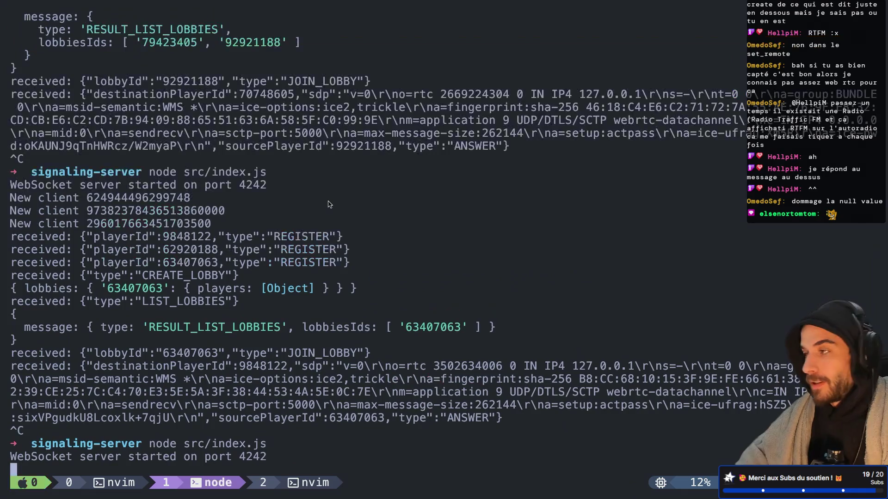
key("w")
key("Up")
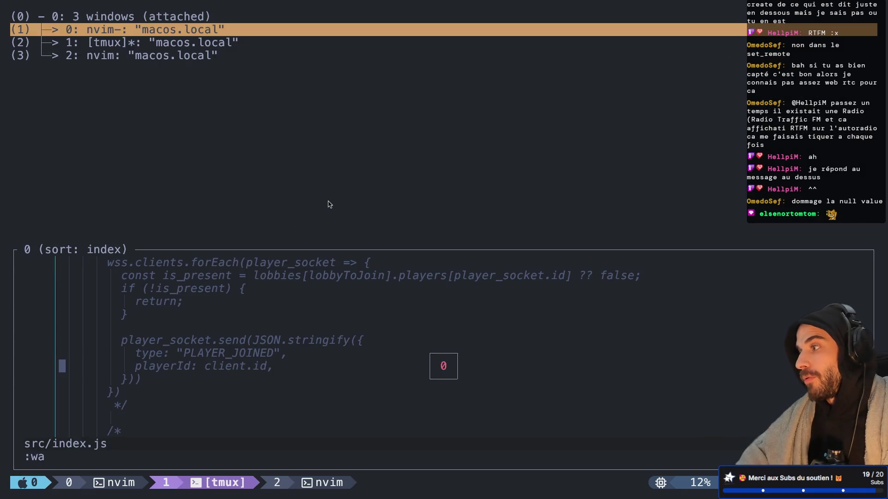
key("Down")
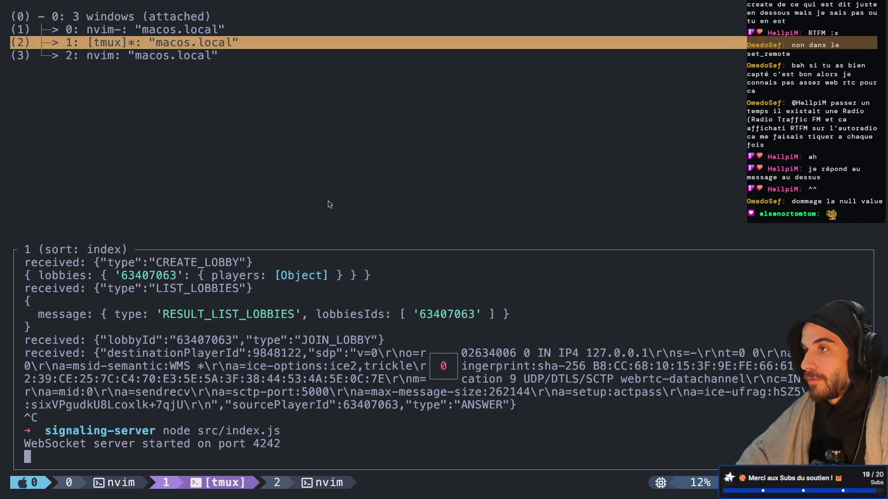
key("Up")
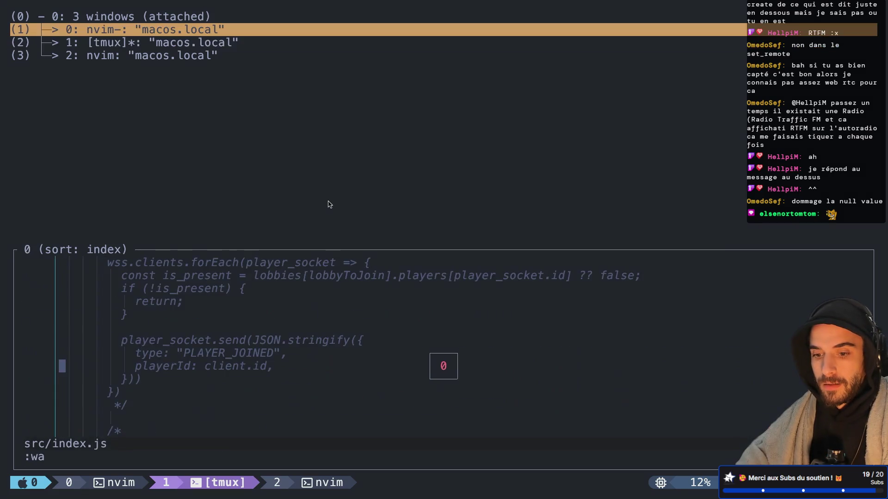
key("Down")
key("Return")
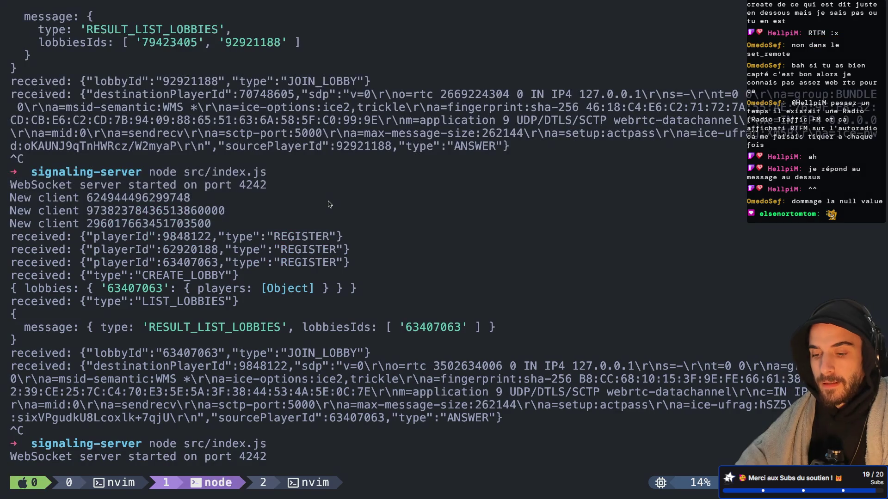
key("ctrl+Left")
key("ctrl+Left")
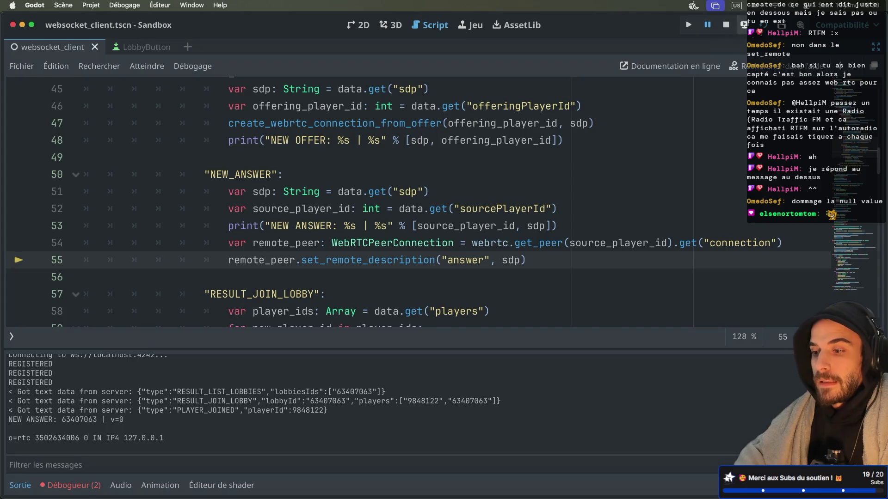
Step: Run two game instances, create a lobby in one and join lobby 33157927 from the other
key("super+b")
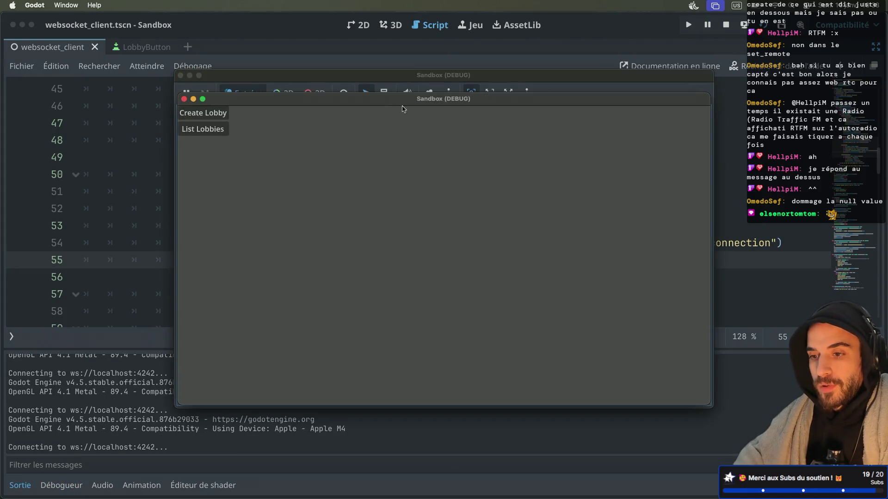
left_click(407, 186)
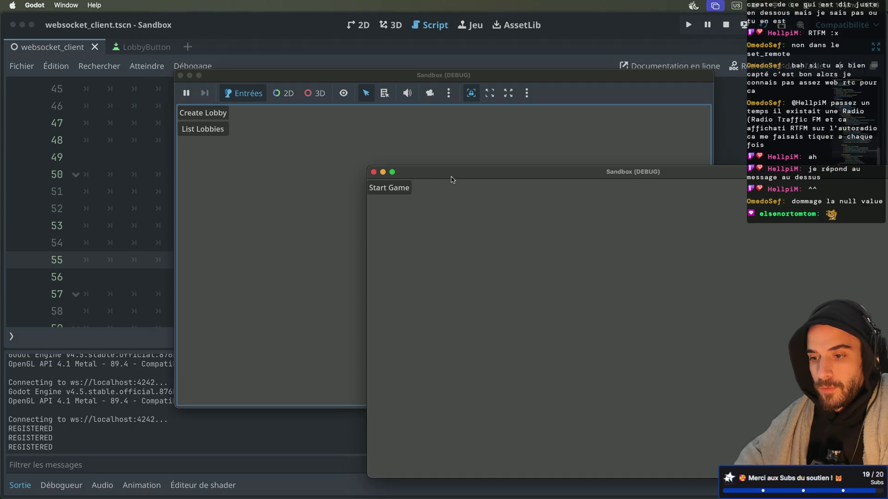
left_click_drag(452, 175, 497, 193)
left_click(213, 129)
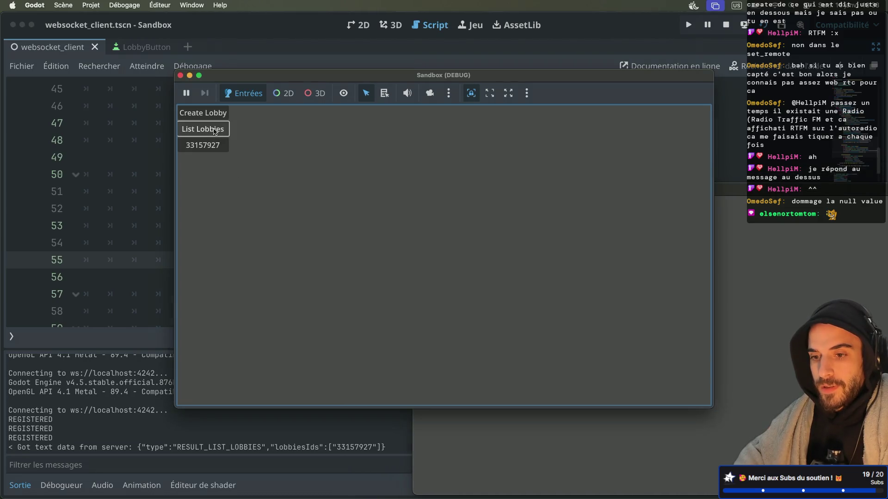
left_click(212, 145)
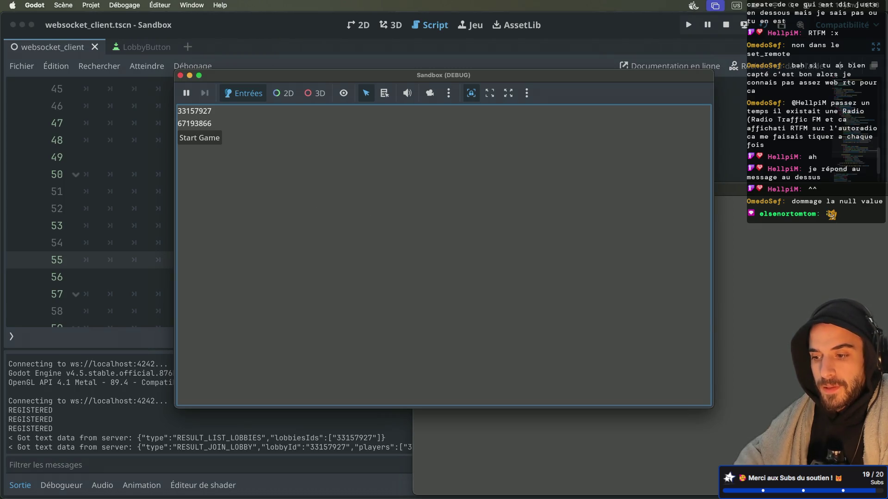
Step: Check both game windows, then return to the script in the editor
left_click(612, 356)
left_click(326, 283)
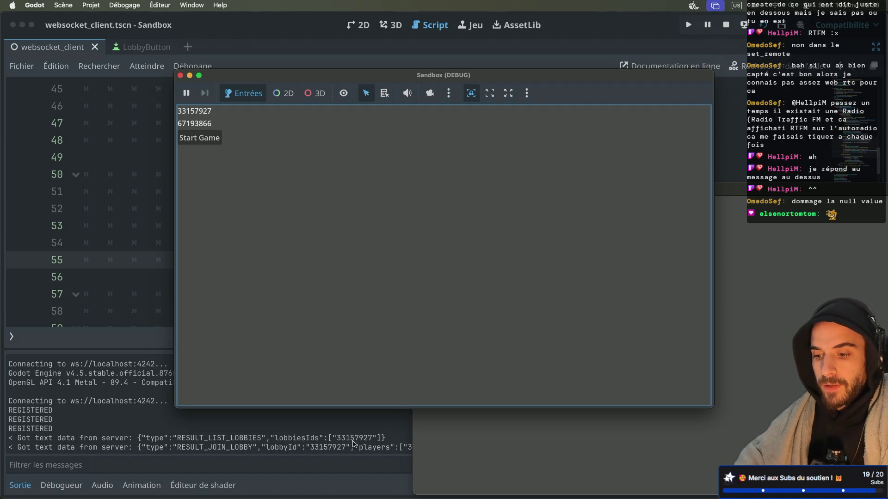
left_click(554, 432)
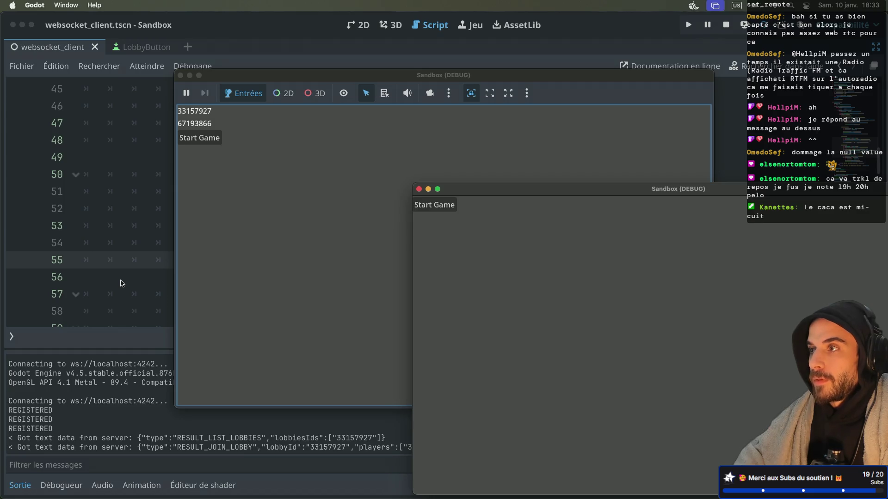
left_click(122, 284)
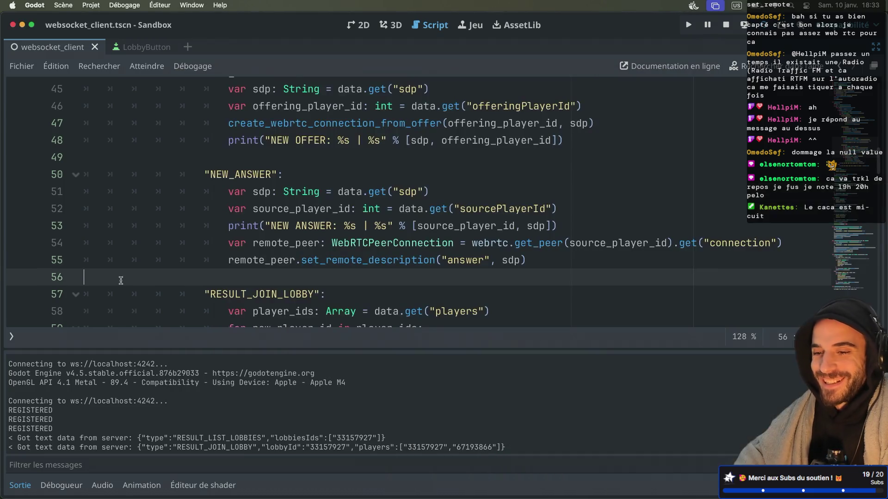
scroll(232, 273, "down", 4)
Step: Scroll through the script's functions and select the create_webrtc_connection_between_player name
scroll(232, 273, "down", 5)
scroll(233, 273, "down", 8)
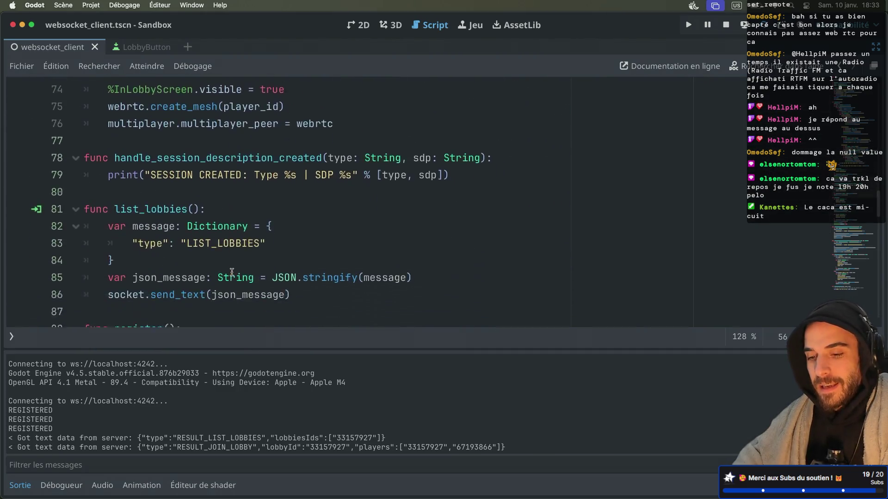
scroll(232, 272, "up", 10)
scroll(232, 273, "down", 6)
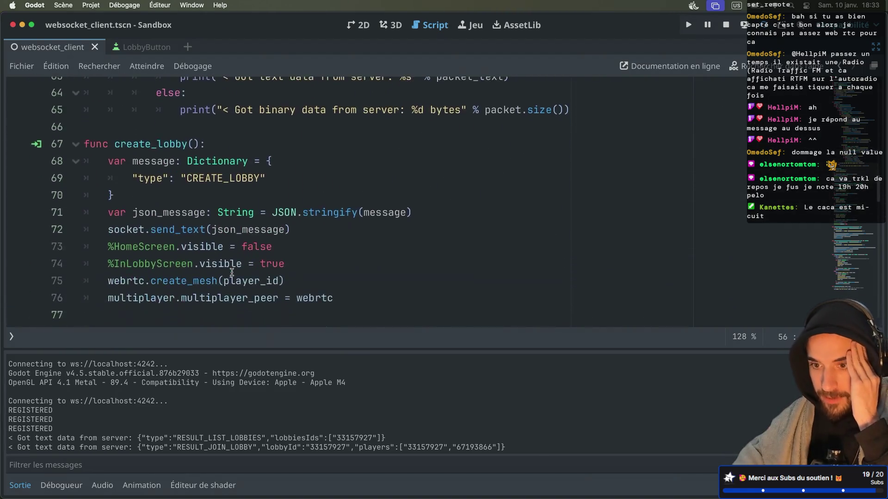
scroll(232, 272, "down", 1)
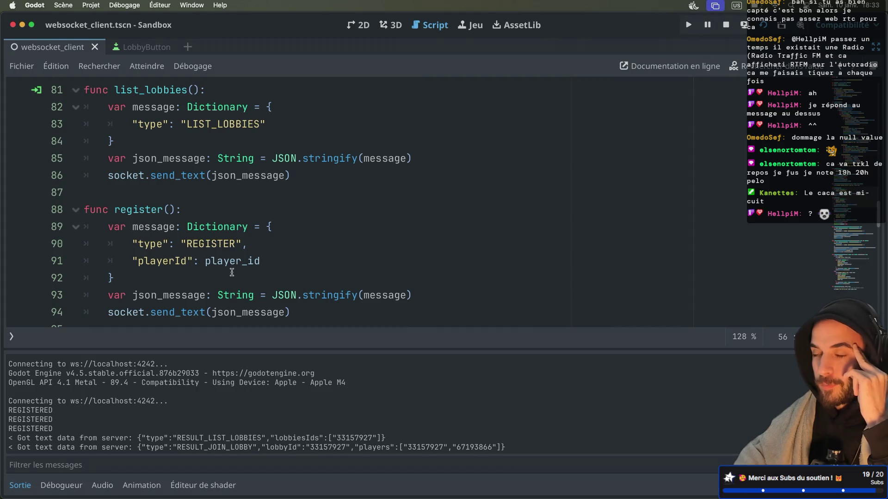
scroll(232, 273, "up", 2)
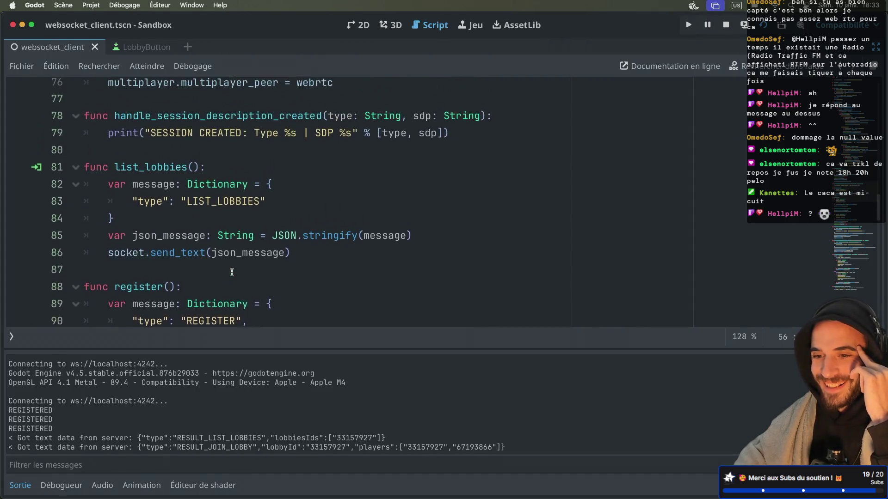
scroll(228, 267, "down", 1)
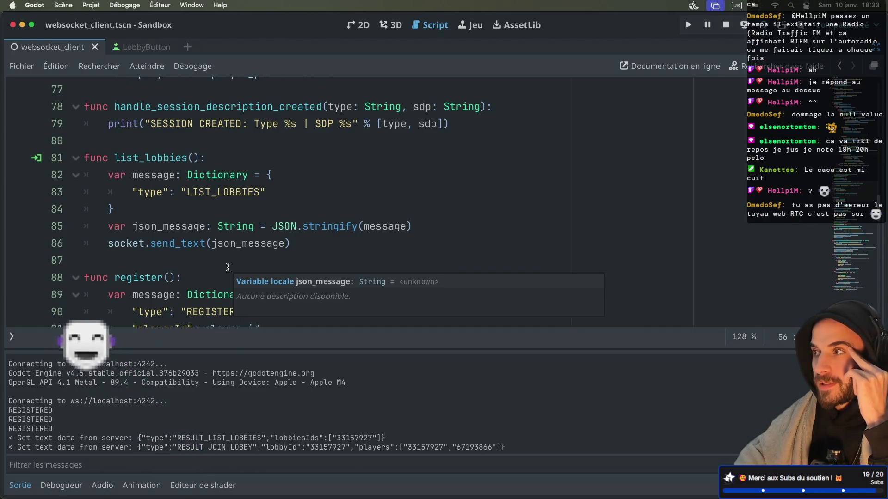
scroll(228, 267, "down", 4)
scroll(228, 267, "down", 5)
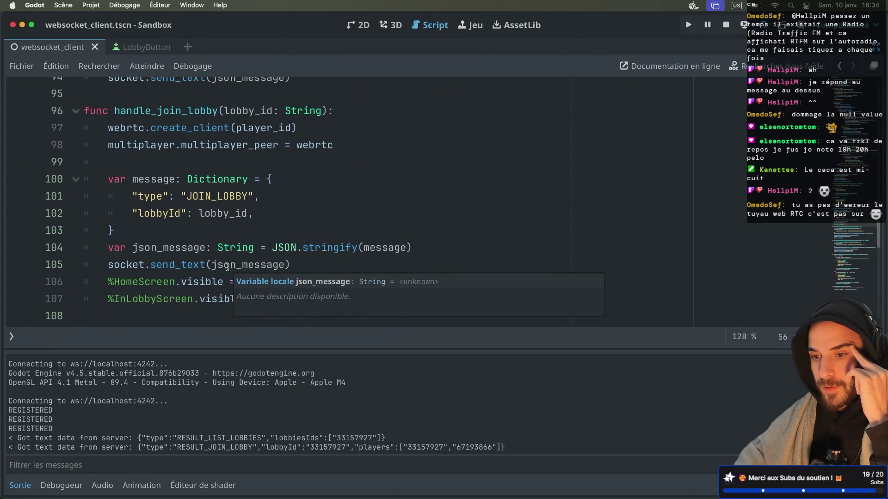
scroll(228, 267, "down", 1)
double_click(270, 166)
Step: Open the WebRTCPeerConnection class documentation from line 110
scroll(249, 194, "down", 2)
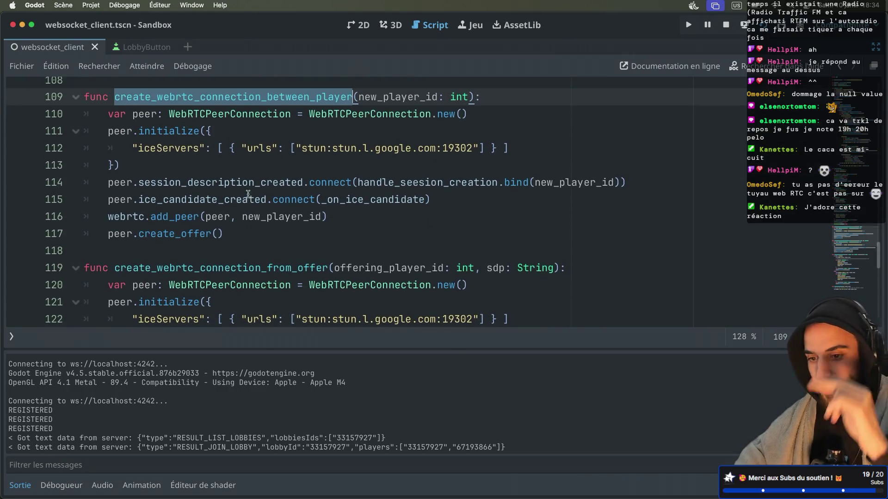
left_click(170, 199)
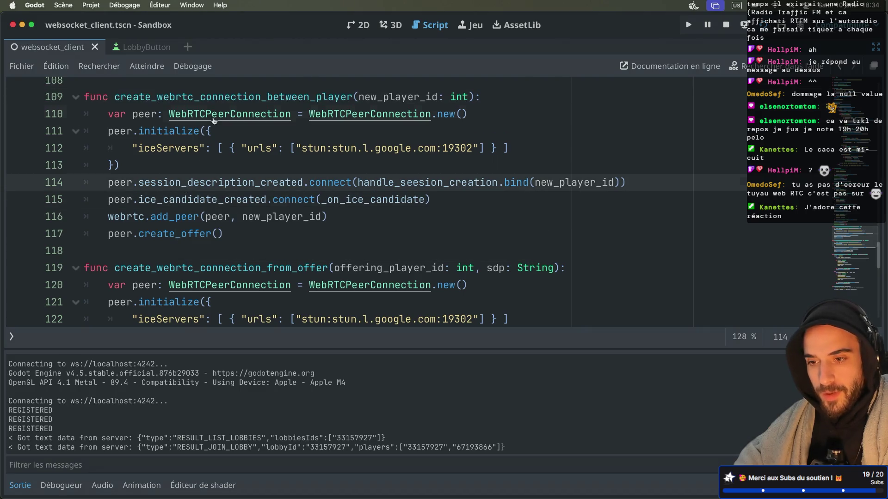
left_click(214, 119, "super")
Step: Find STATE_CONNECTED in the ConnectionState enumeration, then go back to the websocket_client script
scroll(201, 194, "down", 15)
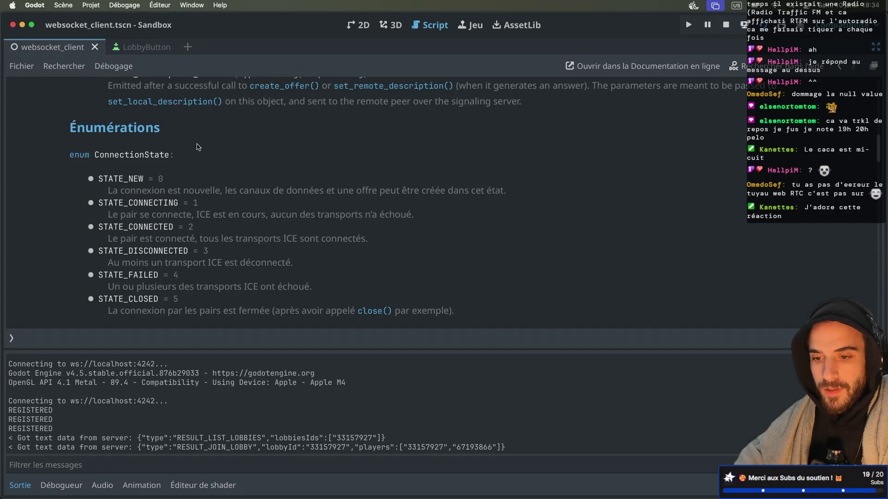
scroll(198, 147, "down", 2)
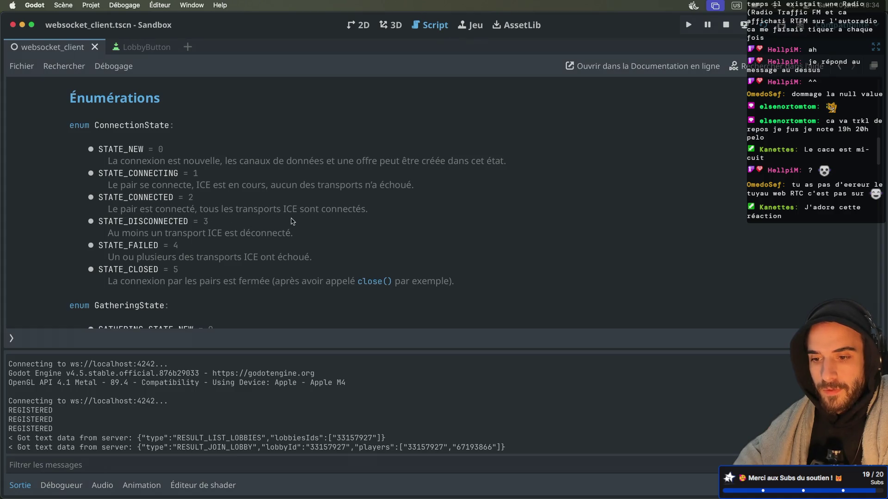
scroll(223, 214, "down", 2)
scroll(222, 214, "up", 2)
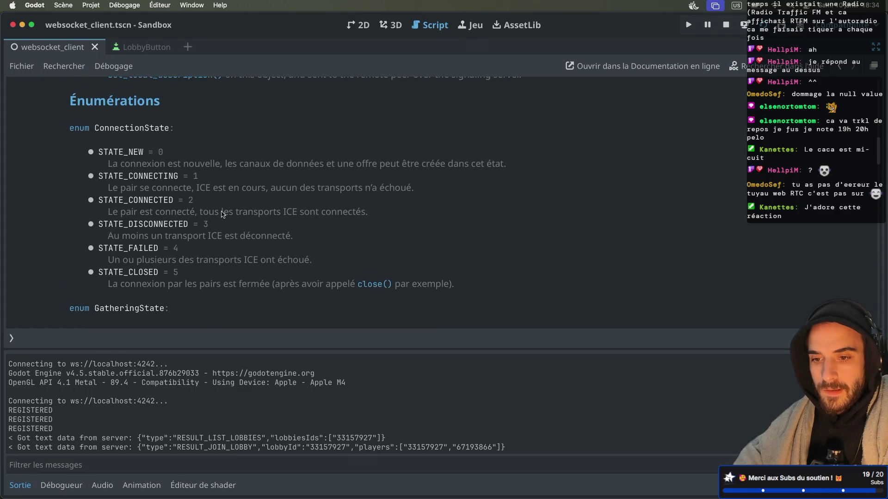
double_click(144, 201)
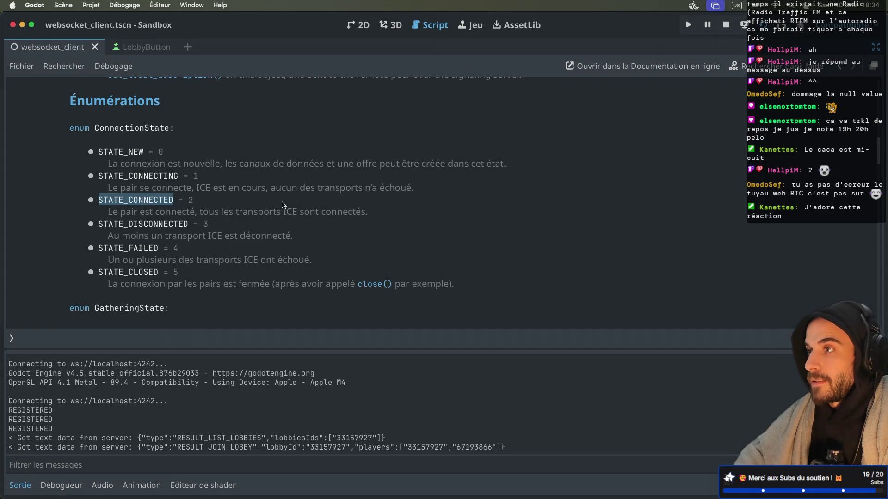
scroll(283, 205, "up", 6)
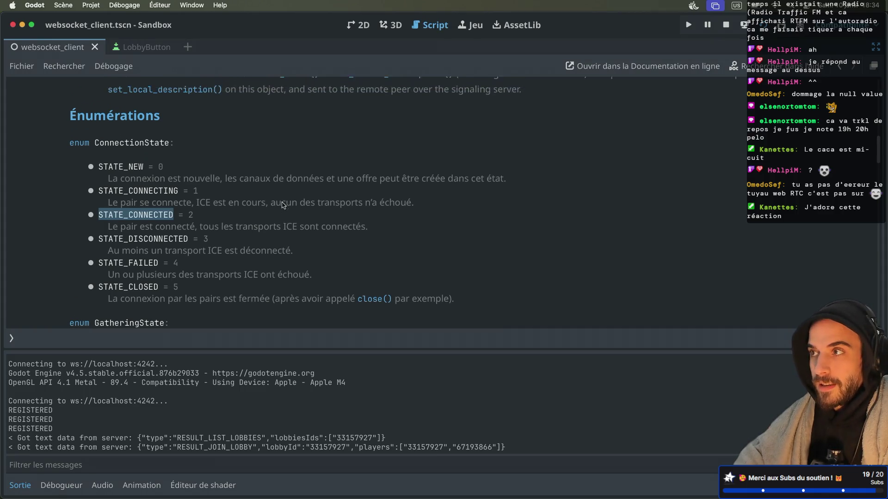
key("alt+Left")
scroll(282, 223, "up", 12)
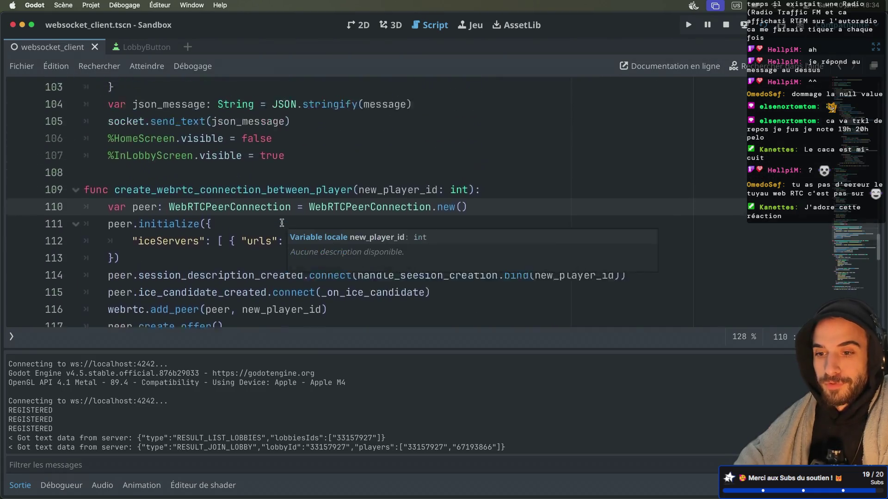
Step: Insert a # Check comment on new lines after the packet size print on line 65
scroll(281, 223, "up", 12)
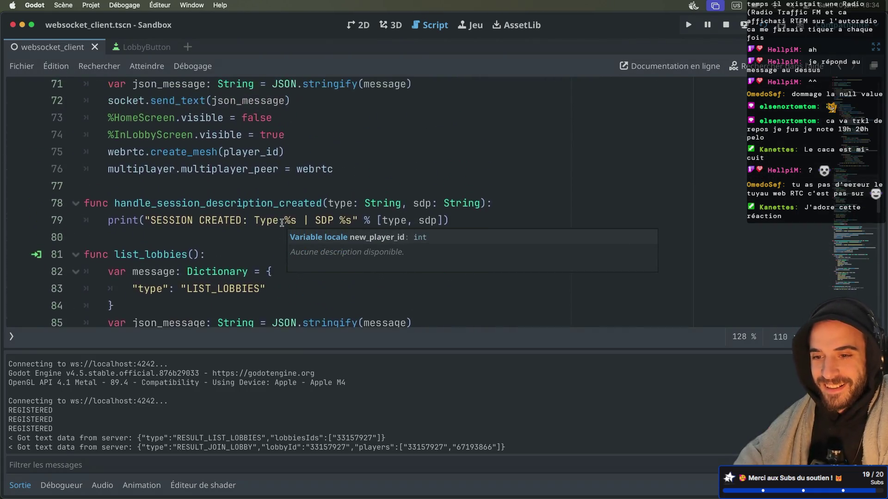
scroll(281, 224, "up", 8)
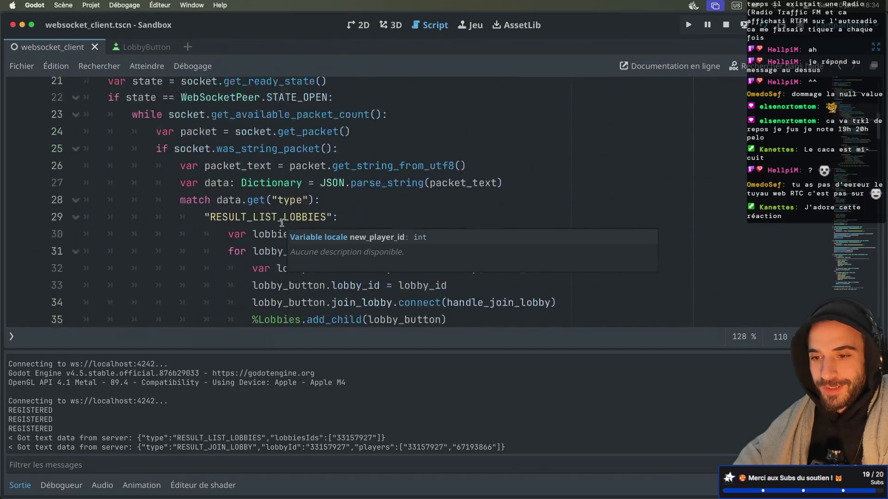
scroll(281, 223, "down", 2)
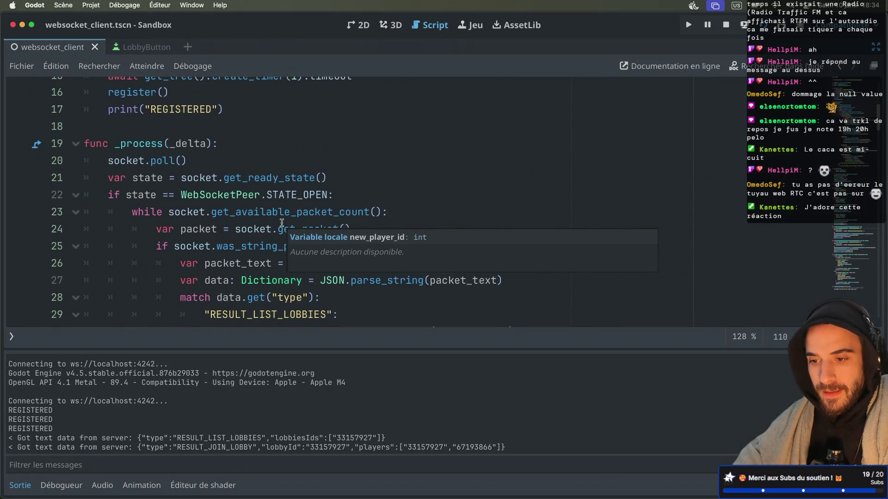
mouse_move(312, 203)
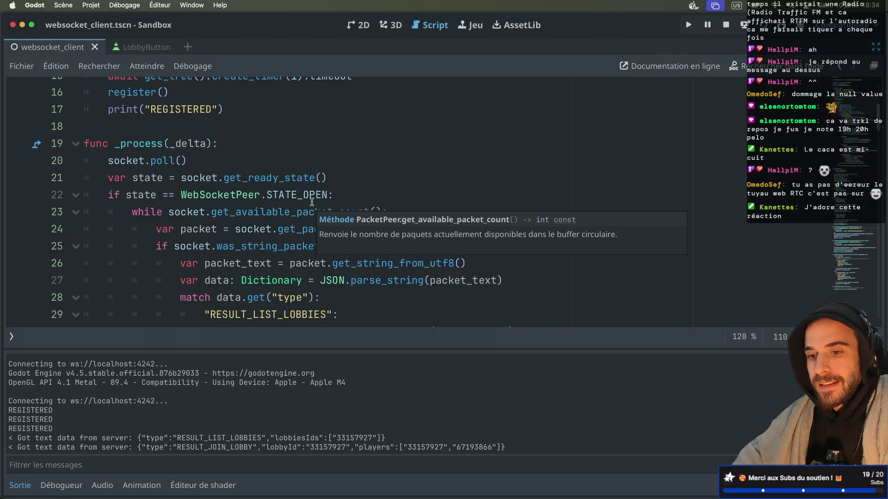
scroll(312, 202, "down", 15)
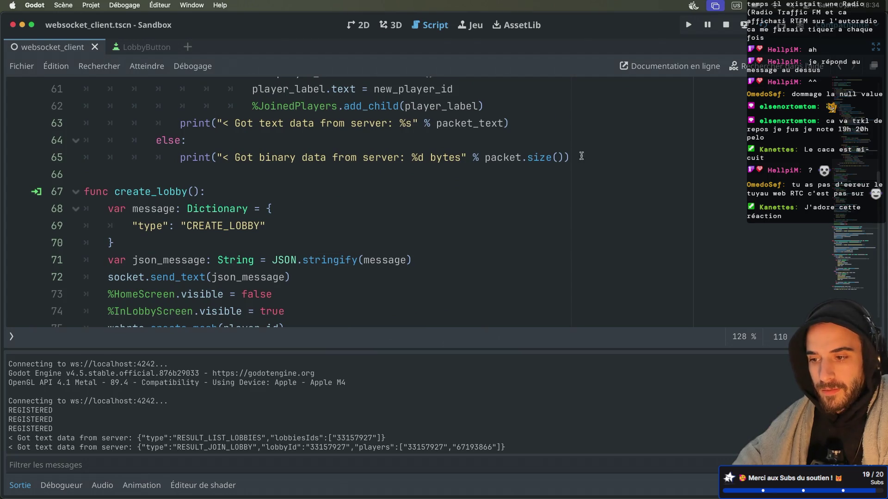
left_click(580, 156)
key("Return")
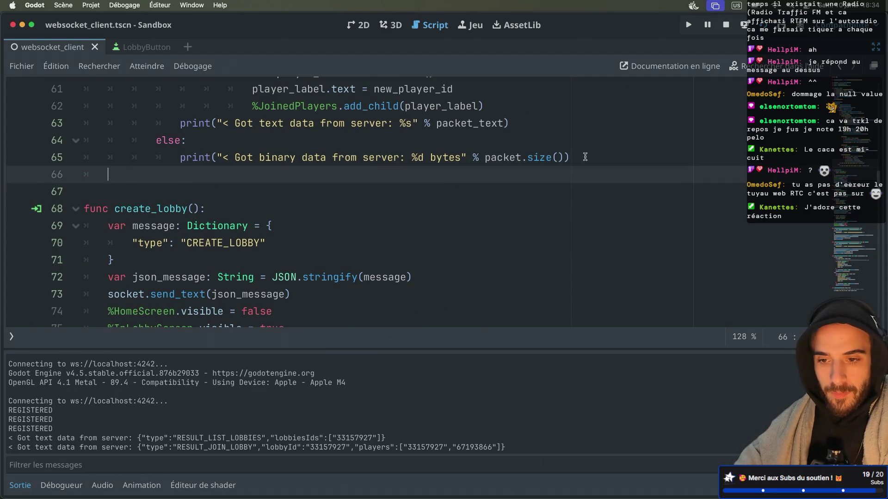
key("Return")
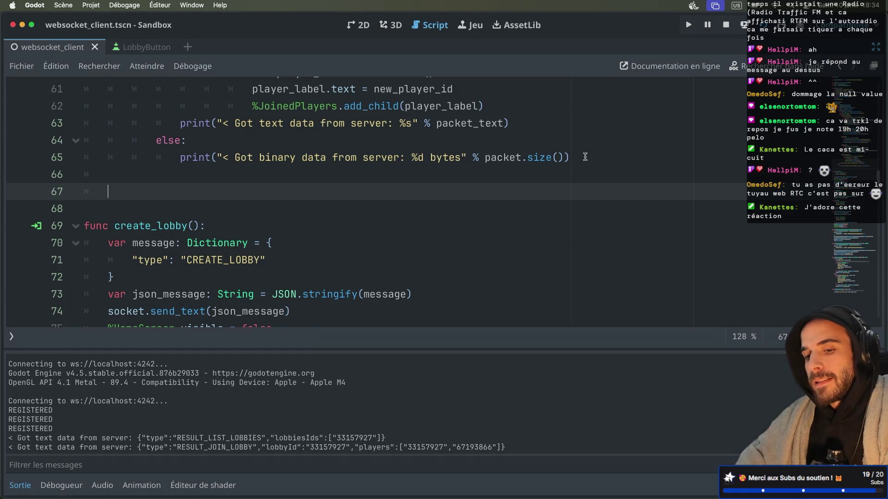
type("#Check")
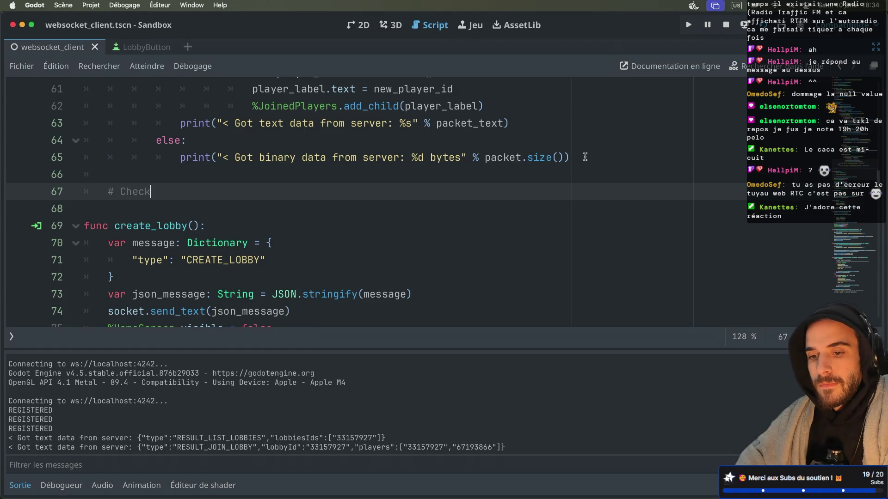
key("Return")
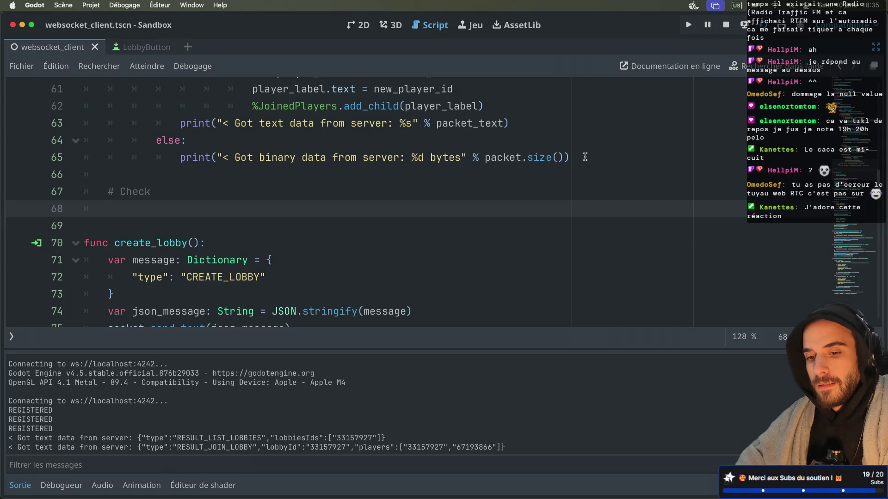
Step: Type 'for peer in webrtc.get_peers()' and begin an 'if peer' condition on the indented line
type("for pee")
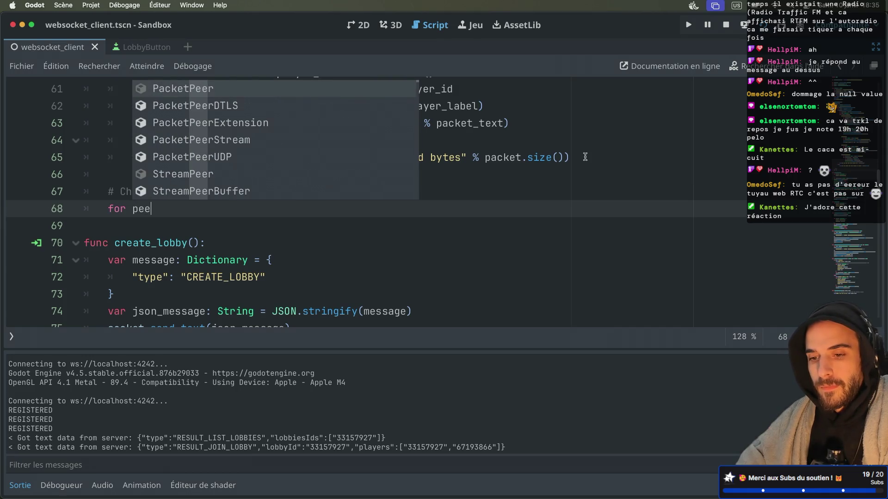
type("r in webrtc.get")
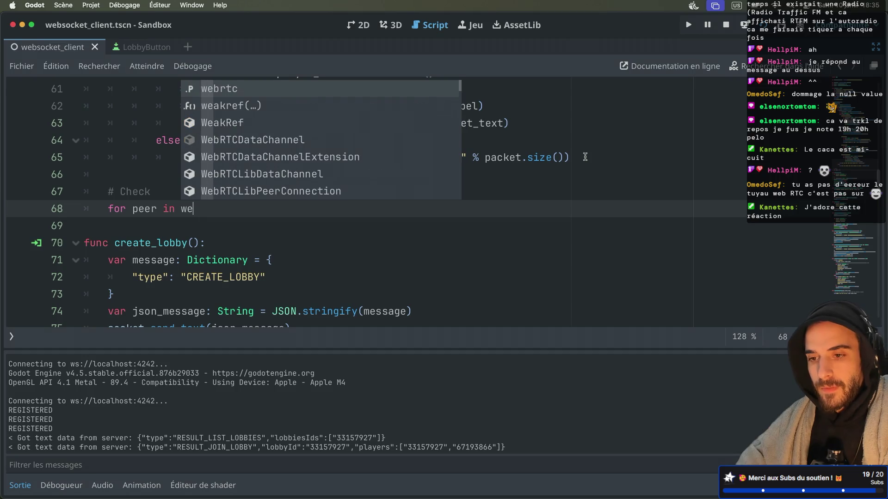
type("_pee")
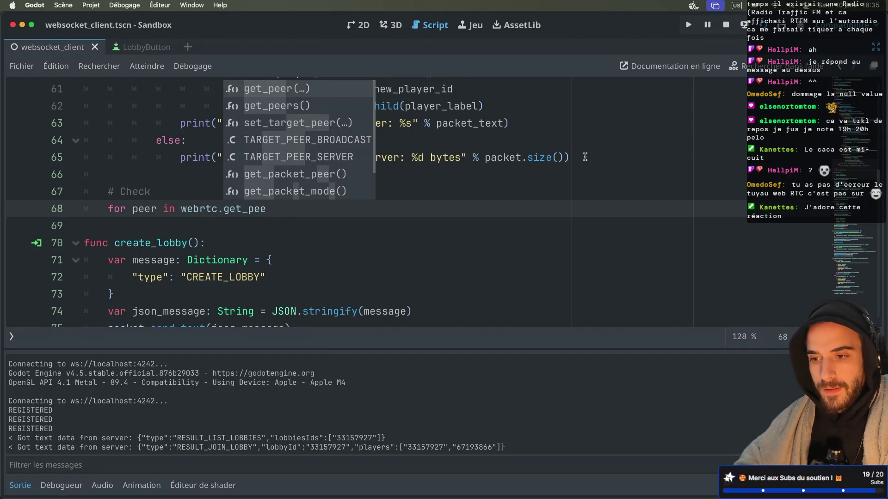
key("Down")
key("Return")
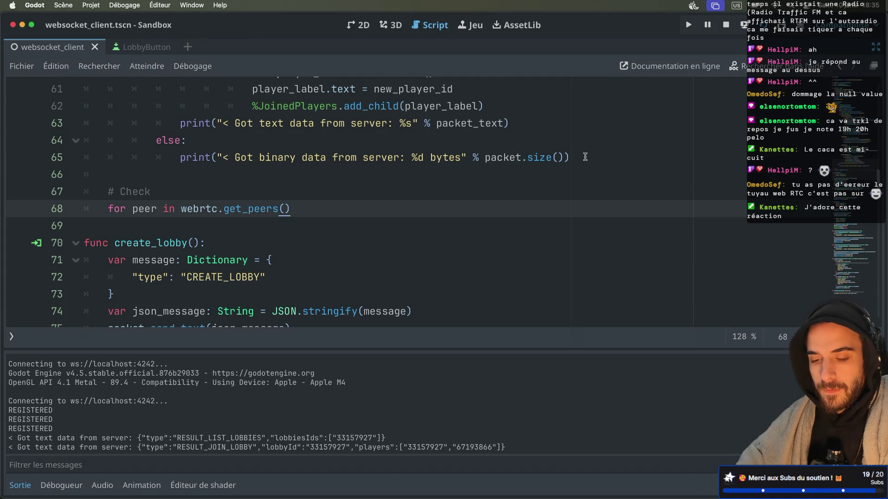
key("Return")
type("p")
key("BackSpace")
key("BackSpace")
type("if pee")
key("Return")
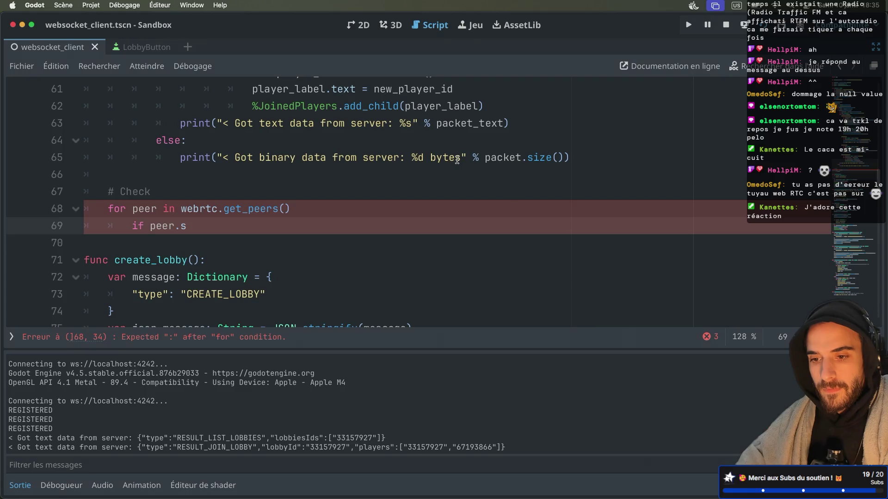
Step: Add the colon to the for line, fix the condition to 'if peer.get', and open get_peers() docs
left_click(303, 209)
type(":")
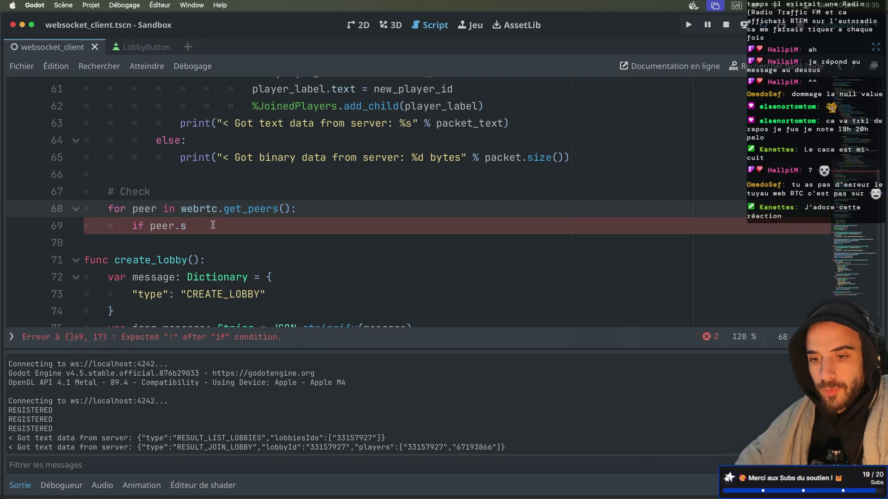
left_click(202, 226)
key("BackSpace")
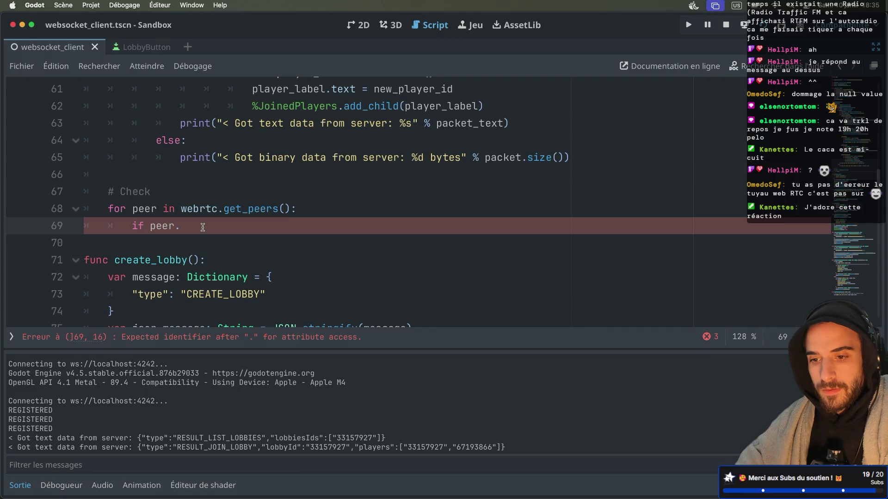
type("get")
left_click(143, 209)
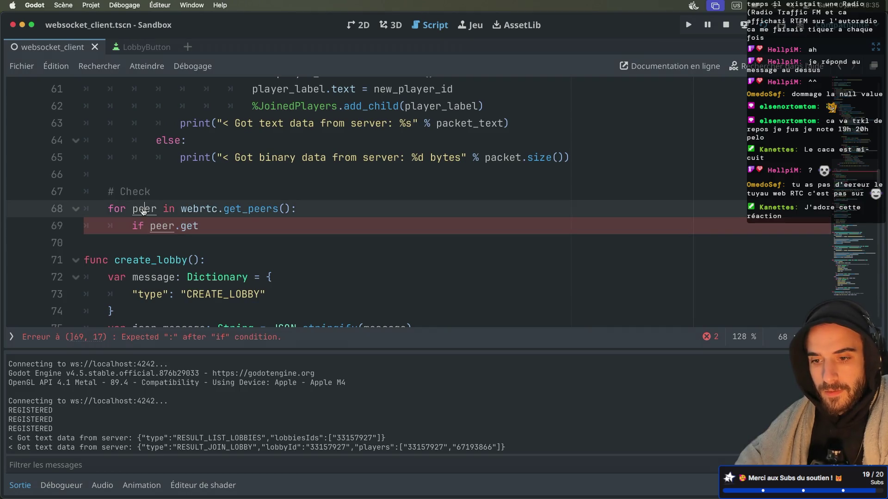
left_click(243, 213, "super")
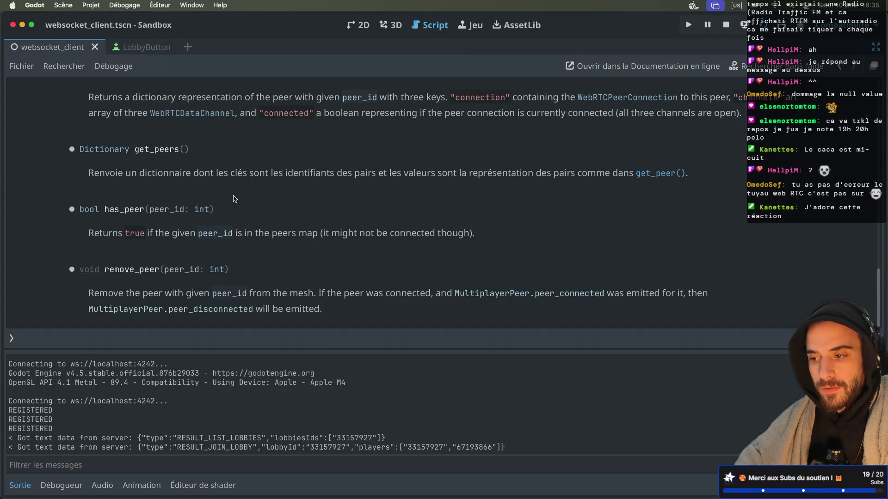
Step: Read the get_peers() reference and the Dictionary class examples before switching to the browser
scroll(234, 199, "up", 2)
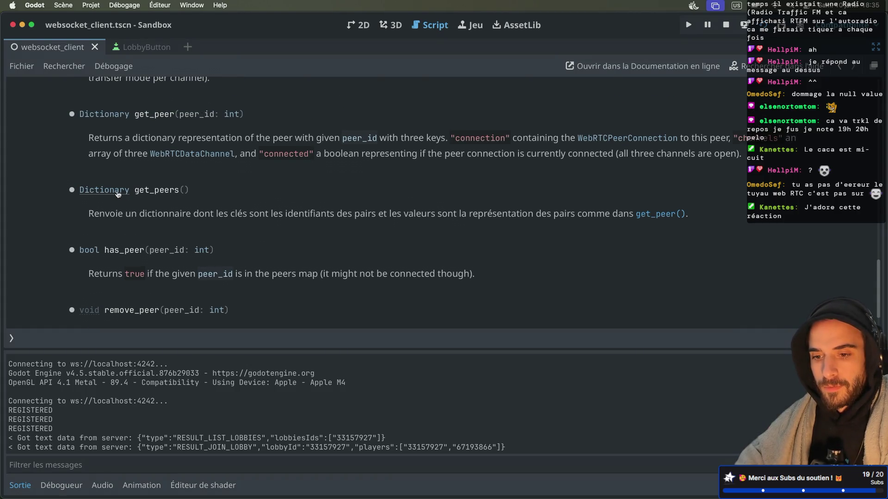
scroll(118, 194, "down", 2)
scroll(118, 194, "up", 4)
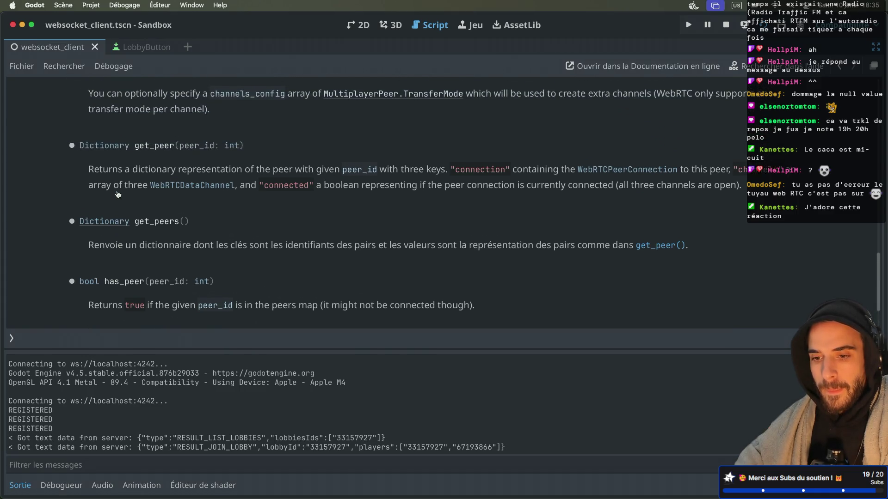
scroll(118, 194, "down", 3)
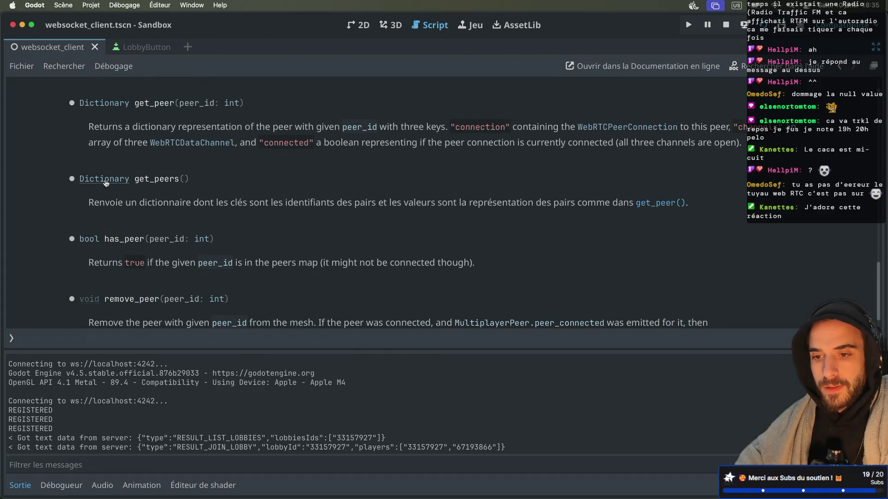
left_click(105, 180)
scroll(155, 181, "down", 10)
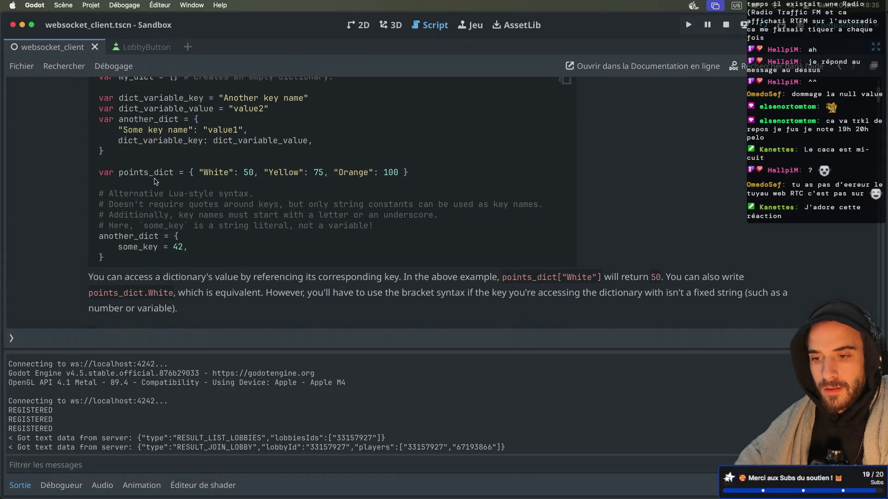
key("super+Tab")
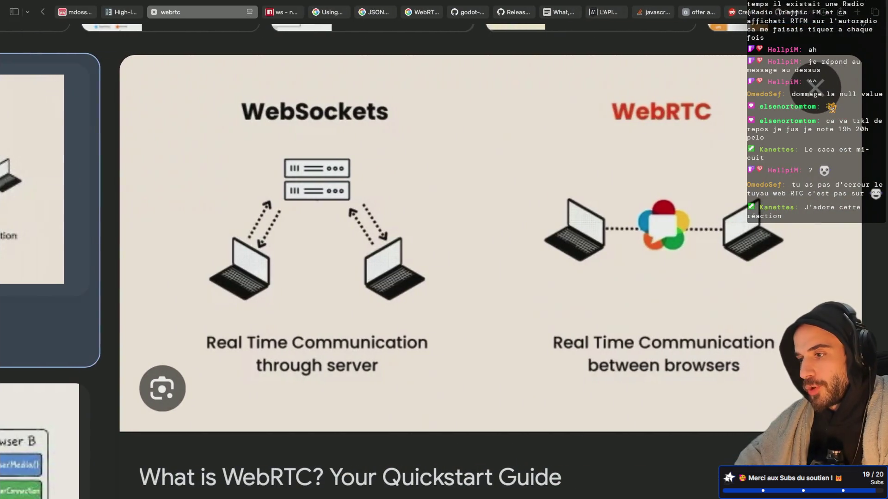
Step: Search 'godot iterate di values' in a new tab, read the Reddit answer, then return to the script
left_click(857, 12)
type("godot iterate di")
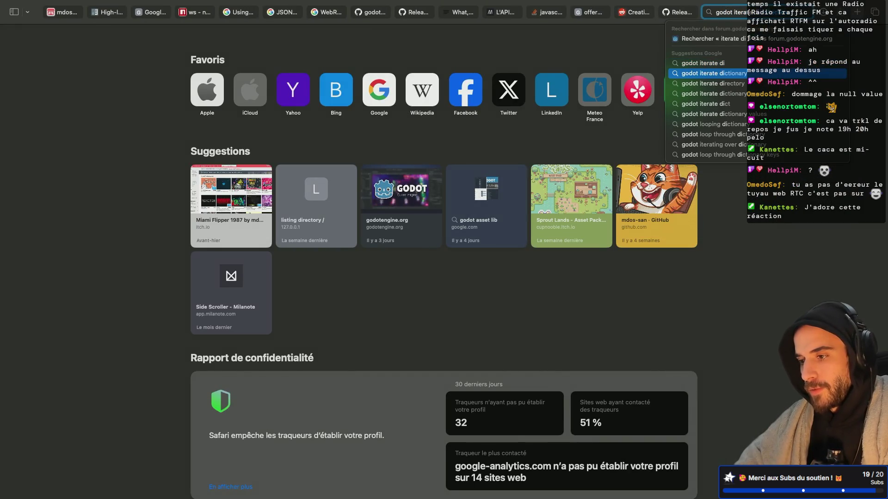
type(" values")
key("Return")
left_click(281, 186)
scroll(449, 215, "down", 3)
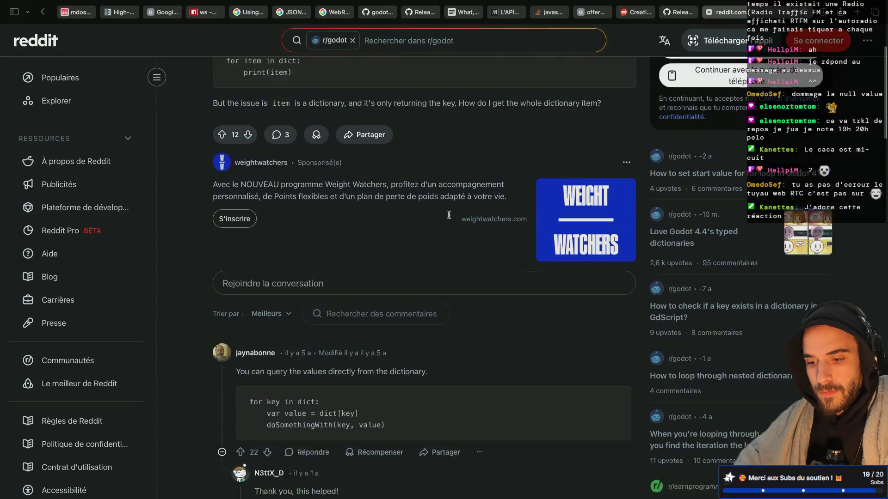
scroll(448, 215, "down", 3)
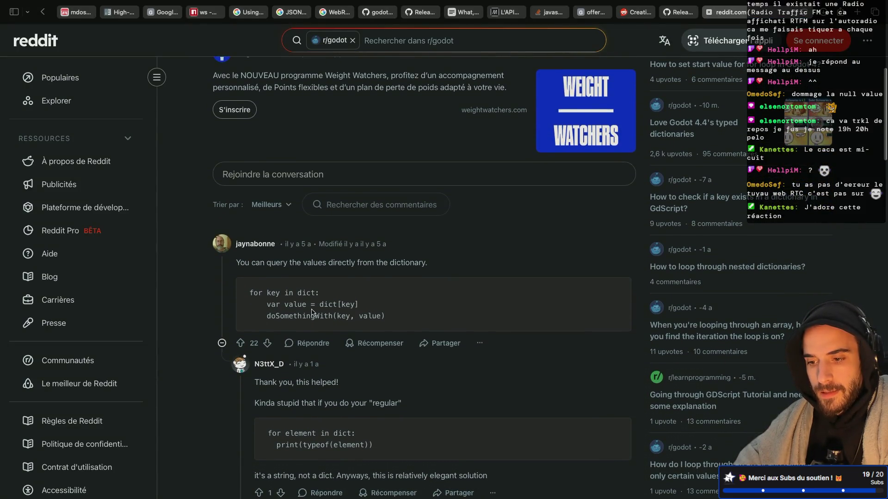
key("ctrl+Left")
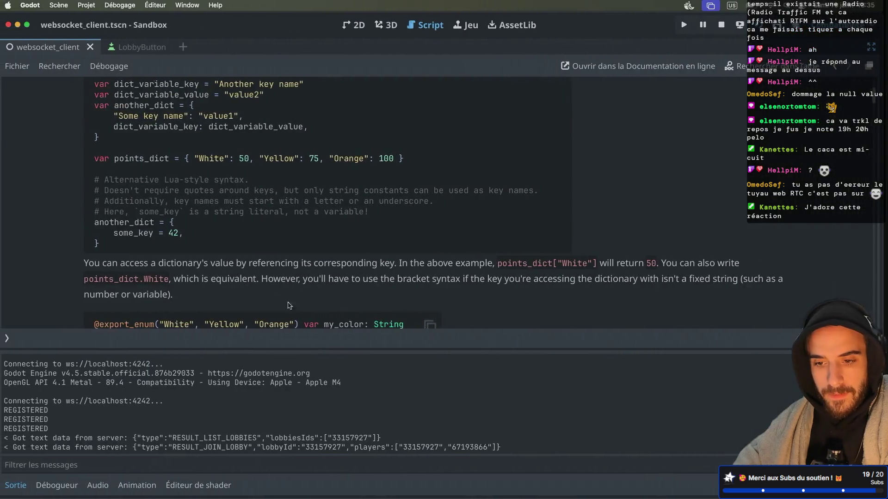
key("alt+Left")
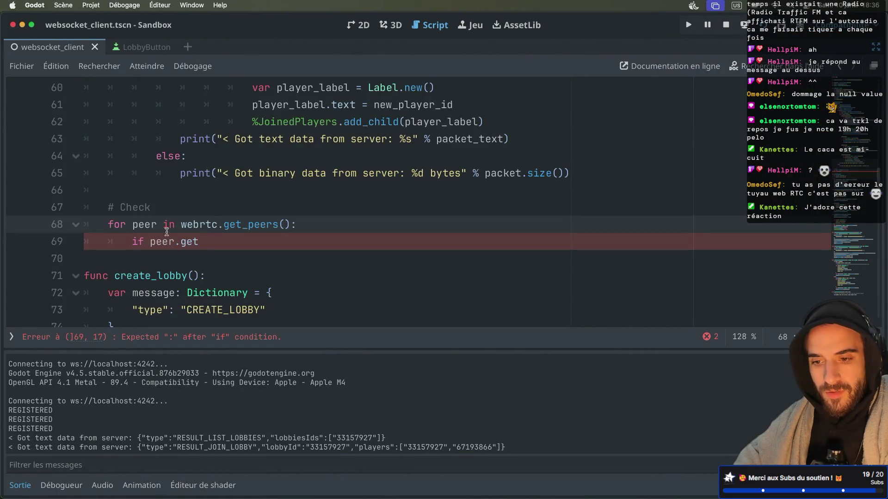
Step: Name the loop variable peer_key and declare 'var peer: WebRTCPeerConnection =' on line 69
type("_key")
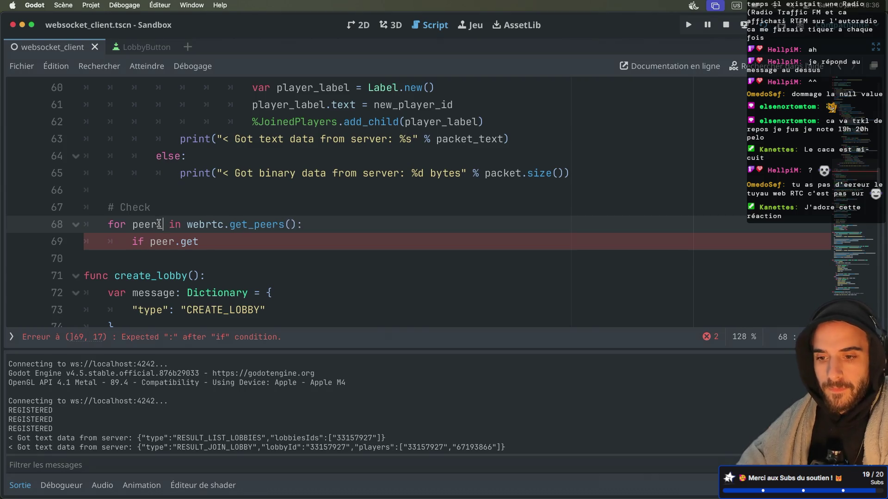
left_click_drag(134, 247, 211, 242)
type("va")
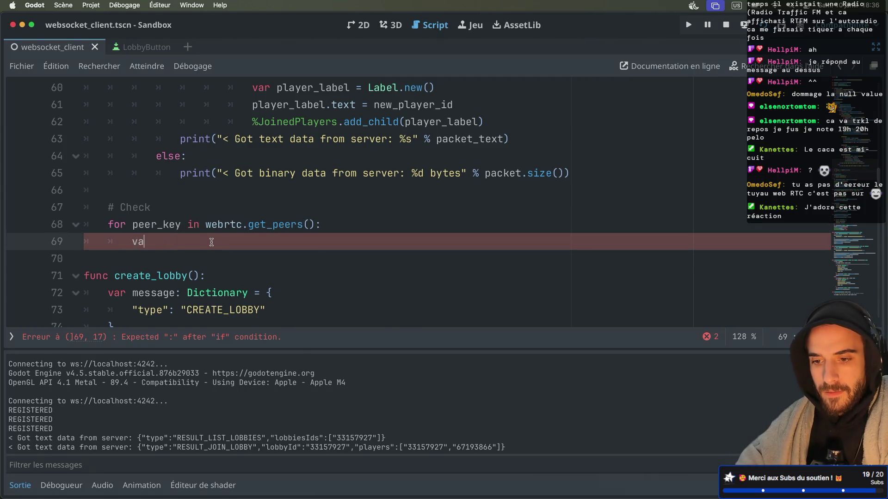
type("r peer: W")
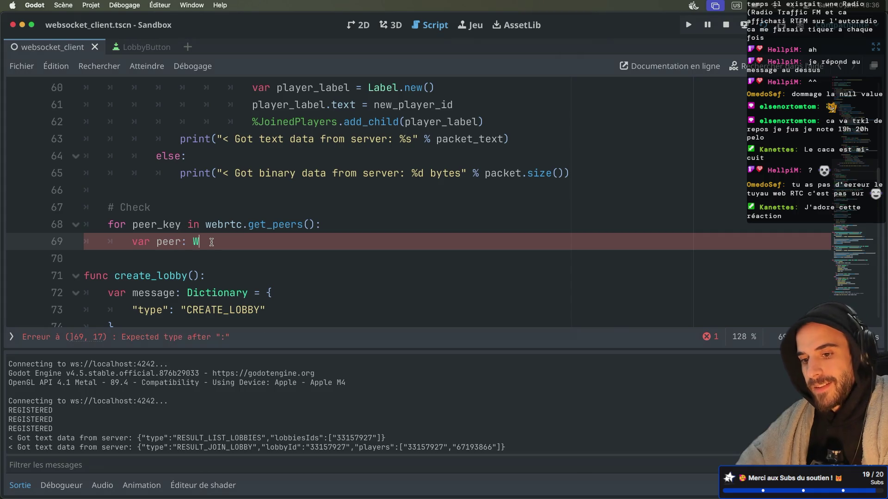
type("ebRTC")
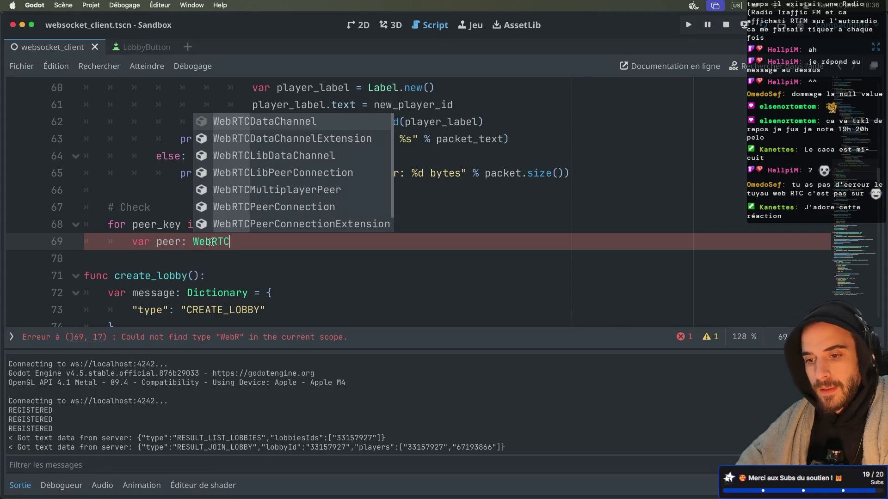
type("Pee")
key("Return")
type("= ")
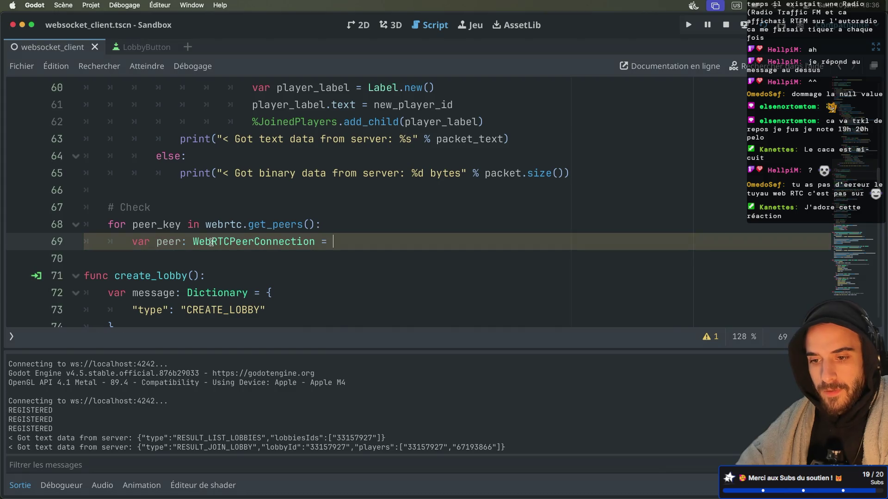
type("w")
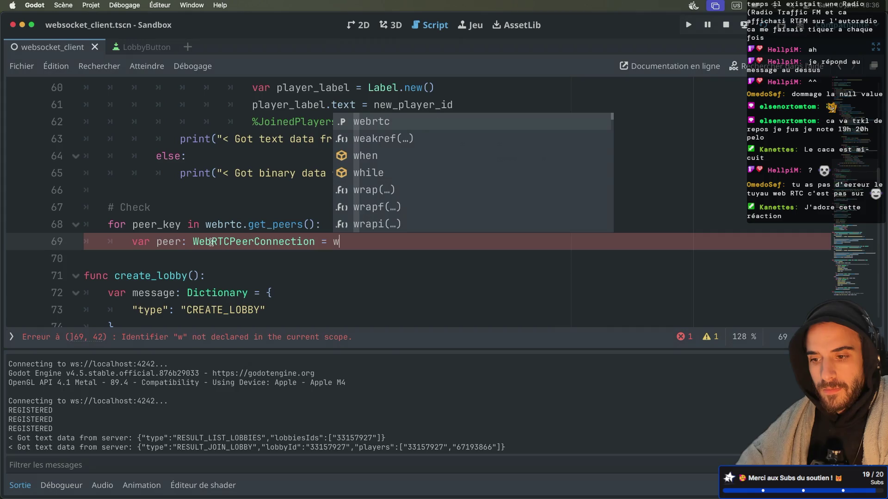
key("BackSpace")
Step: Store webrtc.get_peers() in a new 'var peers' and loop over peers instead
left_click_drag(207, 223, 318, 225)
key("super+c")
left_click(256, 203)
key("Return")
key("super+v")
left_click(110, 225)
type("var peers =")
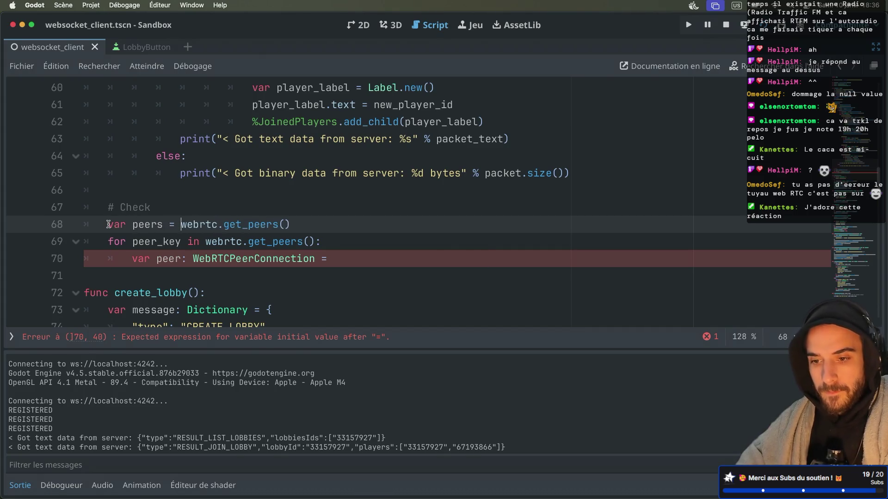
left_click_drag(205, 241, 312, 241)
key("BackSpace")
key("Delete")
type("peers")
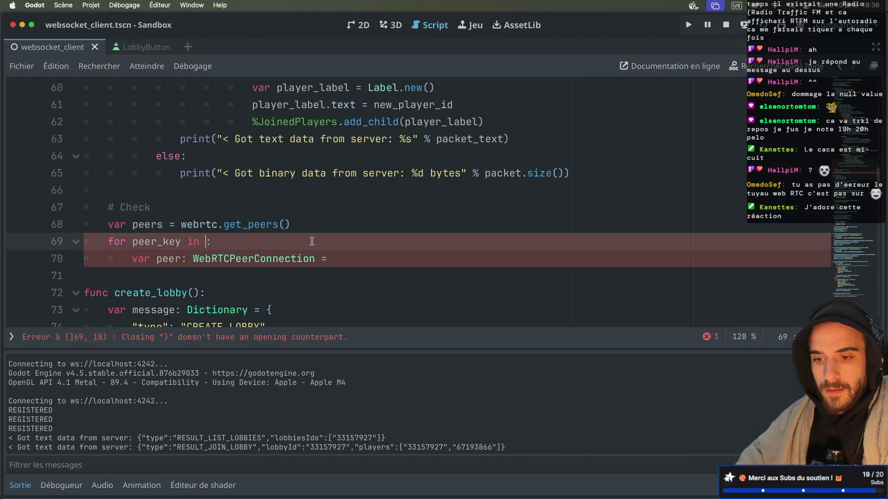
Step: Assign peers[peer_key] to the peer variable
left_click(347, 259)
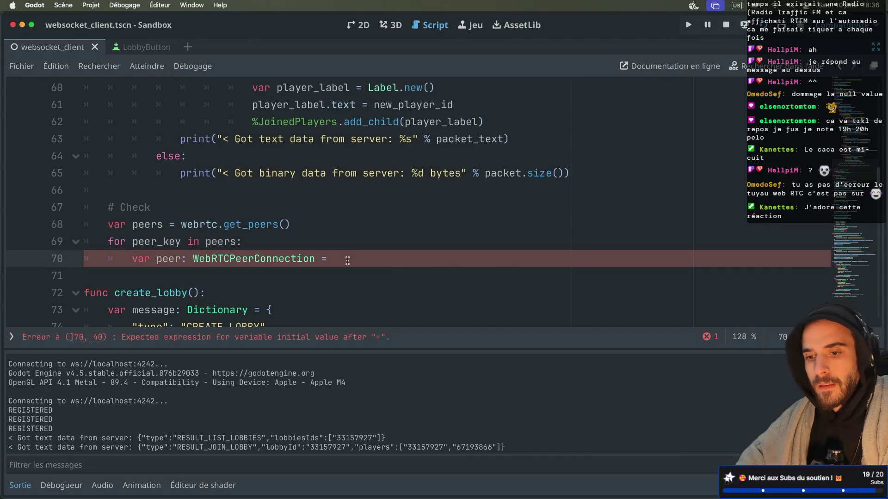
type("pee")
key("Down")
key("Down")
key("Return")
type("[peer_k")
key("Return")
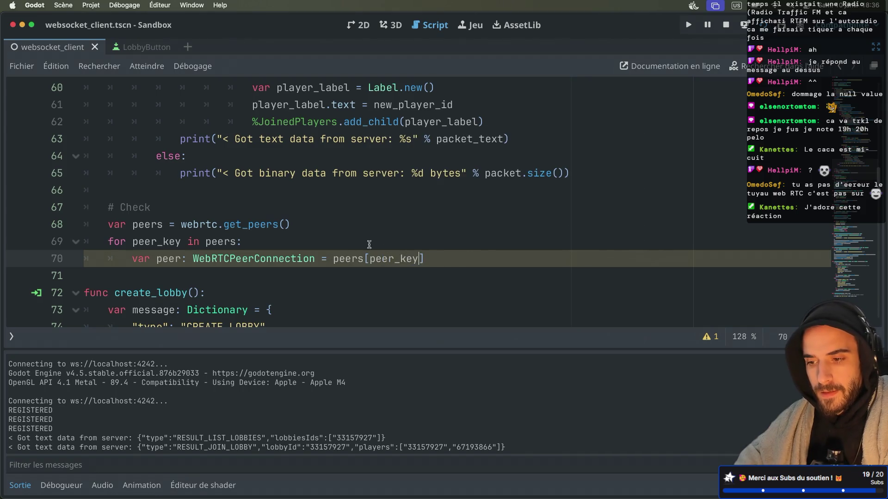
Step: Start line 71 as 'if peer.ConnectionState == C' using the ConnectionState completion
key("Return")
type("if (pee")
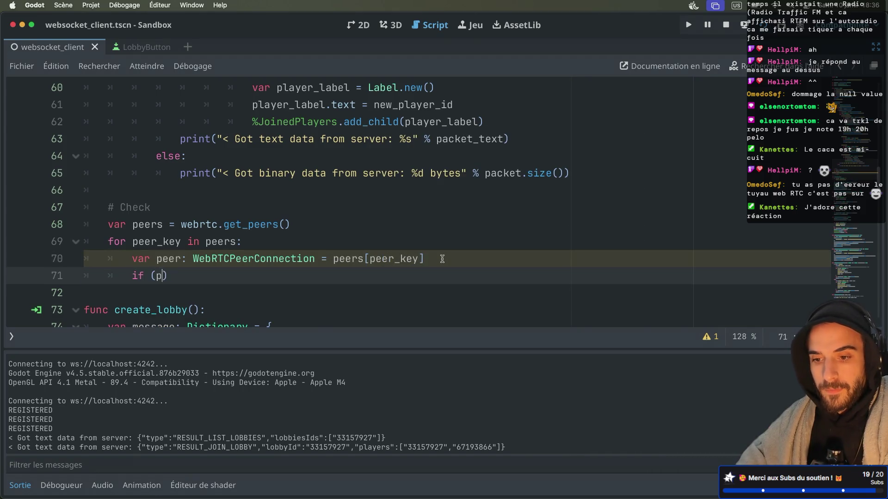
key("BackSpace")
key("BackSpace")
key("BackSpace")
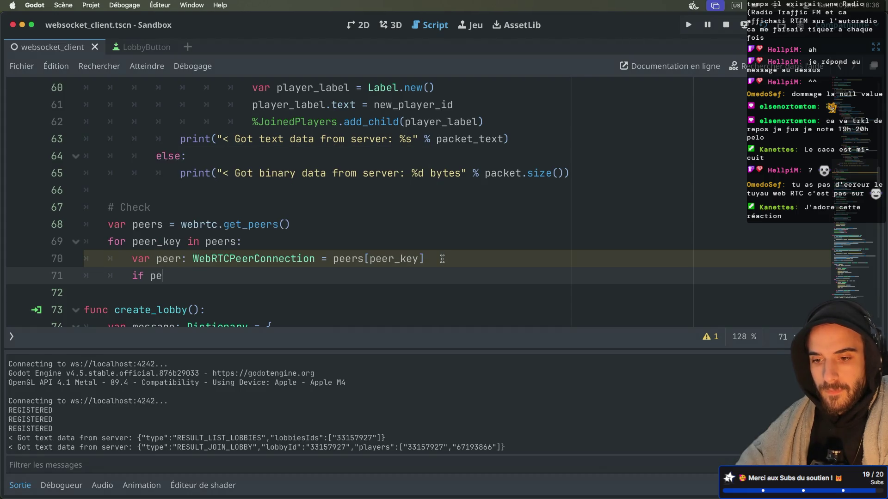
type("er.")
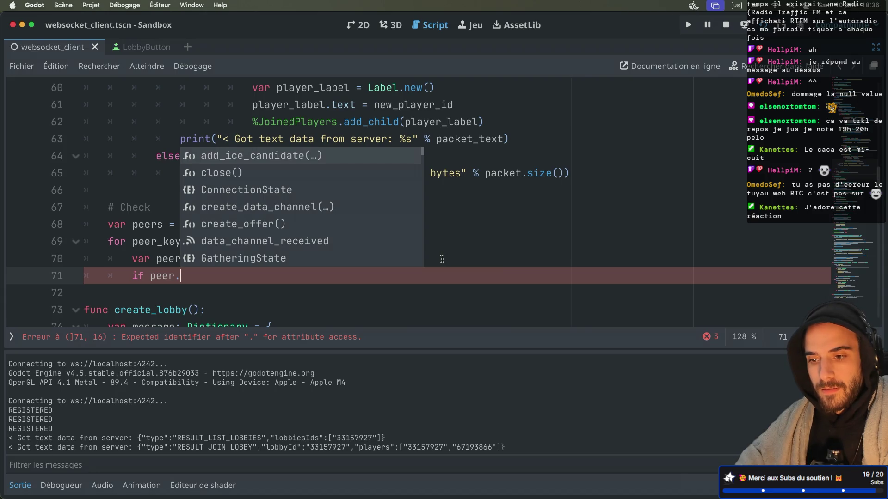
key("Down")
key("Down")
key("Return")
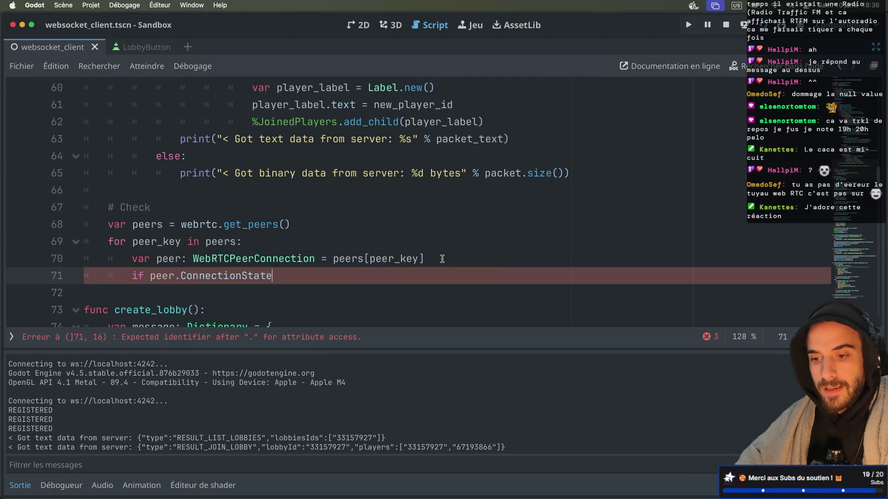
type(" == C")
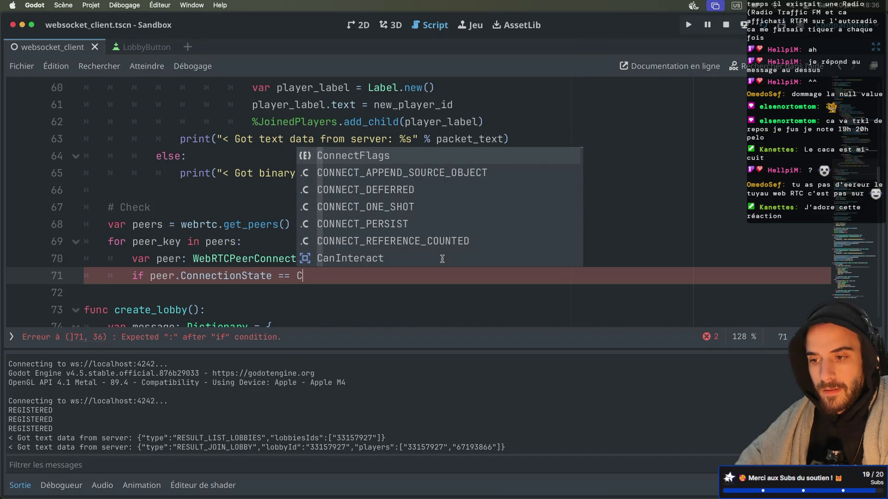
left_click(218, 277, "super")
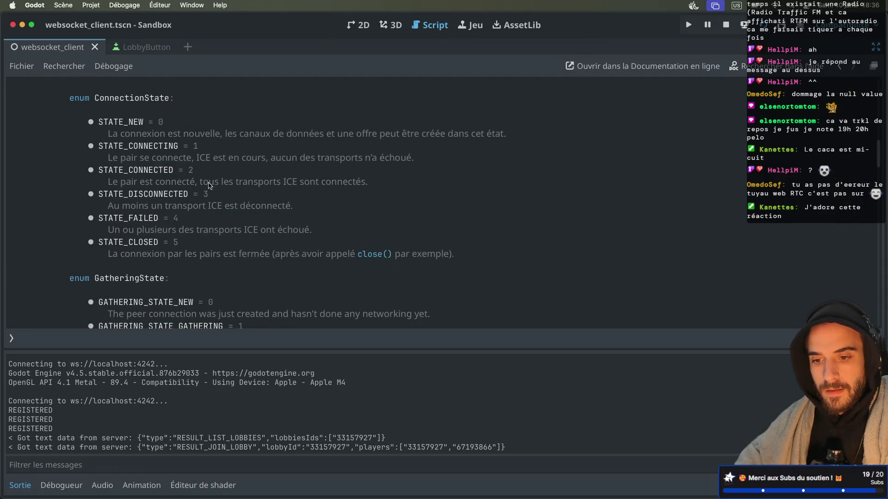
Step: Copy STATE_CONNECTED from the ConnectionState docs and paste it after '==', ending the condition with a colon
scroll(209, 185, "down", 2)
scroll(209, 185, "up", 8)
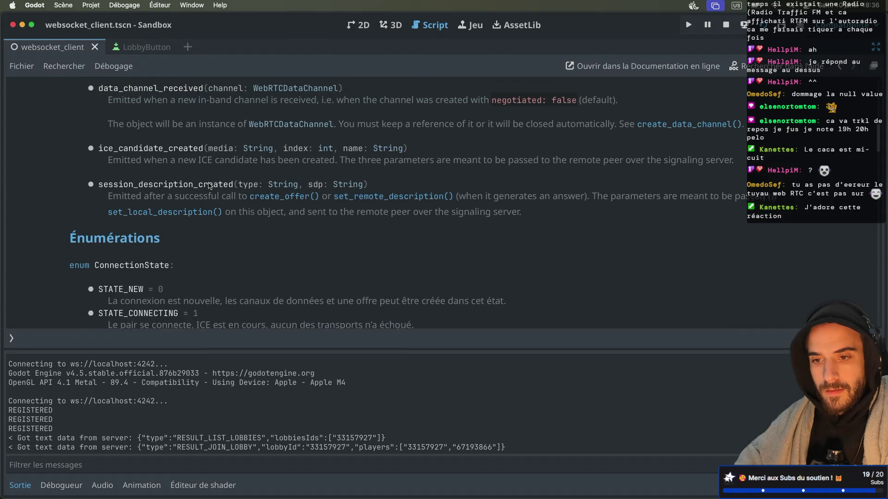
scroll(209, 185, "up", 2)
scroll(209, 186, "down", 8)
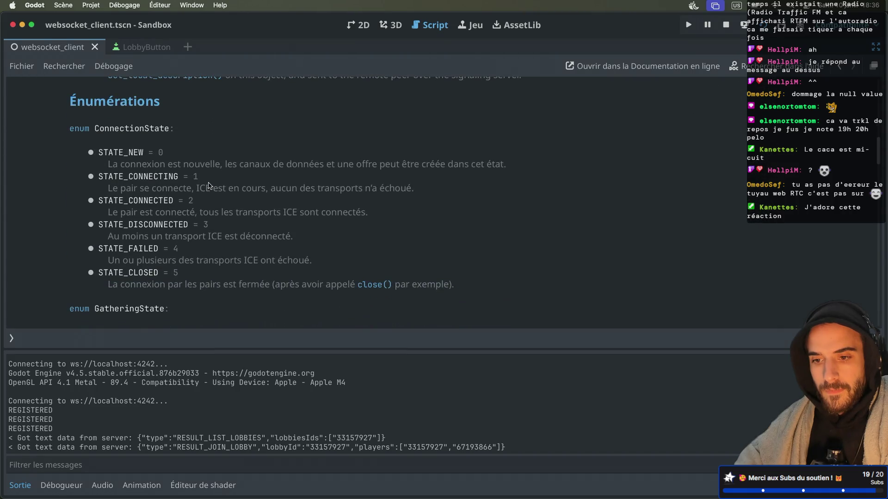
double_click(159, 201)
key("super+c")
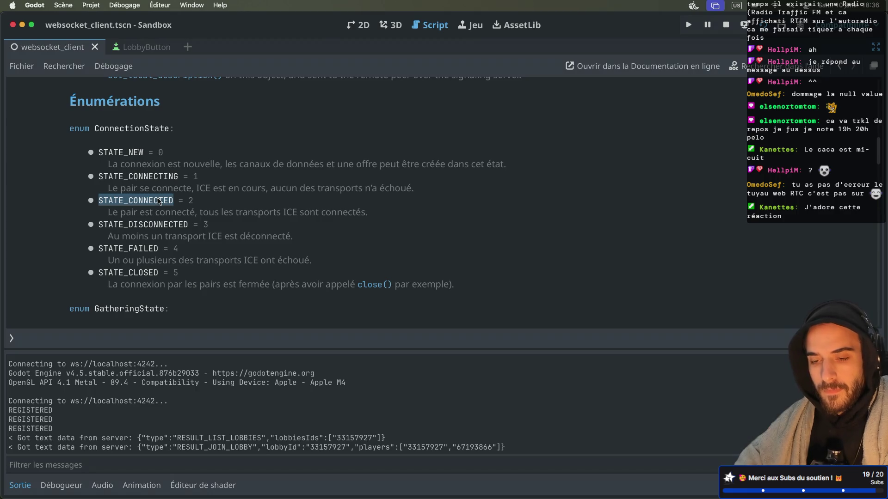
key("alt+Left")
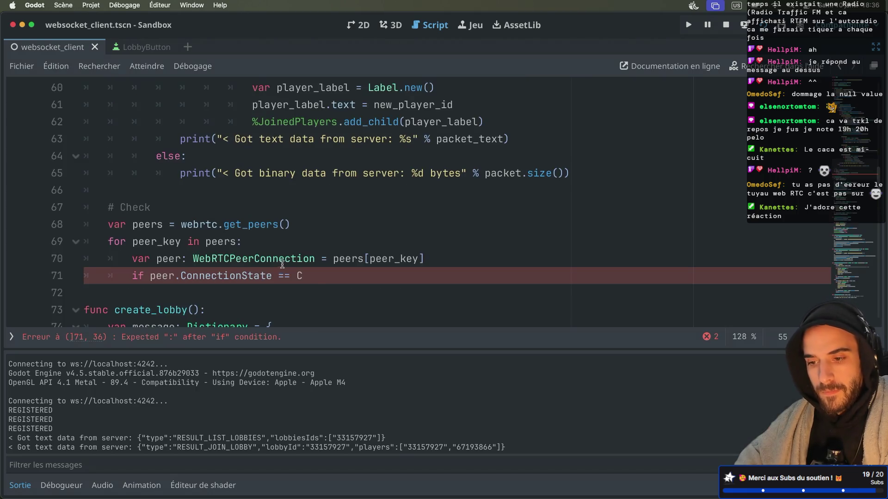
key("BackSpace")
key("super+v")
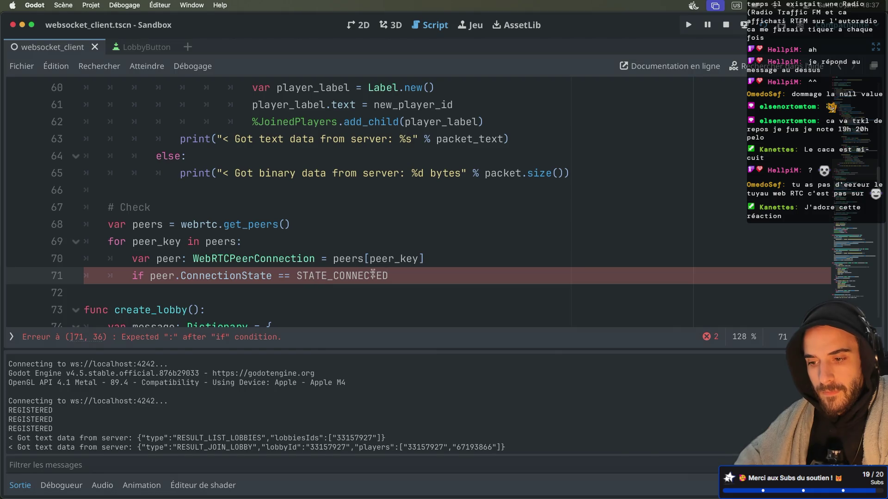
type(":")
key("Return")
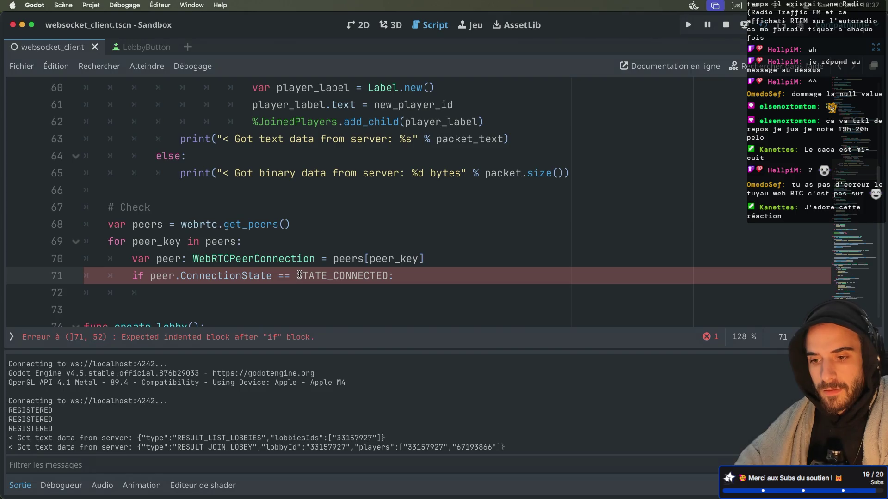
Step: Delete ConnectionState from the line 71 condition, leaving 'if peer. == STATE_CONNECTED:'
left_click(299, 275)
type("Co")
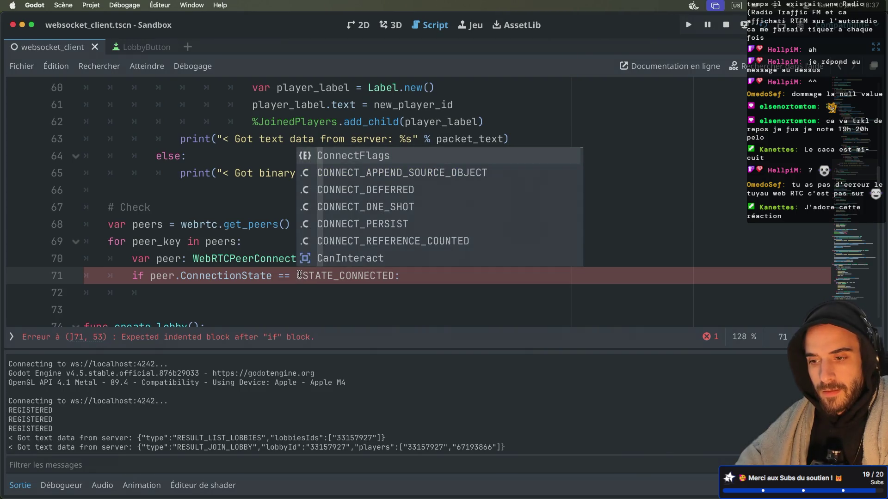
type("nn")
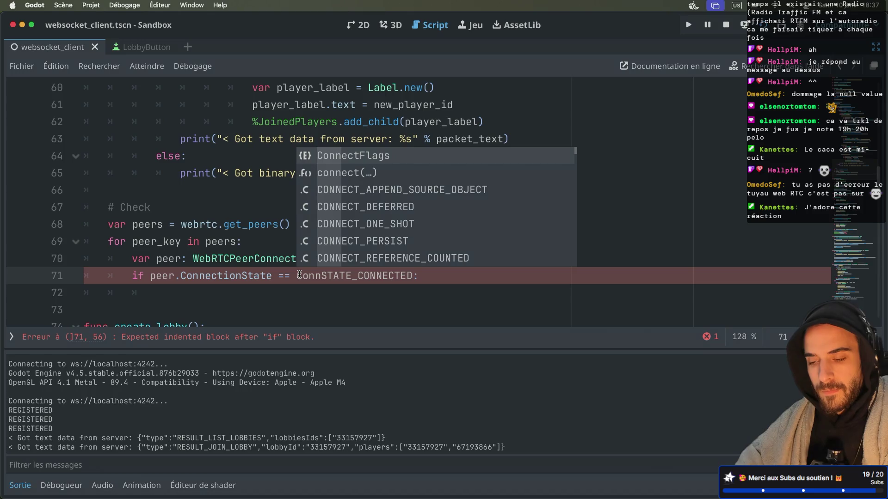
key("BackSpace")
key("BackSpace")
key("BackSpace")
left_click(237, 276)
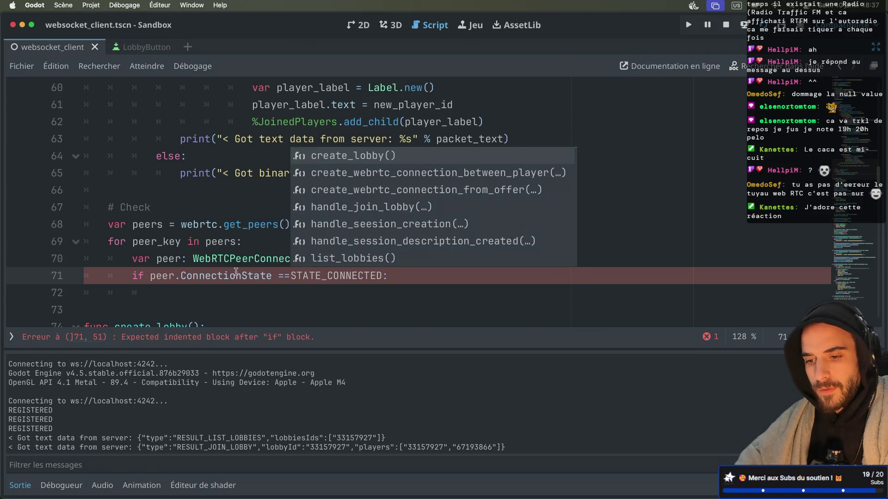
double_click(210, 277)
key("BackSpace")
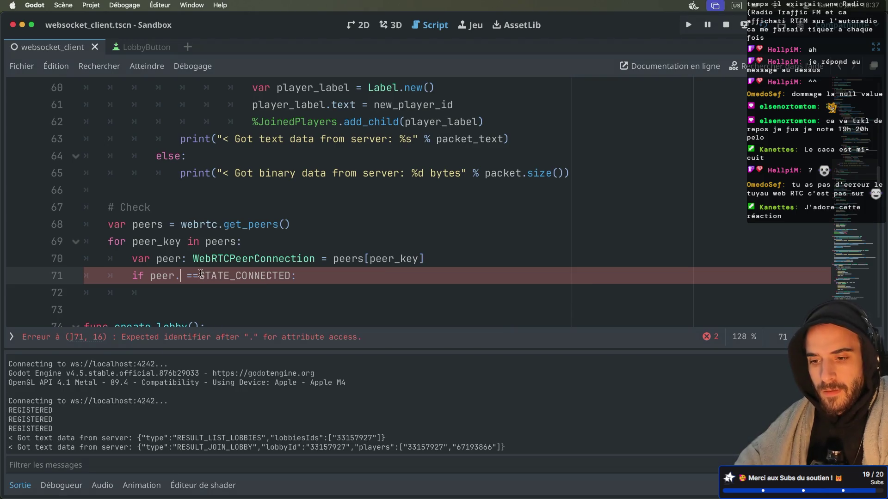
type("C")
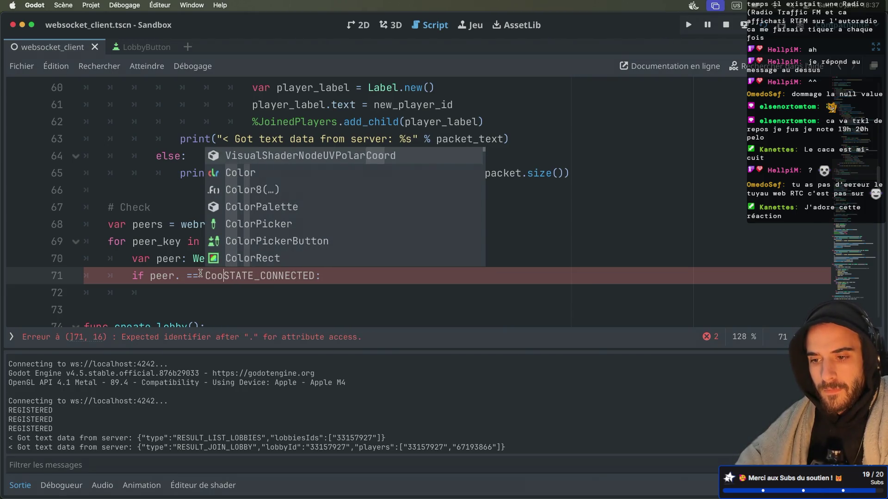
key("BackSpace")
scroll(200, 274, "down", 1)
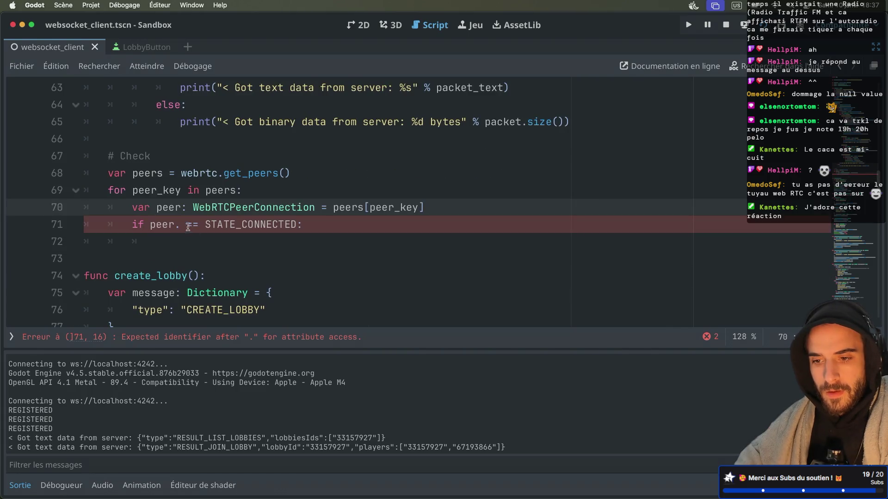
Step: Look up get_connection_state() in the WebRTCPeerConnection docs and call it on peer in line 71
left_click(214, 214, "super")
scroll(287, 204, "down", 5)
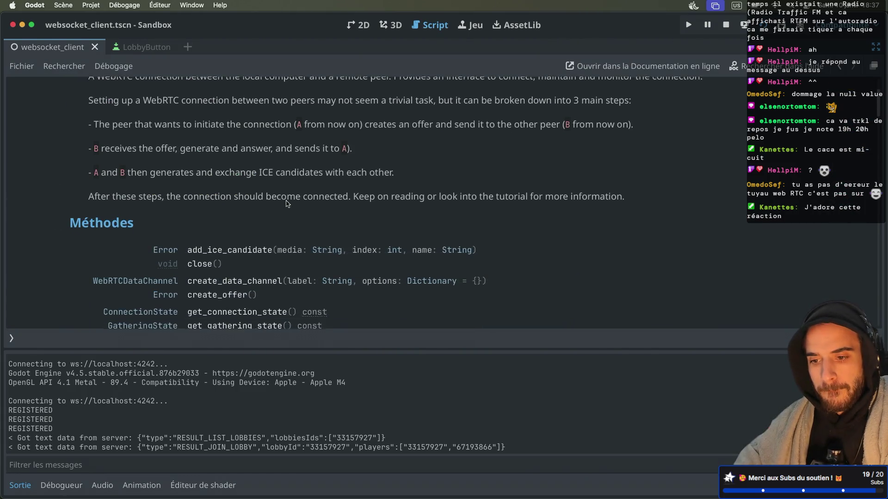
scroll(286, 204, "down", 3)
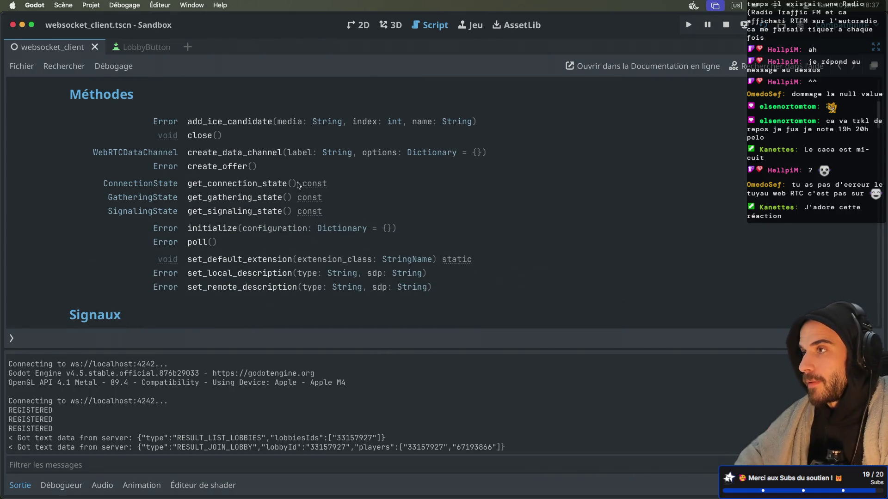
key("alt+Left")
left_click(178, 225)
type(".get_coo")
key("Return")
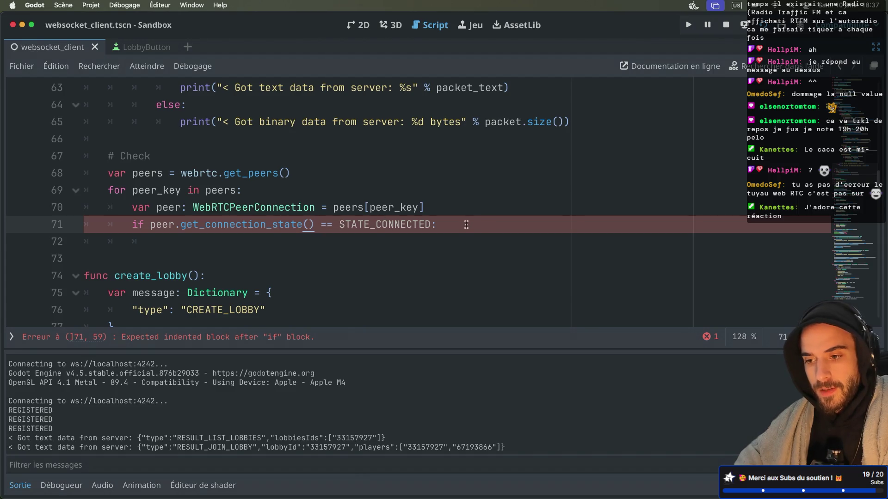
Step: Add print("YEAAAY") on the indented body line and begin typing 'Co' before STATE_CONNECTED
key("Return")
type("pr")
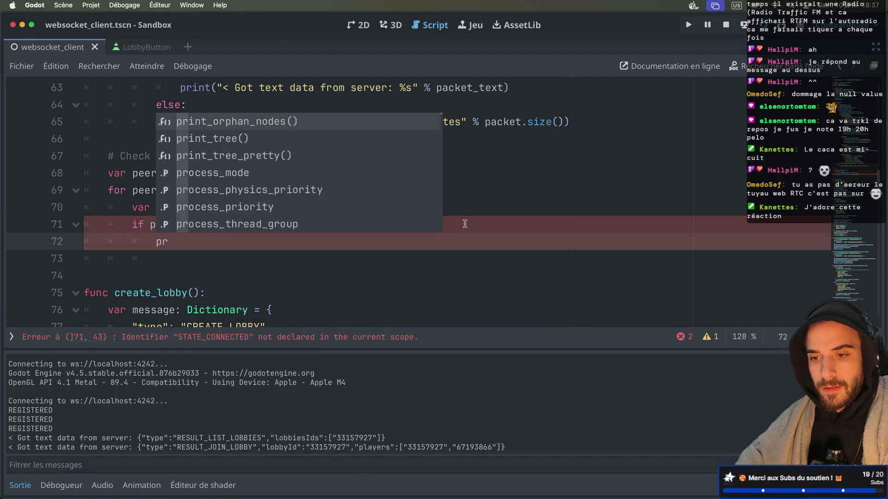
type("int(\"")
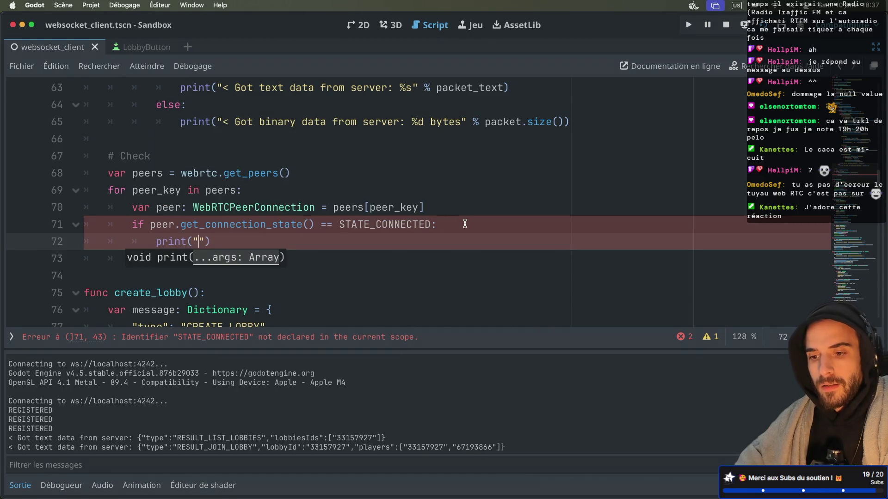
type("YEAAAY")
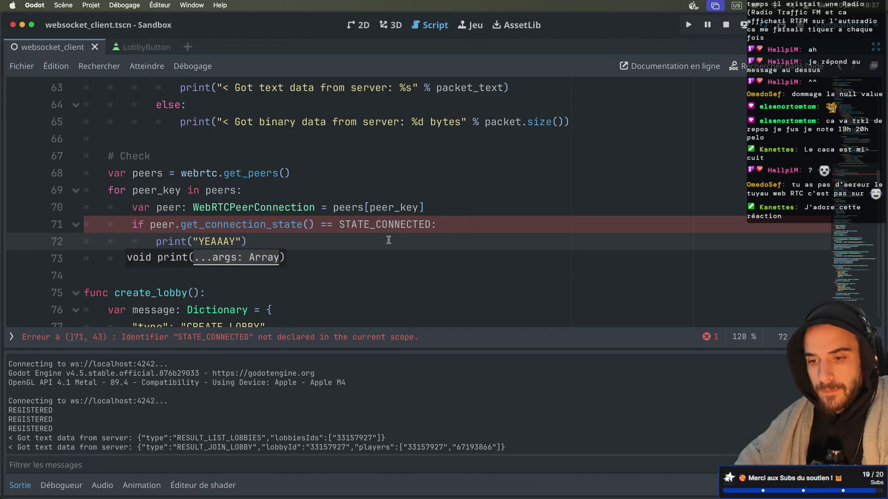
key("End")
left_click(339, 225)
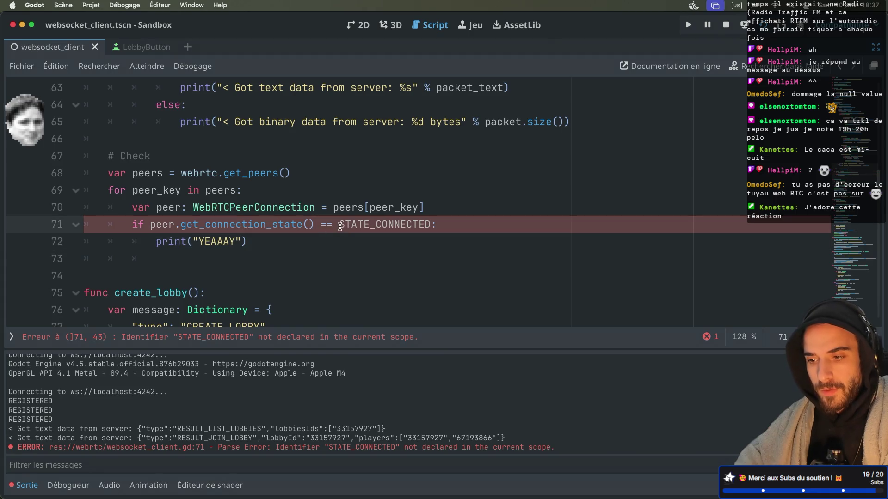
type("S")
key("BackSpace")
type("Co")
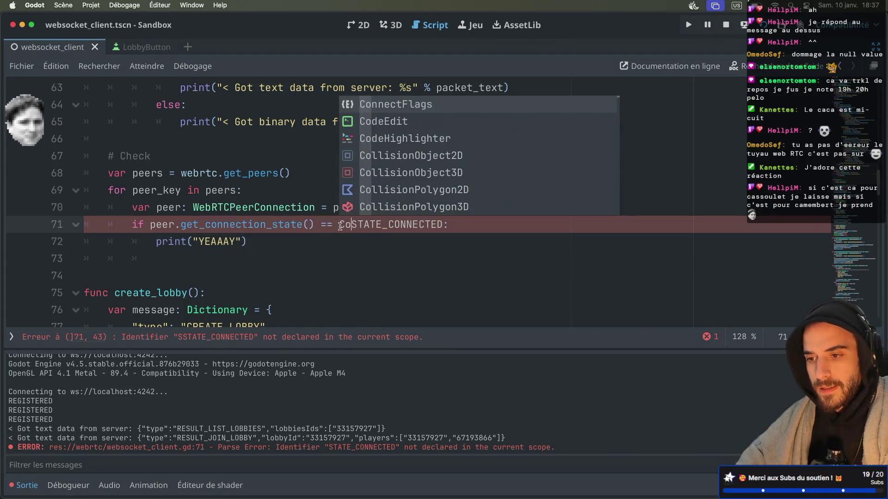
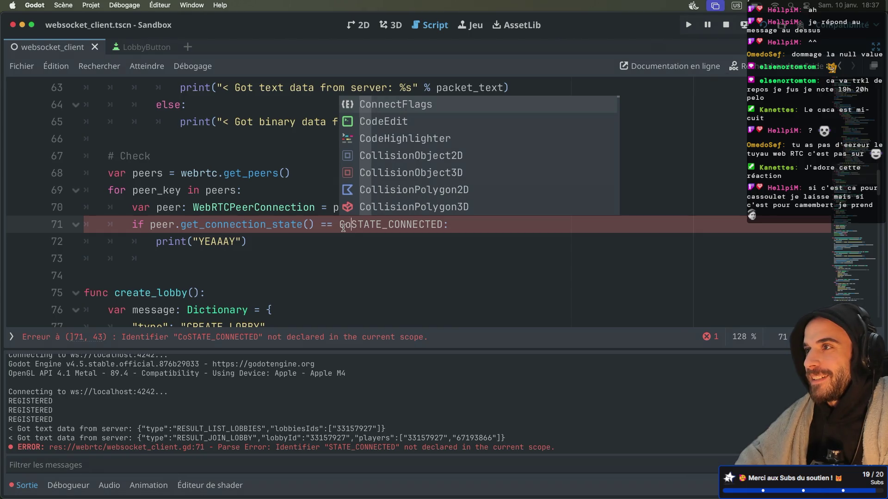
Step: Delete the mistyped CoSTATE_CONNECTED on line 71 and try ConnectionState completions and a quoted value instead
left_click(239, 225)
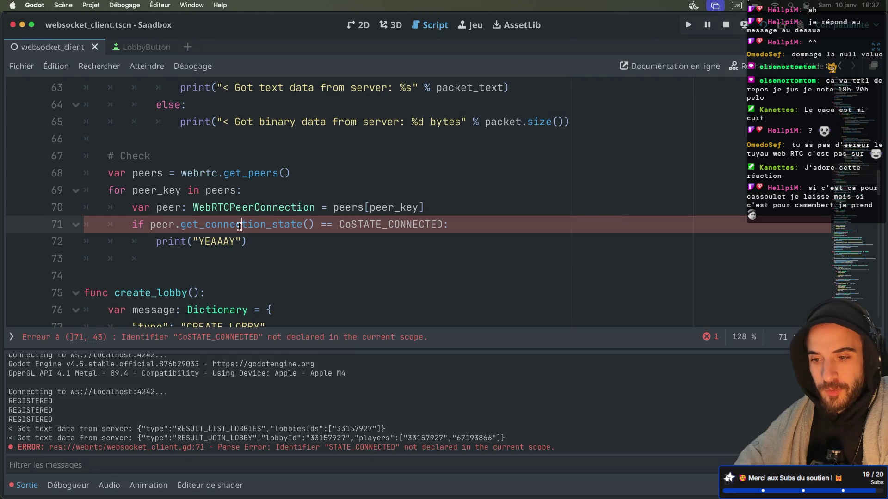
double_click(378, 224)
key("BackSpace")
key("BackSpace")
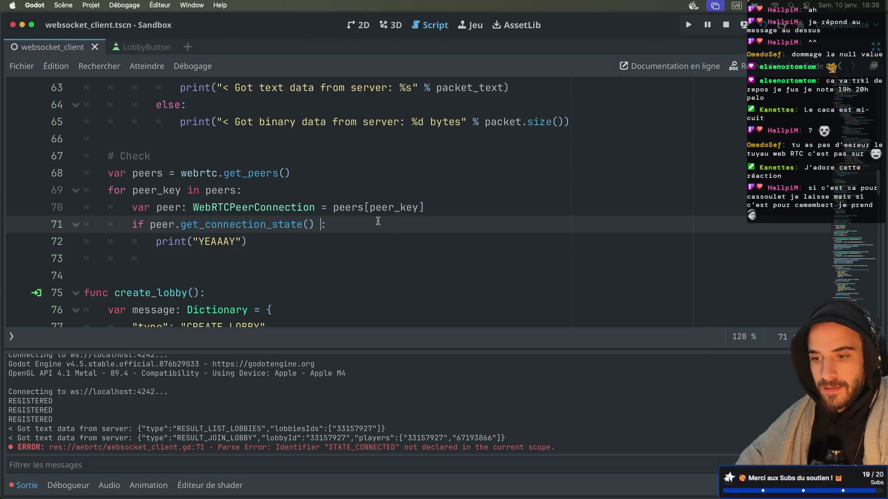
type("==")
key("ctrl+space")
type("C")
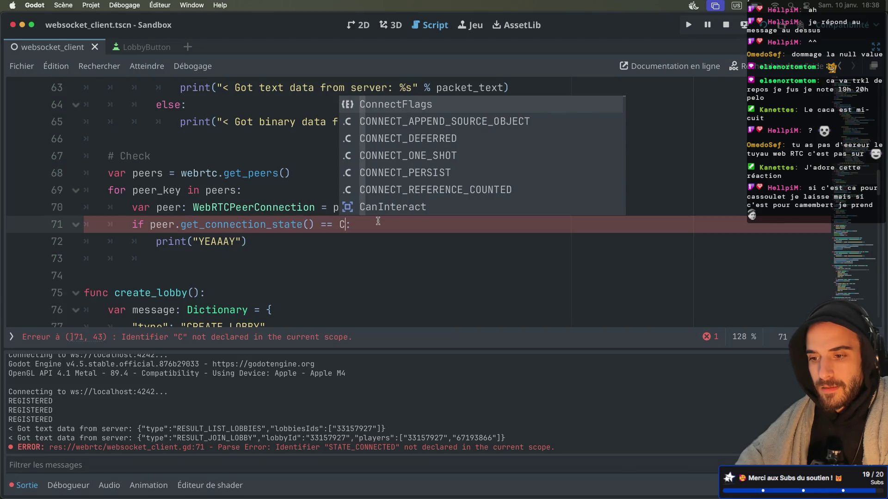
type("onnectionStates")
key("BackSpace")
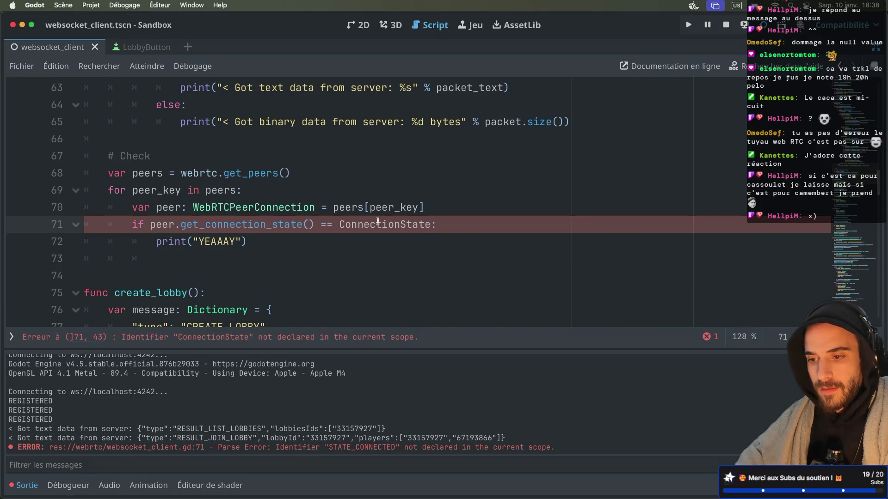
double_click(379, 224)
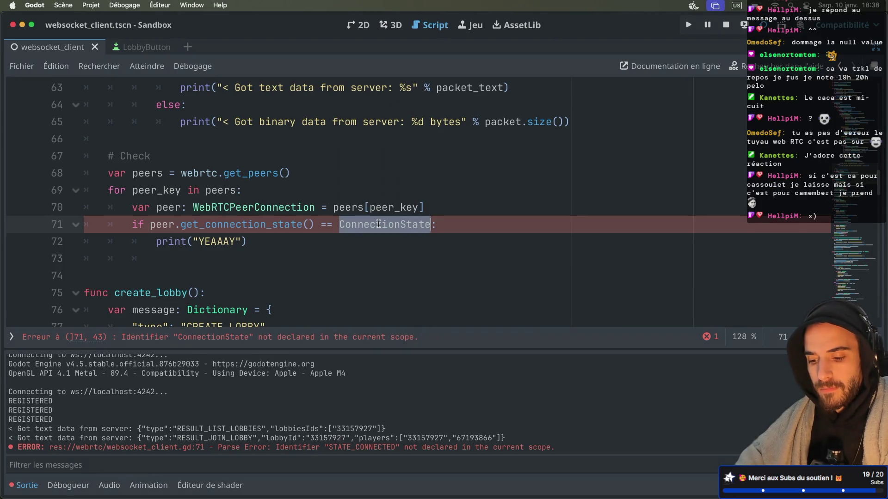
type("S")
key("BackSpace")
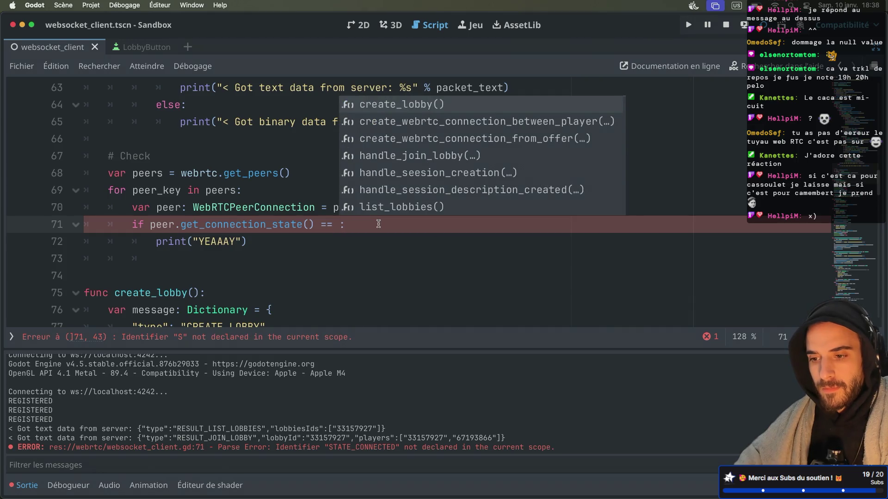
type("\"S")
key("BackSpace")
type("CO")
Step: Check the get_connection_state docs, then write ConnectionState.STATE_CONNECTED in the comparison
left_click(276, 224, "super")
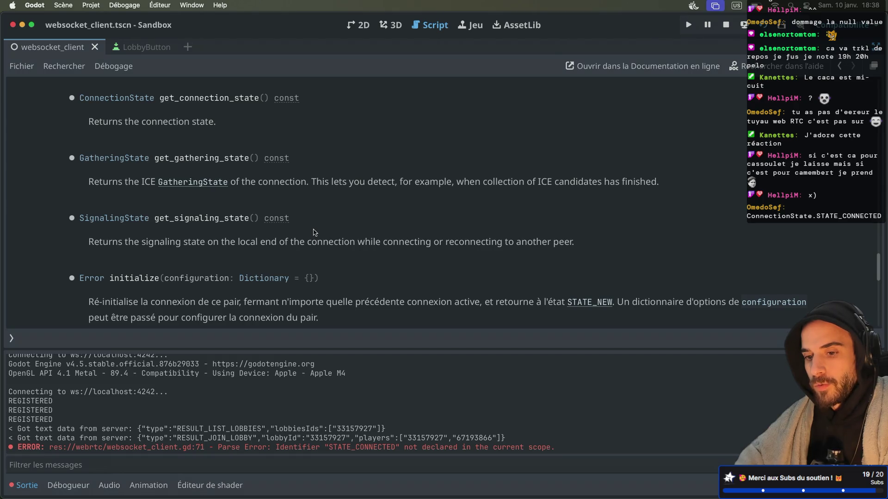
scroll(314, 233, "down", 3)
key("alt+Left")
key("BackSpace")
key("BackSpace")
key("BackSpace")
key("BackSpace")
type("Connection")
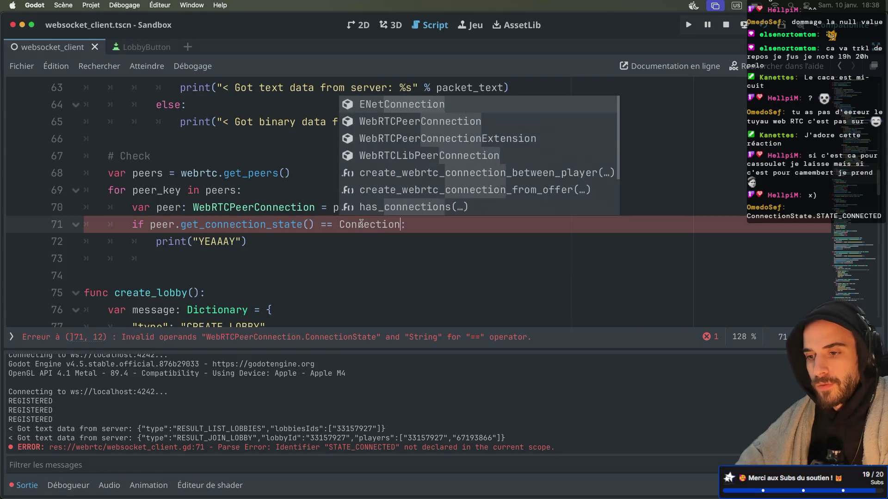
type("State.STATE_CONNECTED")
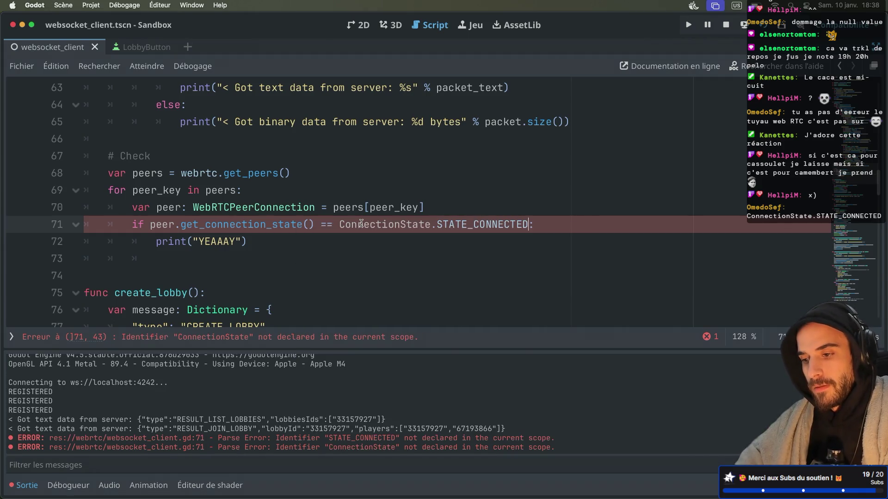
Step: Drop the ConnectionState. prefix so line 71 compares against the quoted string "STATE_CONNECTED"
double_click(373, 227)
left_click(396, 223)
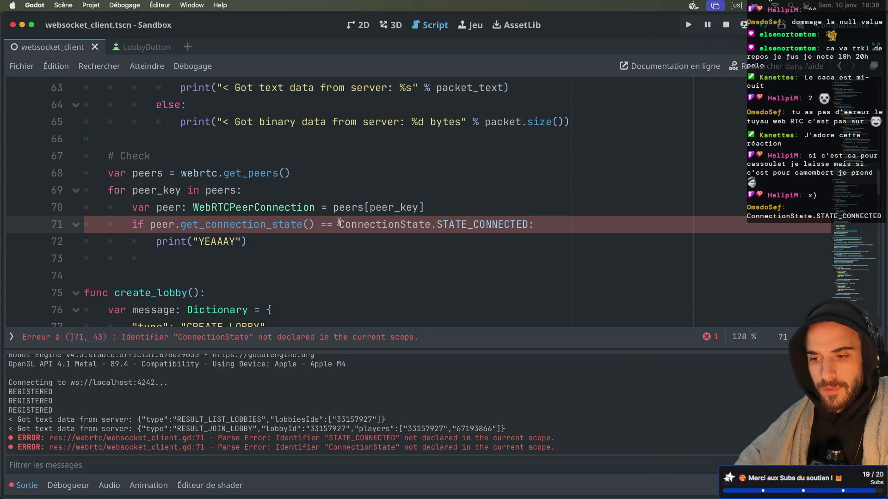
left_click_drag(338, 223, 438, 225)
key("BackSpace")
type("\"")
left_click(438, 224)
type("\":")
left_click(351, 218)
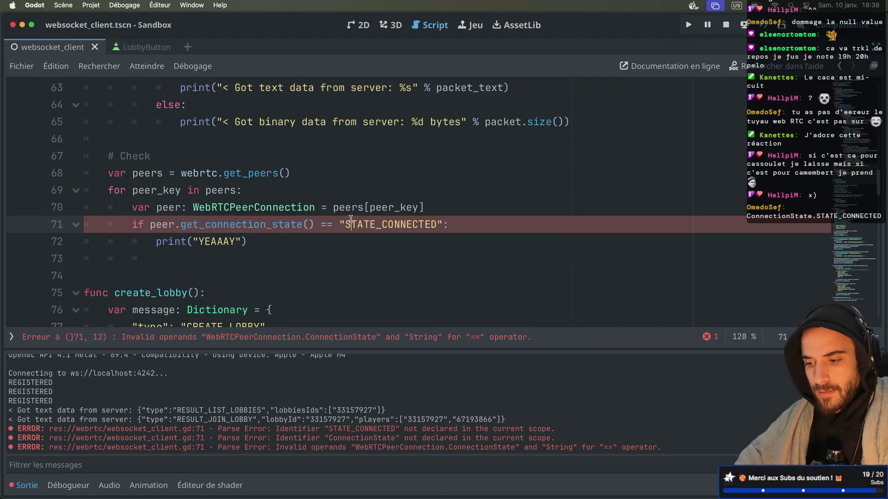
Step: Replace the quoted value on line 71 with WebRTCPeerConnection.ConnectionState.STATE_CONNECTED via autocomplete
double_click(362, 220)
key("BackSpace")
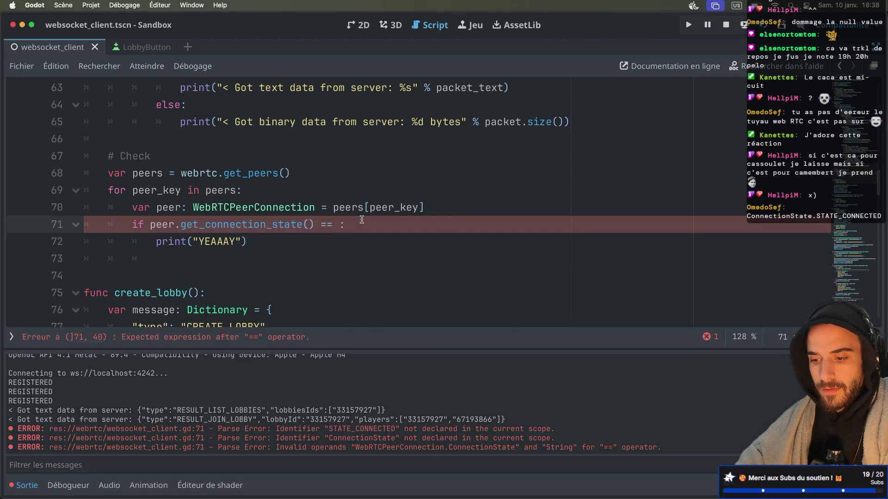
type("Web")
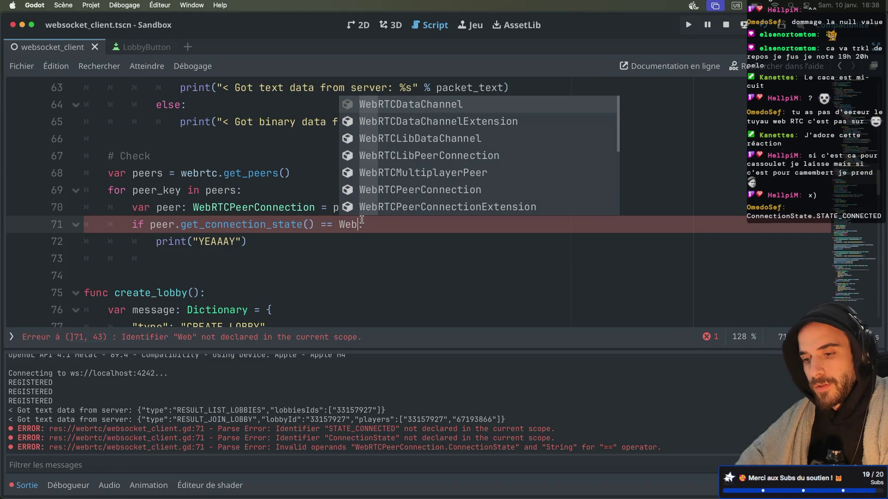
type("RTCPe")
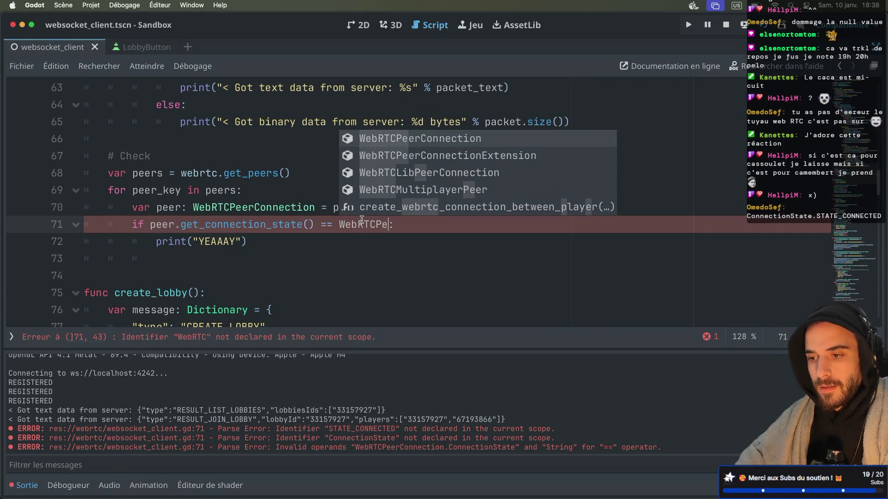
key("Return")
type(".Coo")
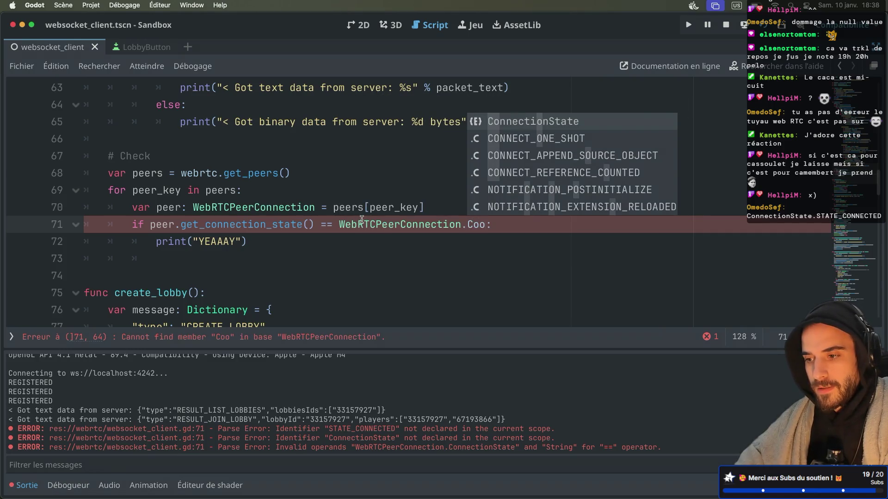
key("Return")
type(".")
key("Down")
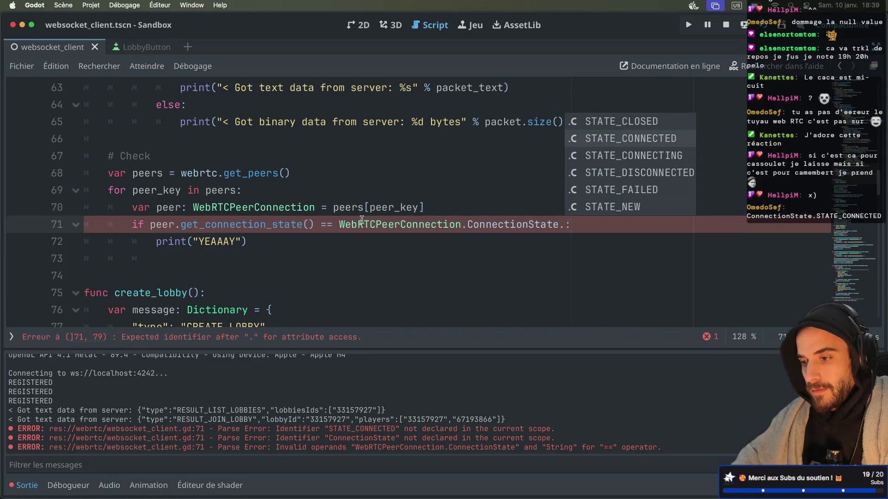
key("Return")
left_click(311, 208)
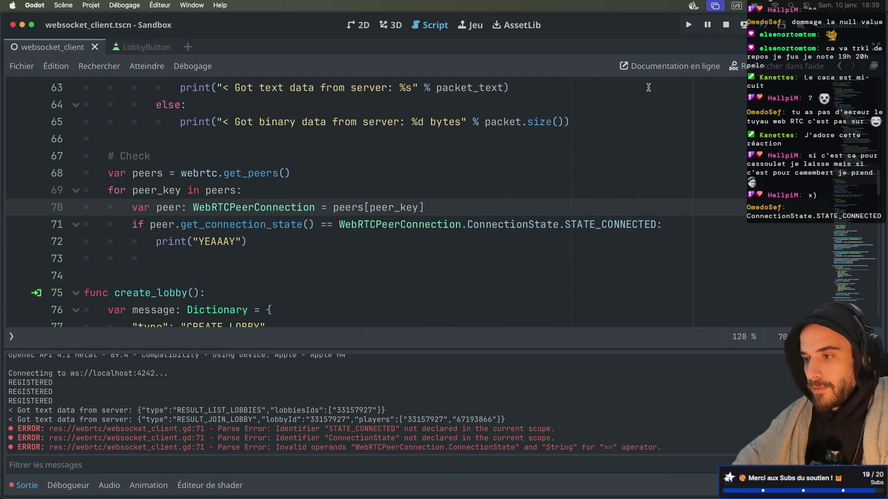
Step: Restart the Node signaling server in the terminal and return to Godot
key("ctrl+Right")
key("ctrl+Right")
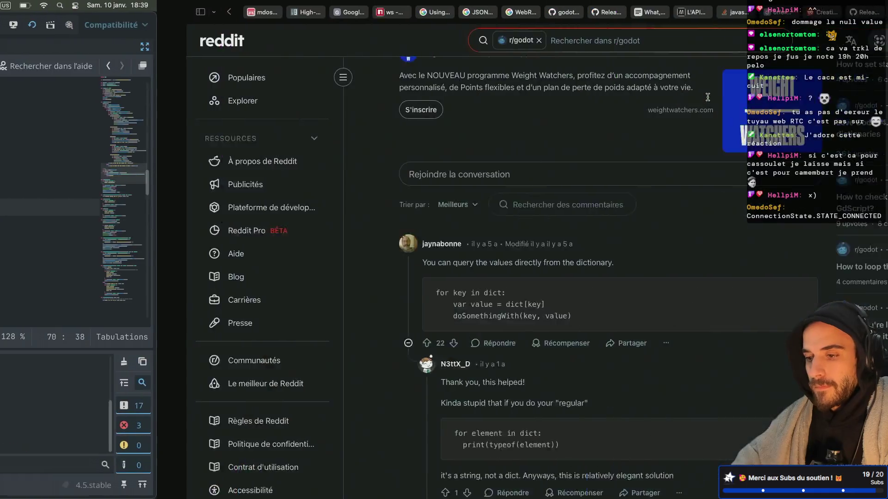
key("ctrl+c")
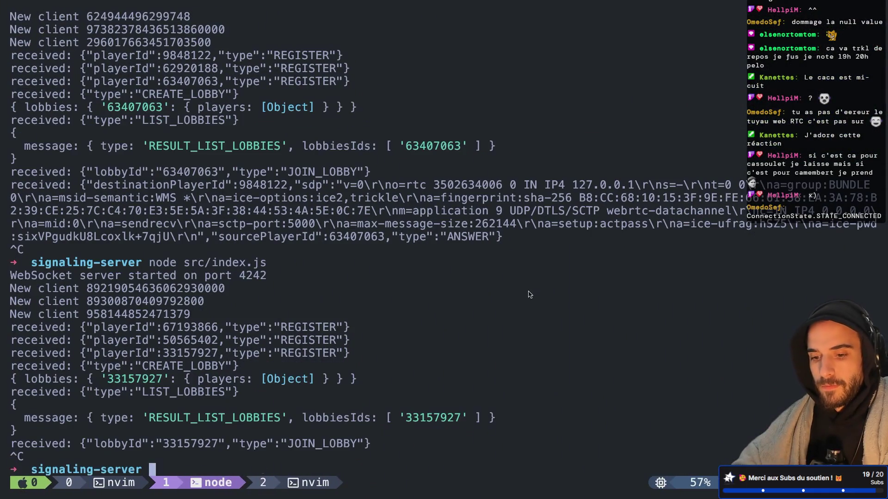
key("Up")
key("Return")
key("ctrl+Left")
key("ctrl+Left")
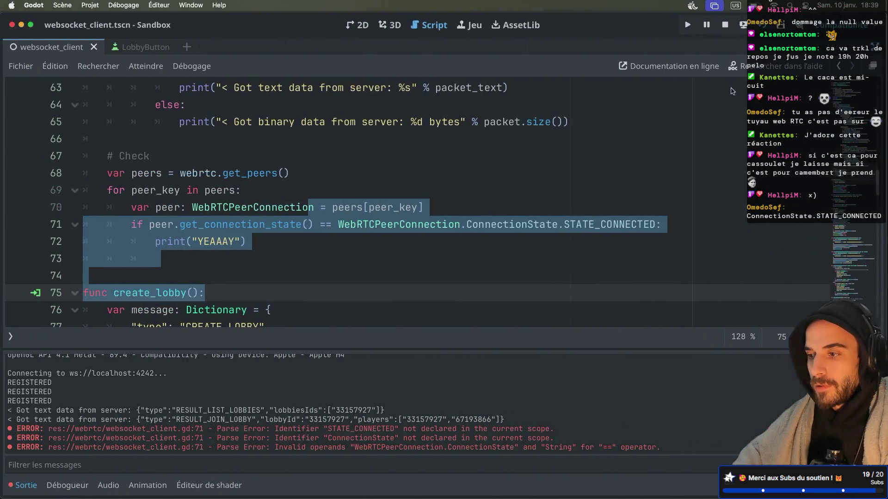
Step: Run two game instances, create a lobby in one and join lobby 84208210 from the other
left_click(767, 27)
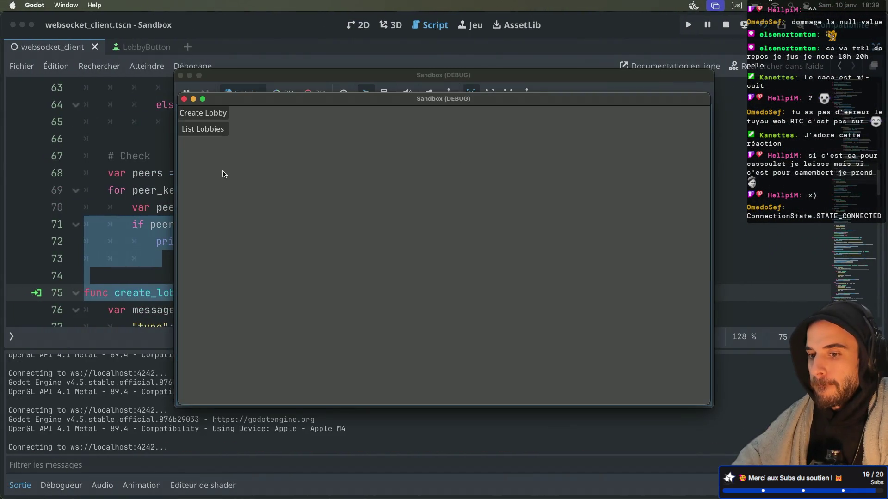
left_click_drag(413, 163, 433, 184)
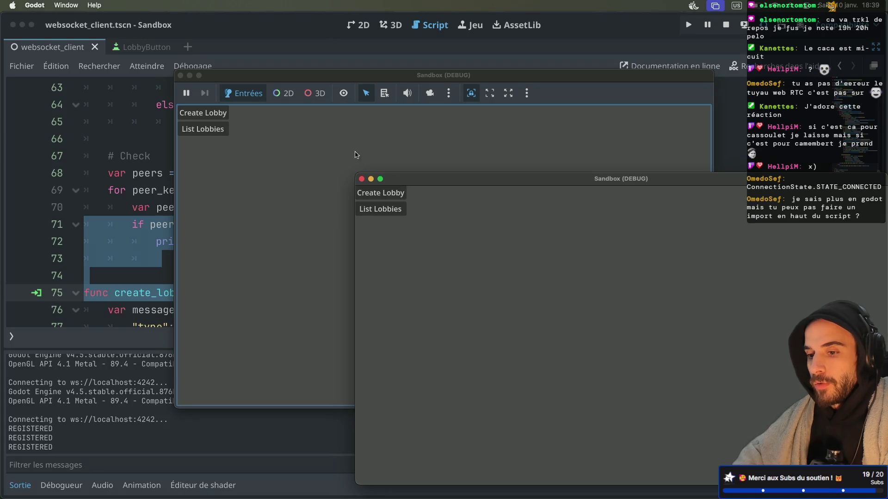
left_click(384, 194)
left_click(217, 131)
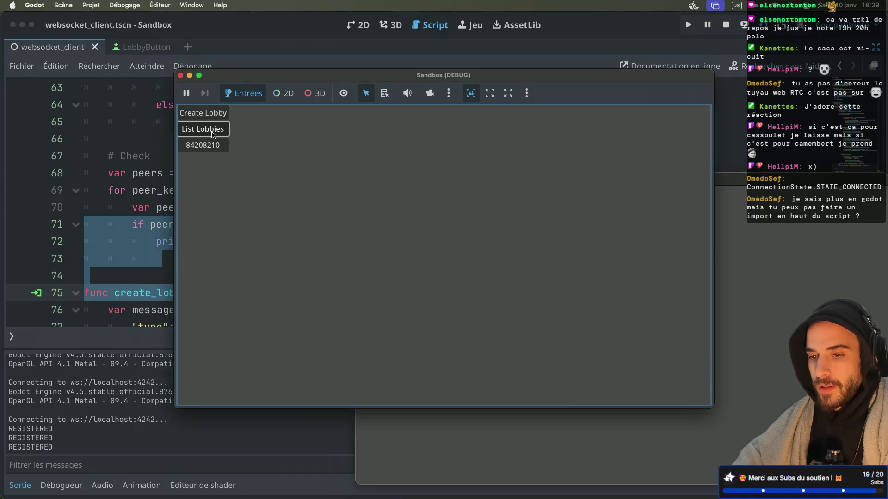
left_click(213, 146)
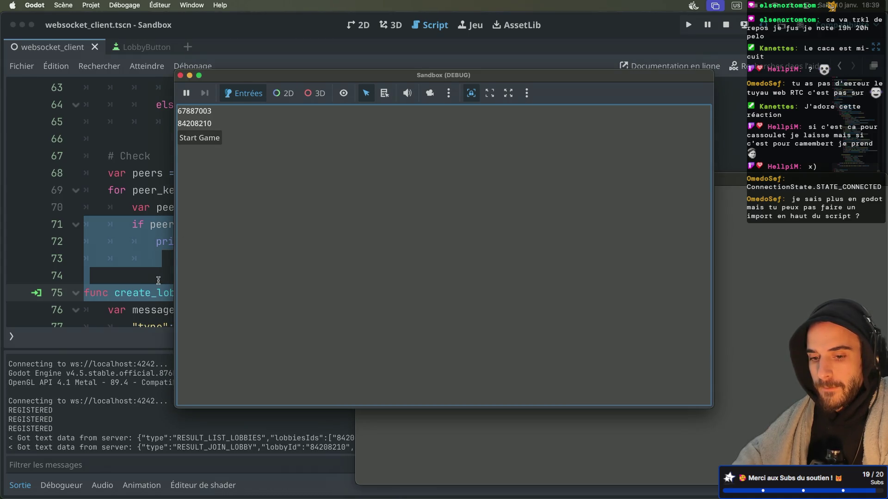
left_click(119, 402)
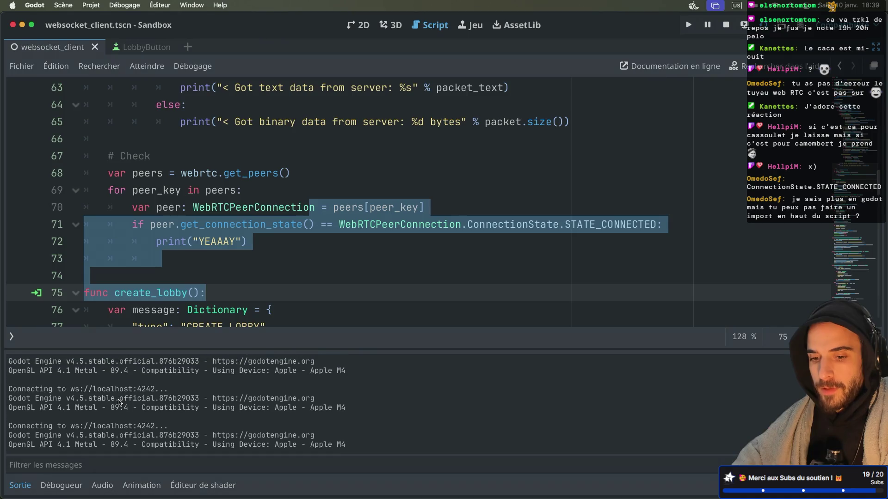
left_click(204, 255)
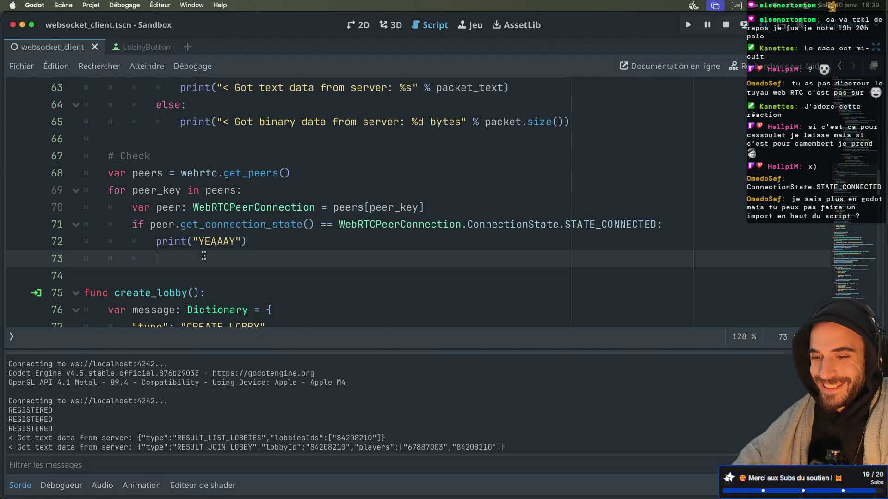
left_click(149, 225)
Step: Change line 71 to print(peer.get_connection_state()), deleting the STATE_CONNECTED comparison and YEAAAY print
key("BackSpace")
key("BackSpace")
key("BackSpace")
type("print(")
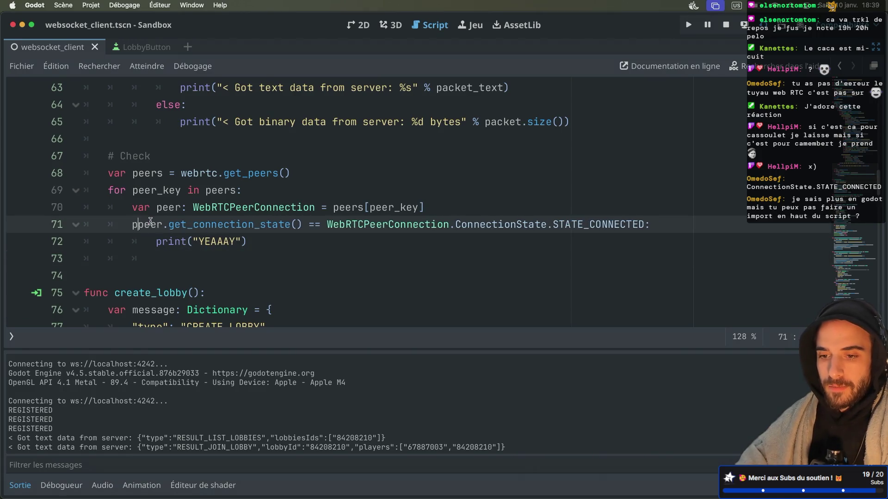
left_click(332, 226)
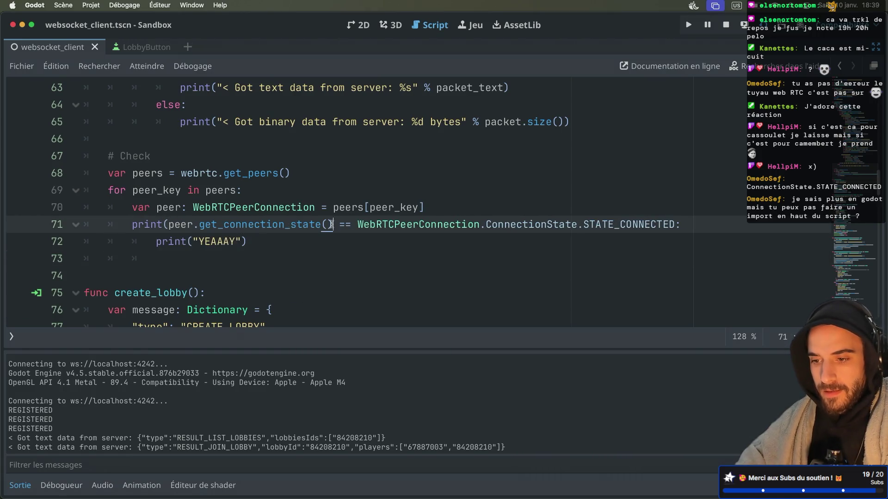
type(")")
left_click_drag(347, 232, 259, 241)
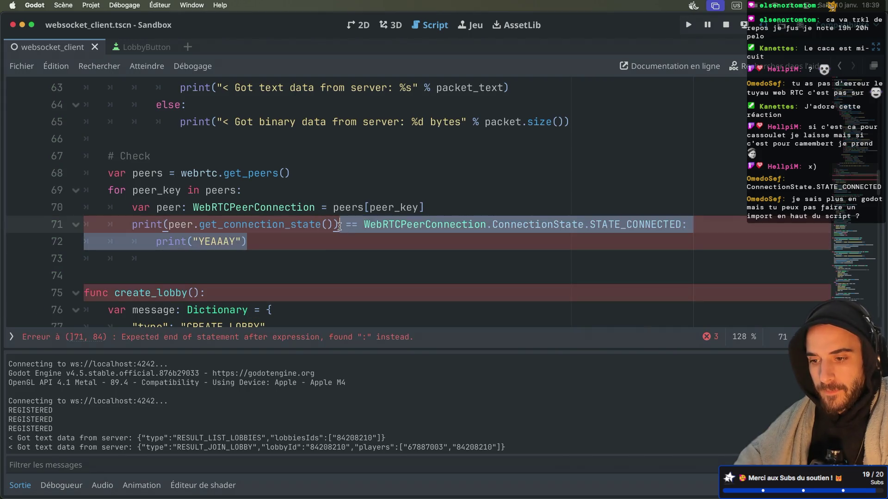
key("BackSpace")
left_click(245, 247)
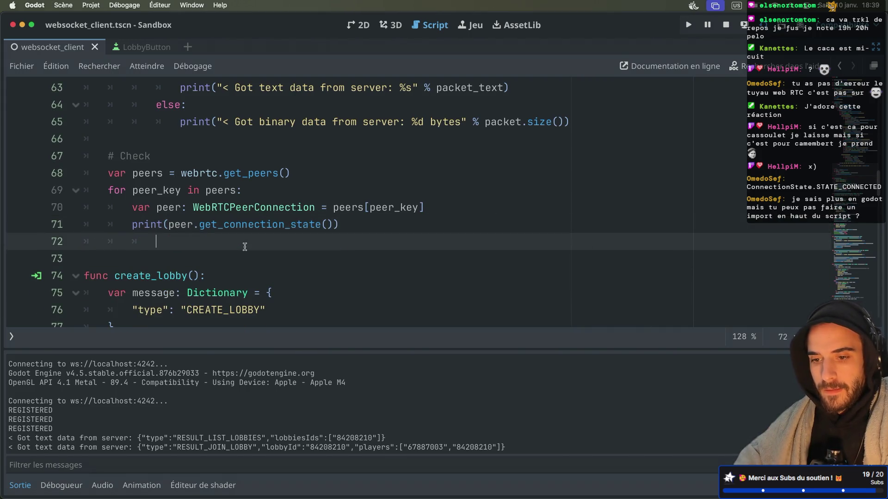
Step: Test-run and stop the game, restart the signaling server, then relaunch two instances
key("super+b")
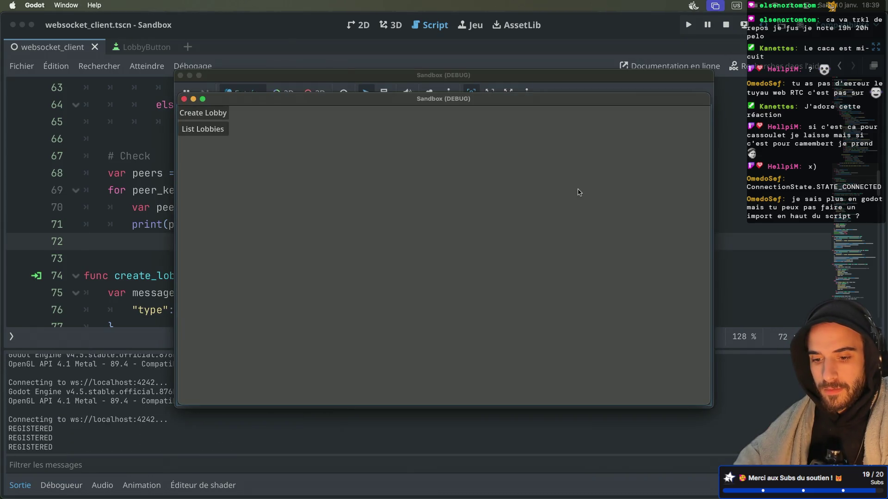
key("ctrl+Right")
key("ctrl+Right")
key("ctrl+Left")
key("ctrl+Left")
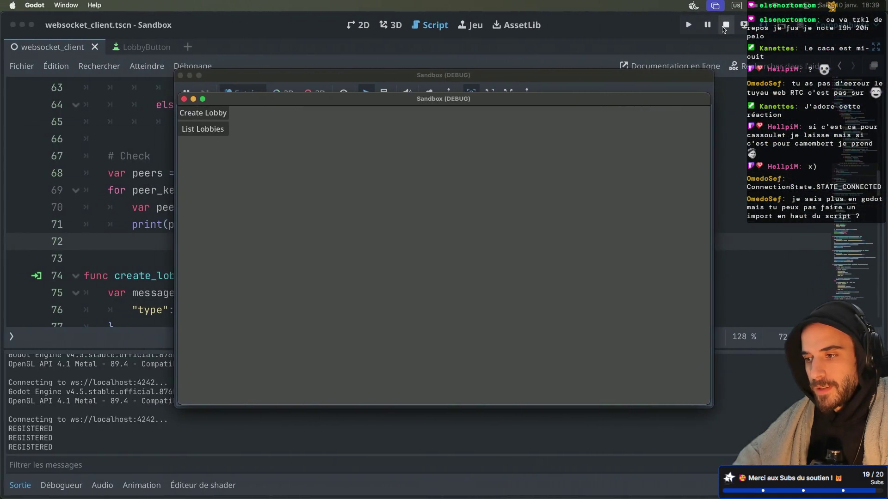
left_click(725, 27)
key("ctrl+Right")
key("ctrl+Right")
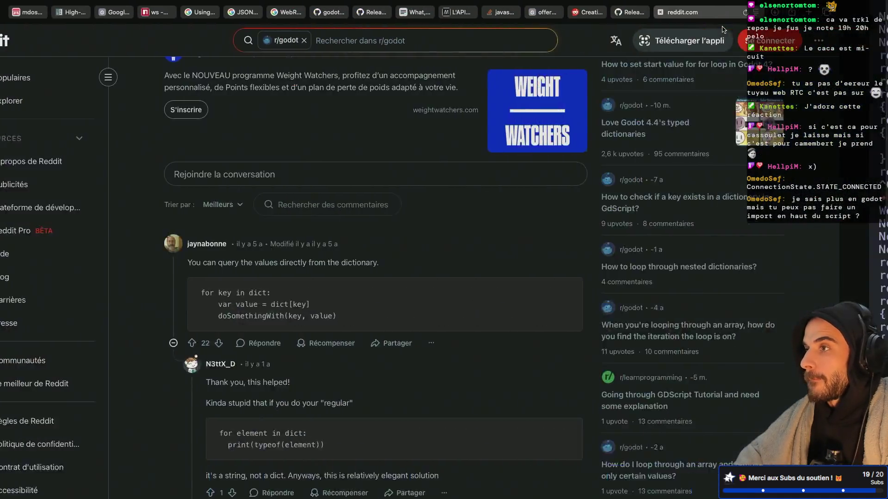
key("ctrl+c")
key("Up")
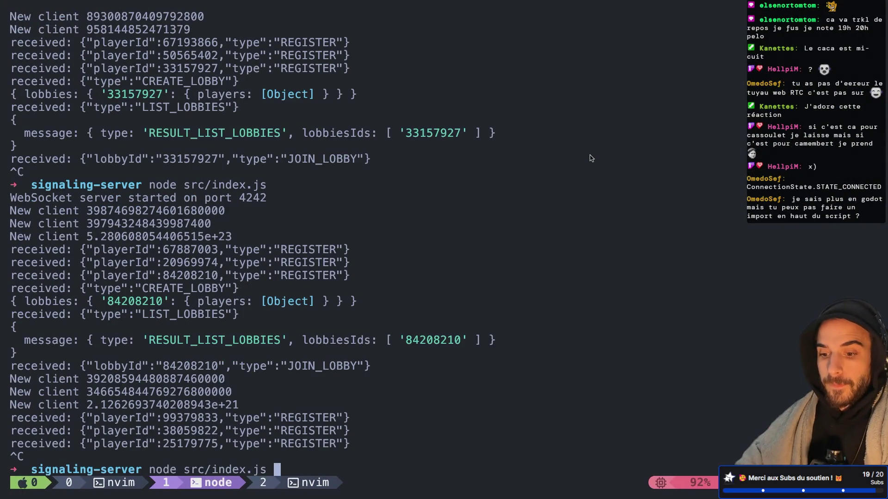
key("Return")
key("ctrl+Left")
key("ctrl+Left")
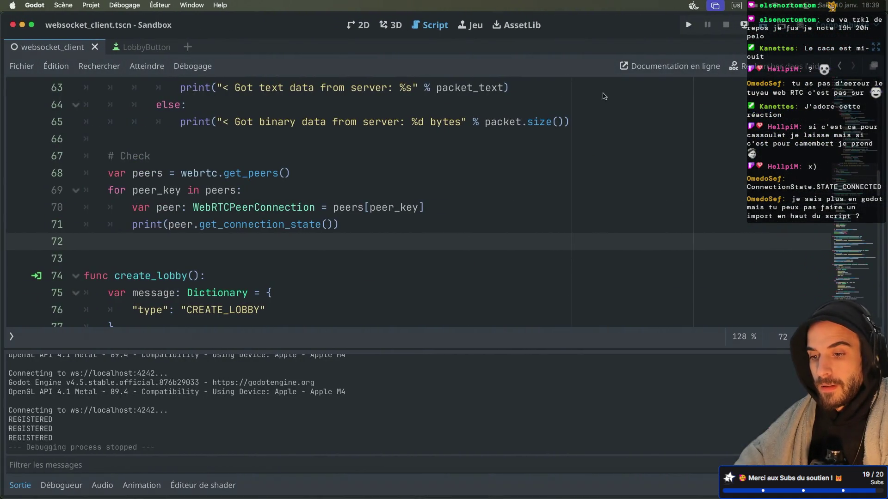
key("super+b")
Step: Create a lobby in the second instance, join lobby 118555463 from the first, then scroll up to _process
left_click(474, 184)
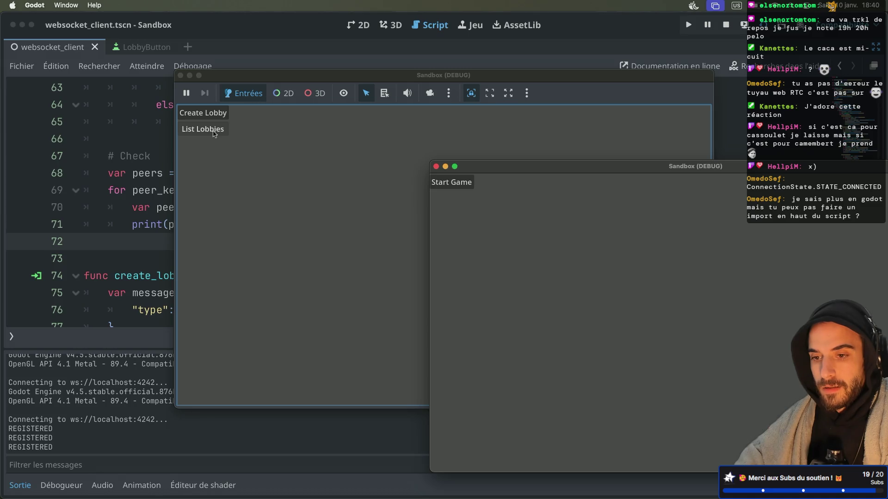
left_click(214, 134)
left_click(223, 140)
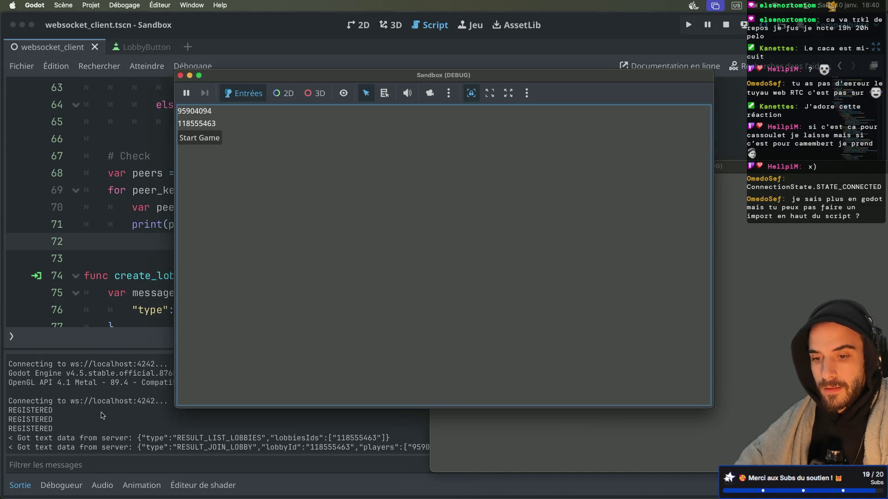
left_click(102, 416)
left_click(168, 210)
scroll(176, 173, "up", 4)
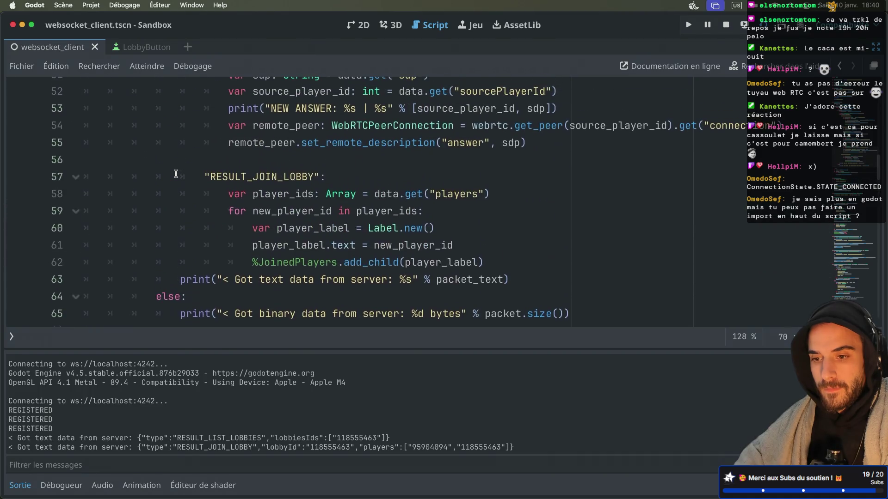
scroll(176, 174, "up", 10)
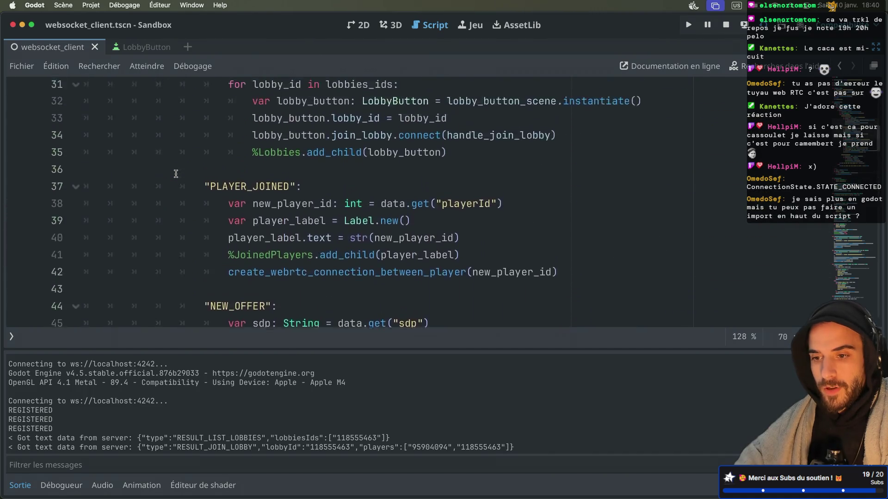
scroll(176, 174, "up", 2)
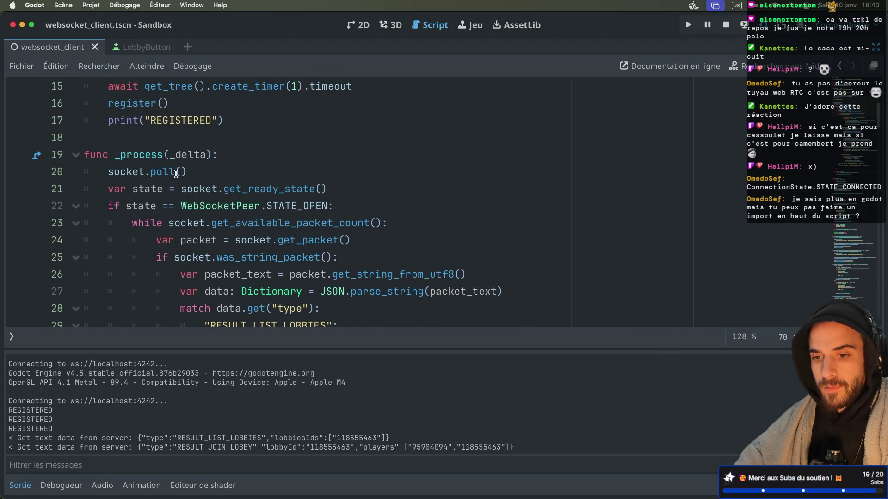
left_click(224, 155)
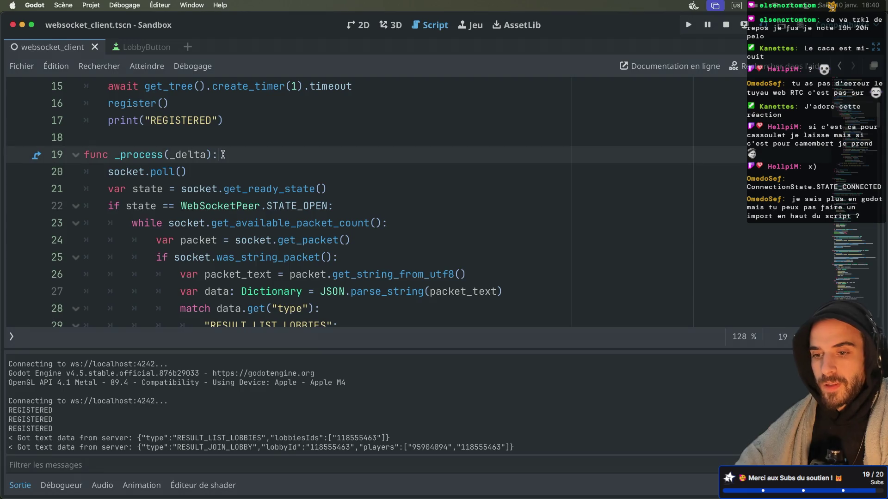
Step: Insert a webrtc.poll() call above socket.poll() at the top of _process
key("Return")
type("webrtc.po")
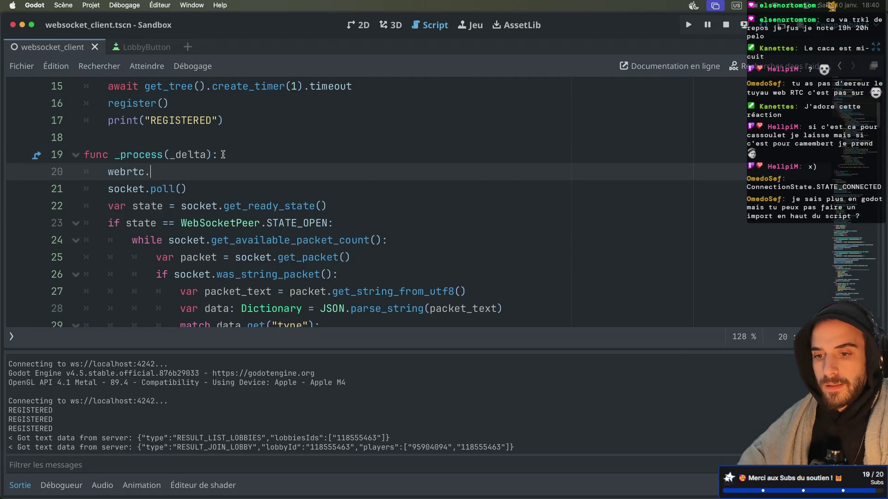
key("Return")
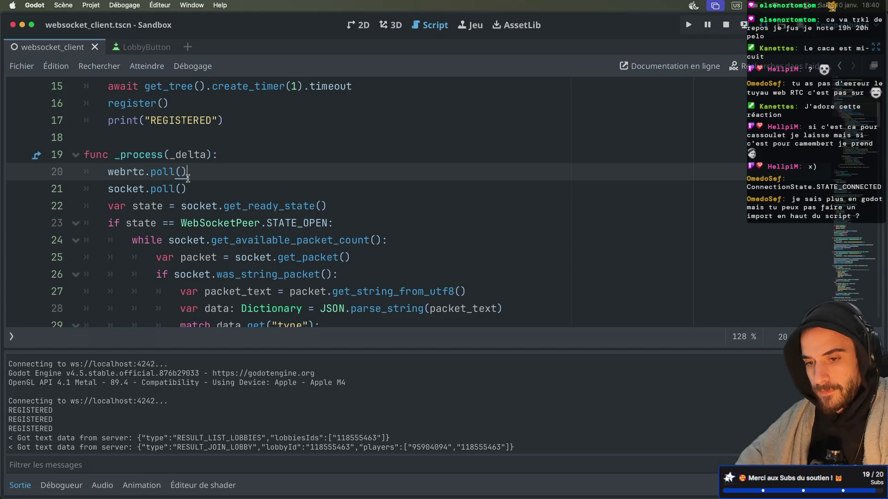
left_click(191, 188)
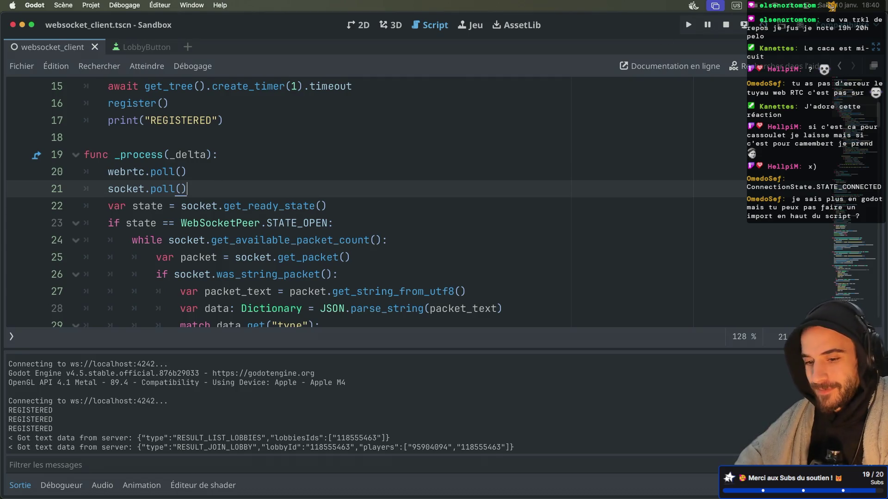
Step: Run two instances, create a lobby and join lobby 31923612, then stop both games
key("super+b")
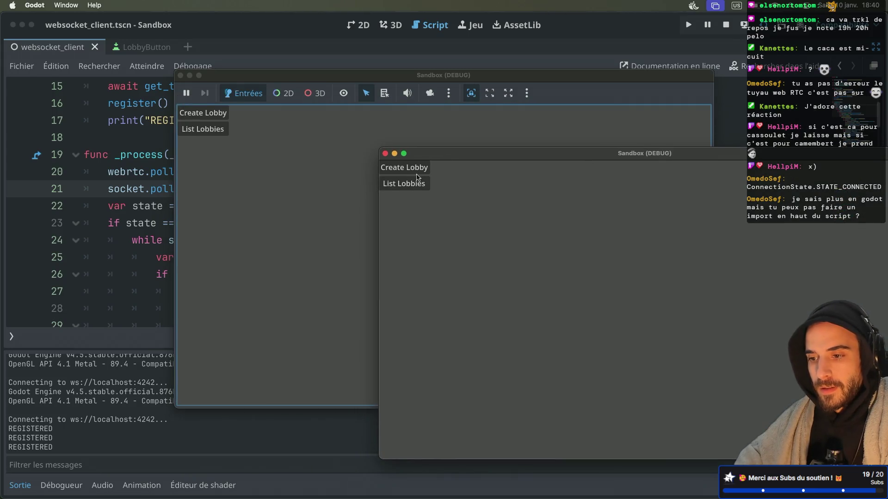
key("ctrl+Right")
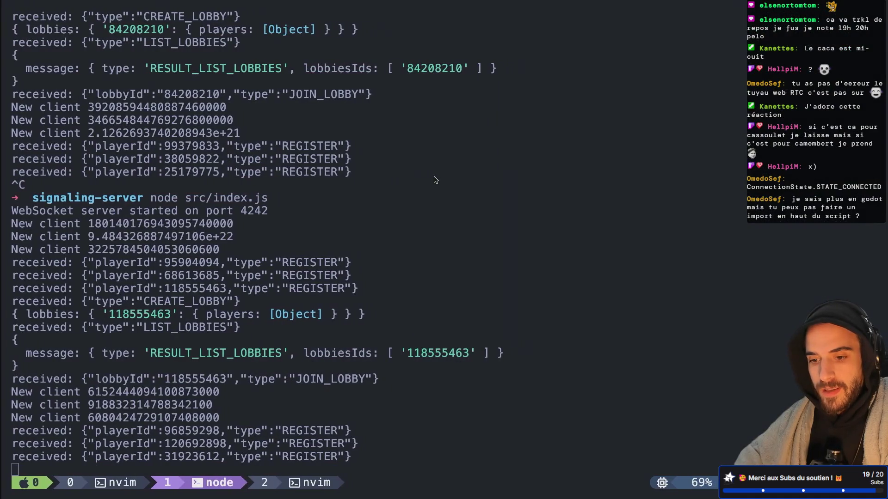
key("ctrl+Left")
left_click(404, 167)
left_click(203, 129)
left_click(213, 145)
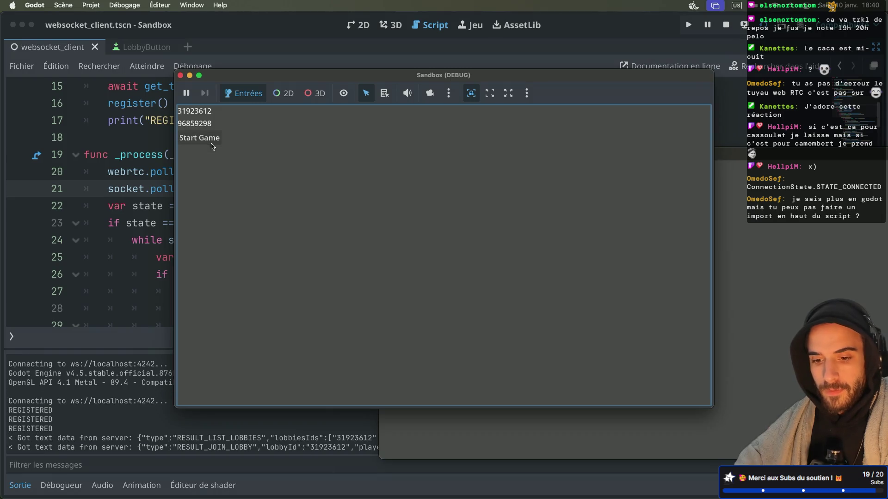
left_click(453, 428)
key("super+period")
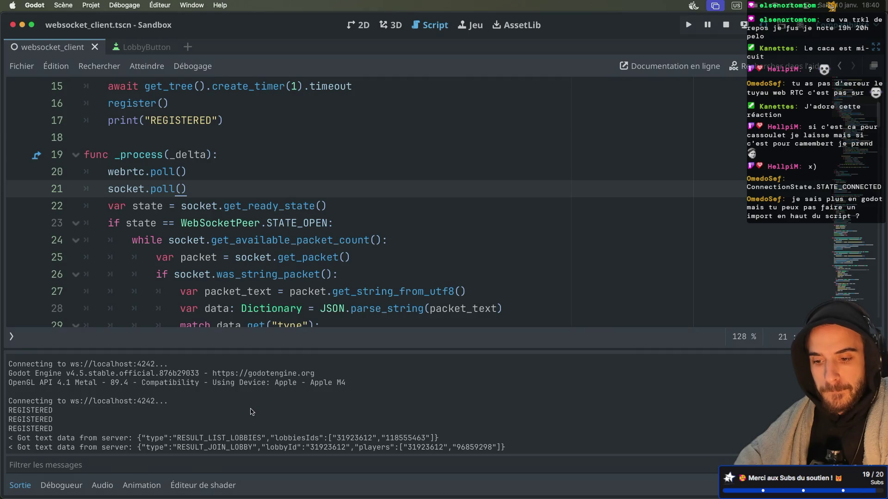
scroll(352, 168, "down", 14)
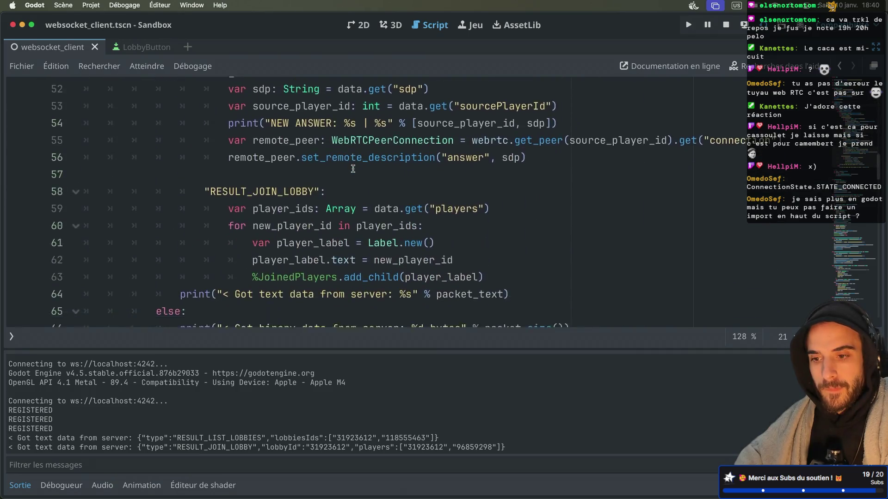
scroll(353, 168, "down", 3)
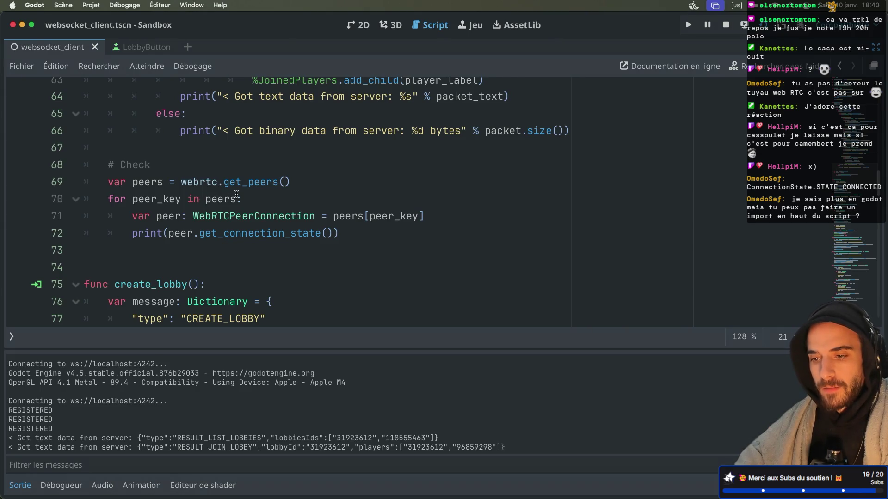
double_click(249, 183)
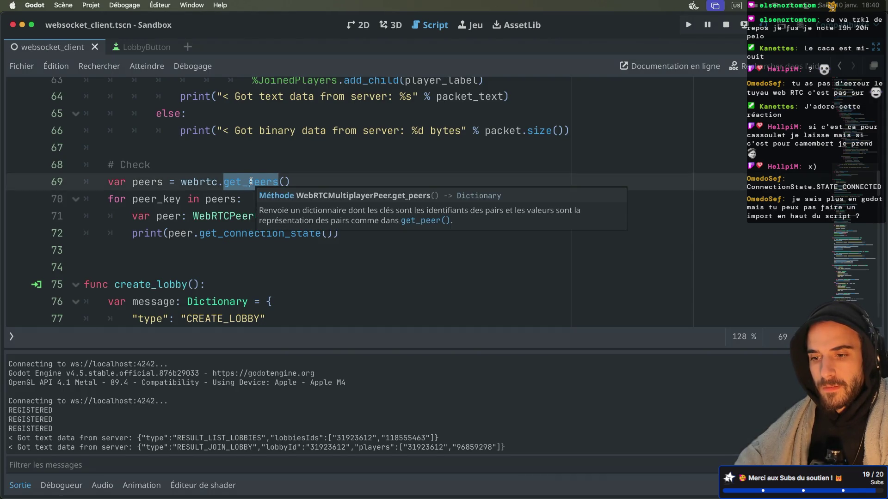
mouse_move(235, 183)
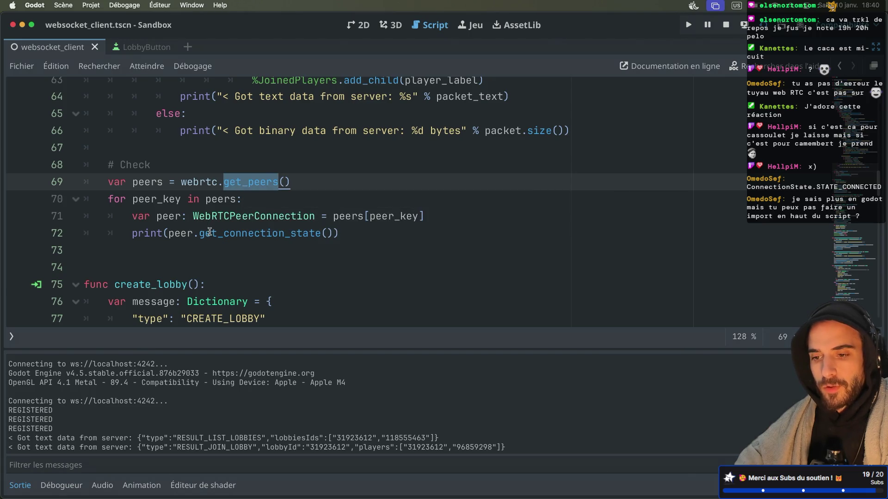
left_click(305, 179)
key("Return")
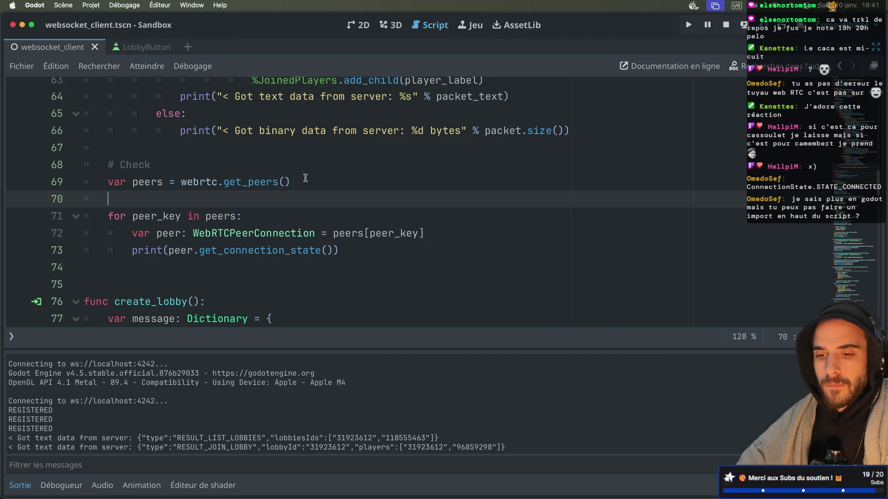
key("BackSpace")
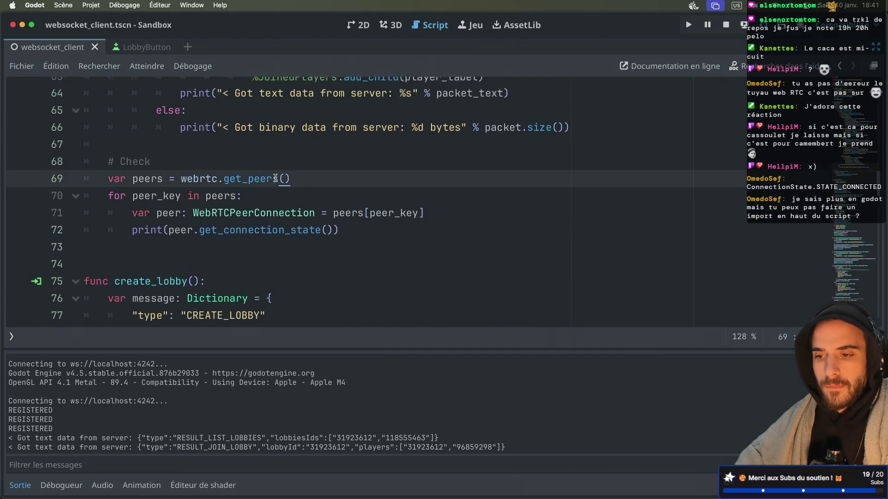
scroll(275, 178, "up", 6)
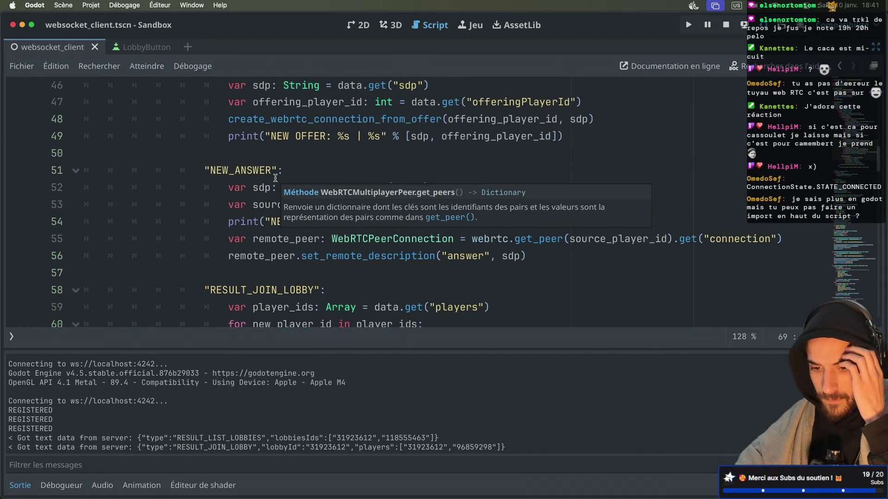
scroll(276, 179, "up", 1)
scroll(275, 178, "up", 4)
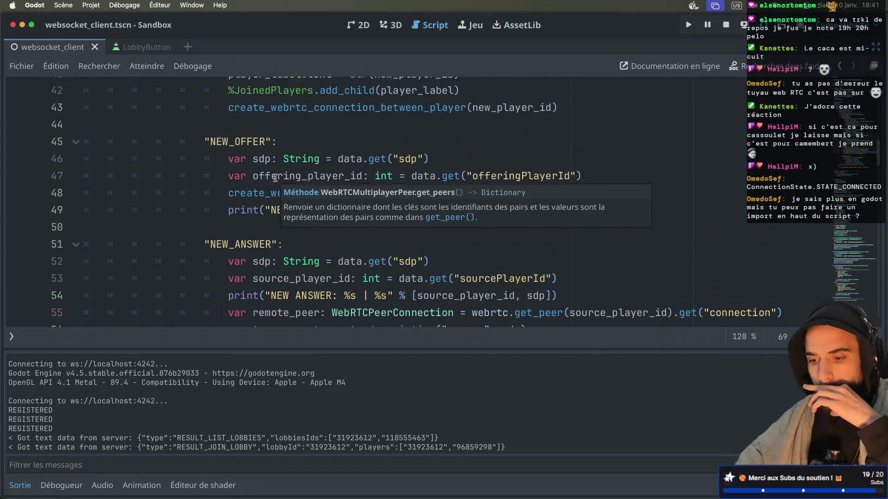
scroll(275, 178, "down", 10)
scroll(276, 178, "down", 1)
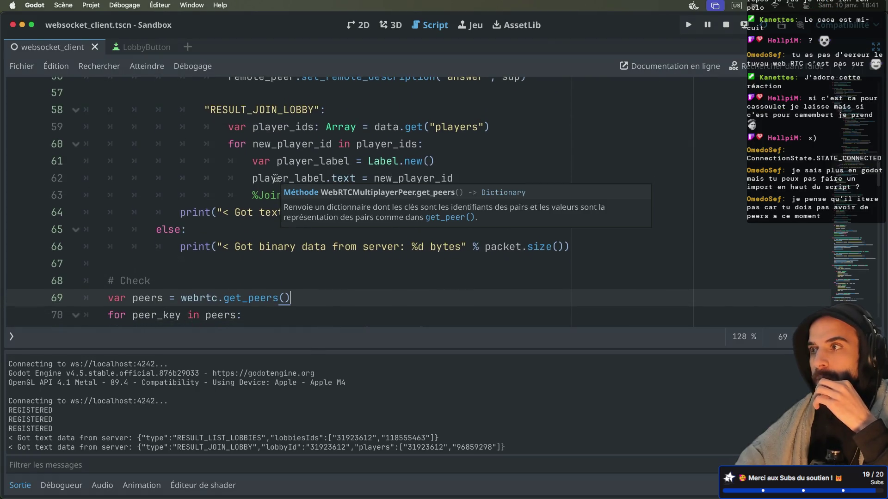
scroll(275, 178, "down", 2)
scroll(275, 178, "up", 13)
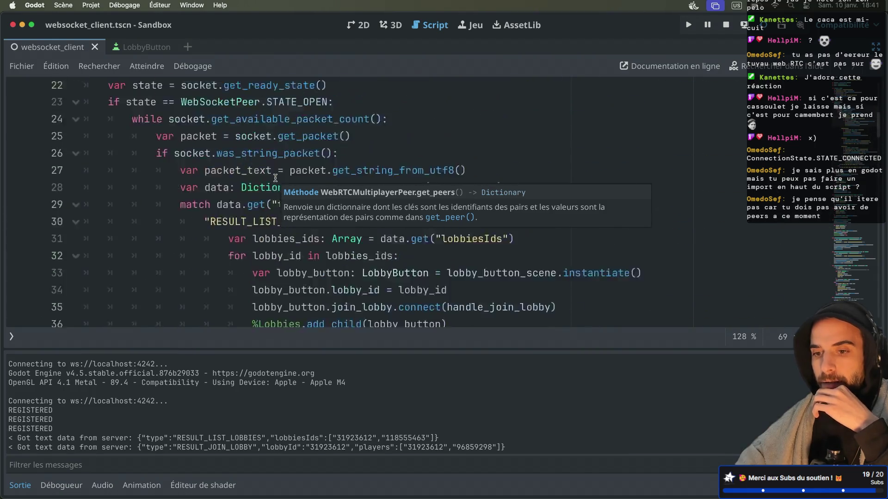
scroll(275, 178, "up", 5)
double_click(141, 165)
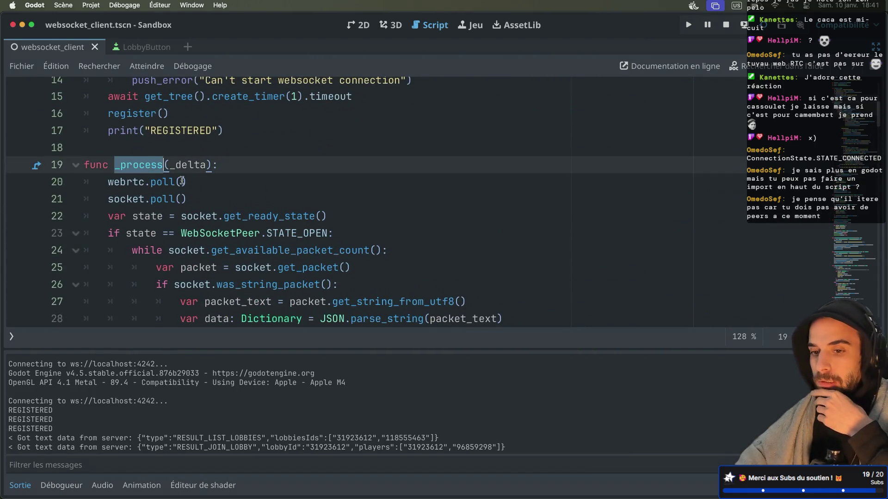
scroll(182, 181, "down", 15)
scroll(205, 176, "up", 4)
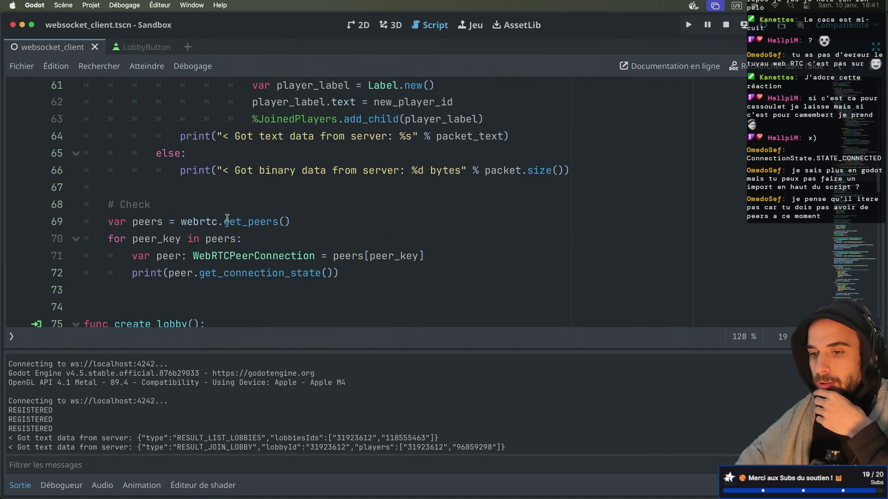
mouse_move(227, 218)
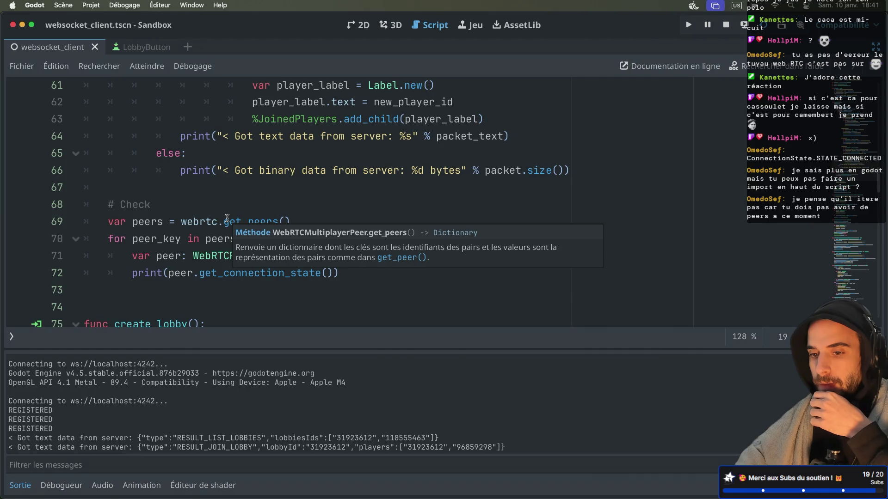
scroll(259, 222, "up", 1)
left_click(314, 229)
Step: Add print("Pre connection check") on a new line below line 69
key("BackSpace")
key("Return")
type("print(\"")
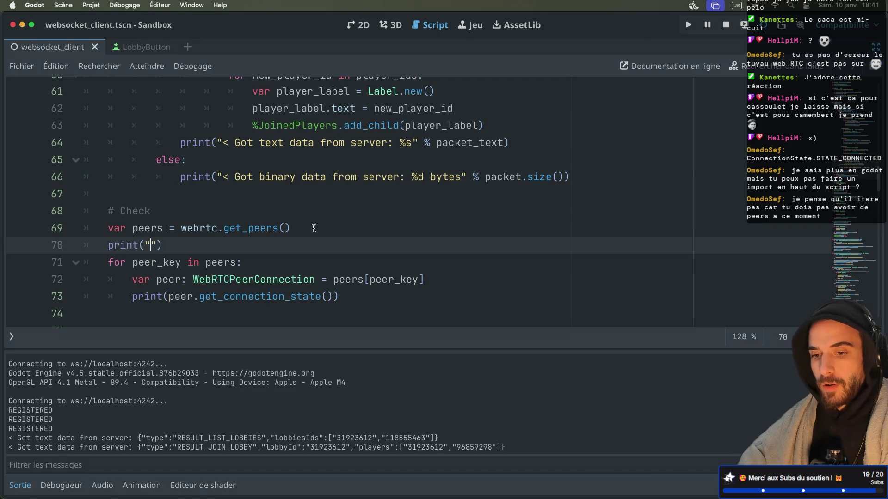
type("Pre peers")
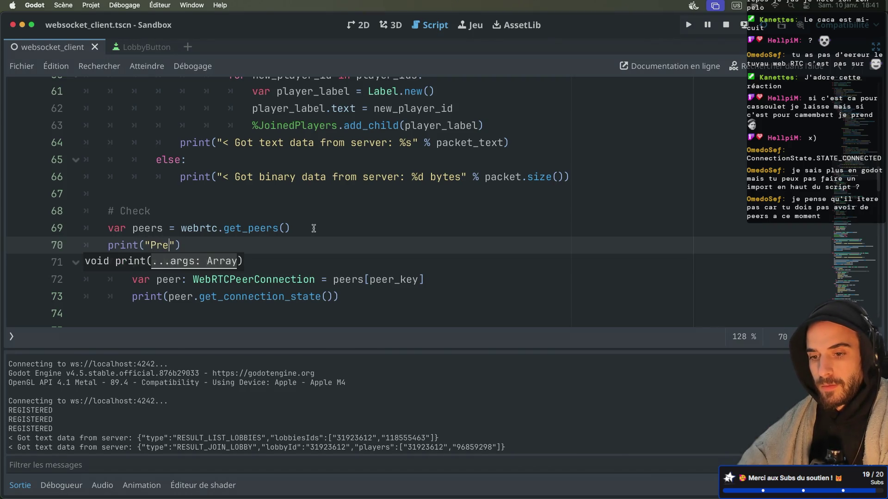
double_click(190, 245)
key("BackSpace")
type("connection check")
Step: Test with one instance creating a lobby and the other joining, stop, then delete the print line
key("super+b")
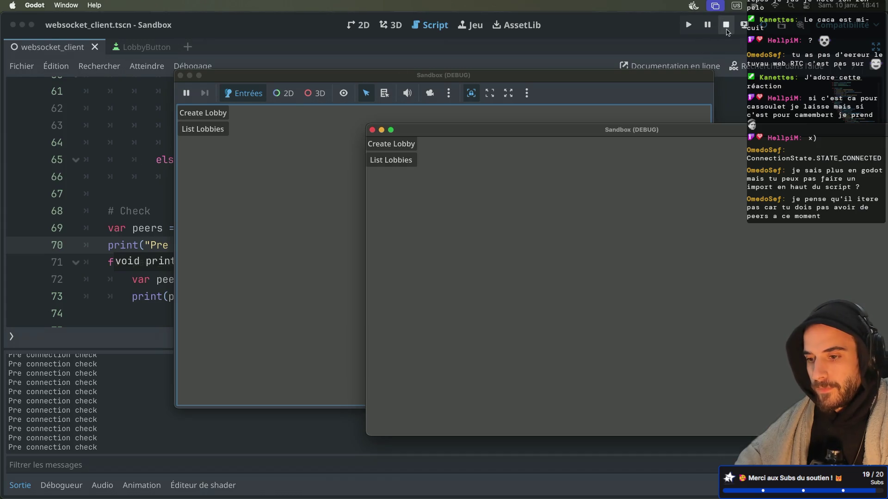
left_click(404, 147)
left_click(203, 129)
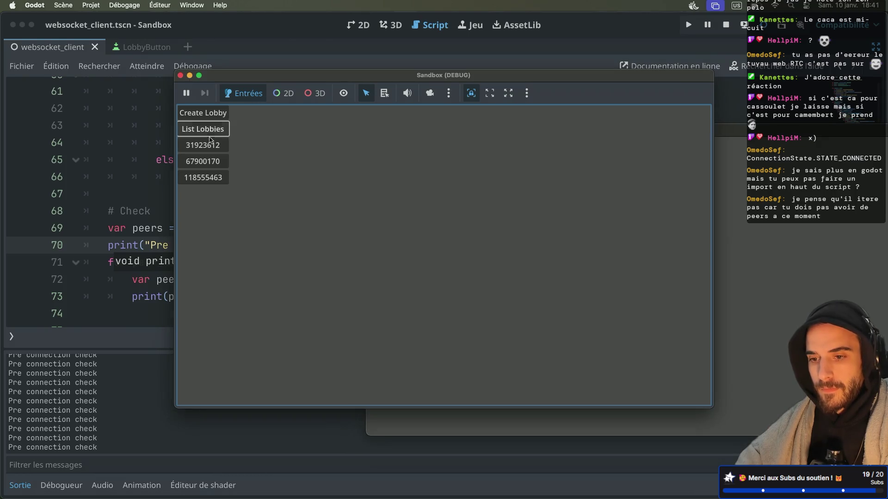
left_click(213, 162)
left_click(119, 299)
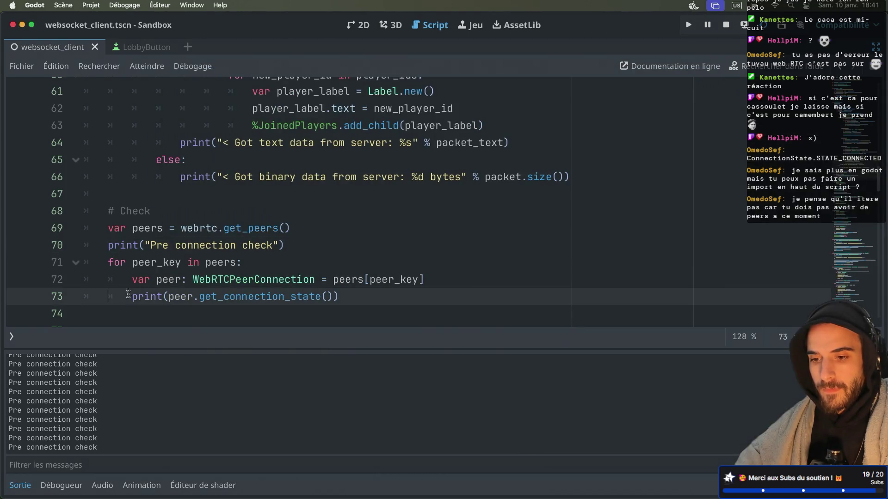
left_click(732, 25)
left_click_drag(307, 245, 311, 231)
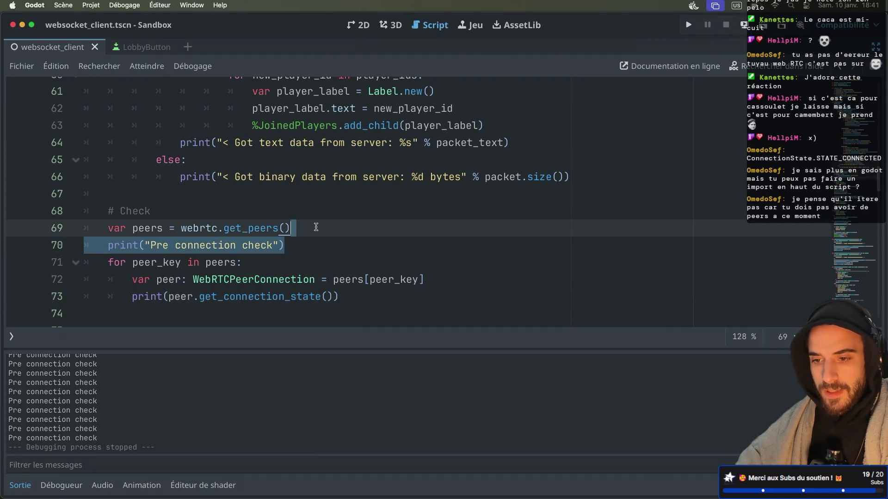
key("BackSpace")
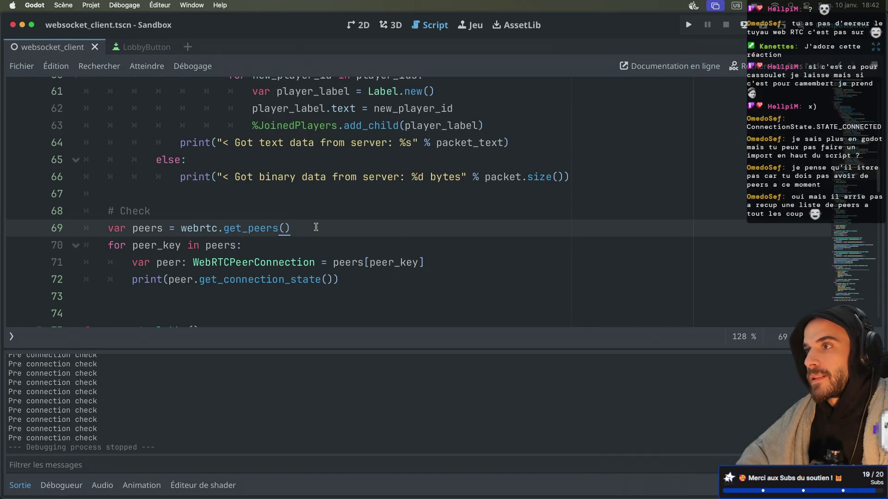
scroll(316, 227, "down", 3)
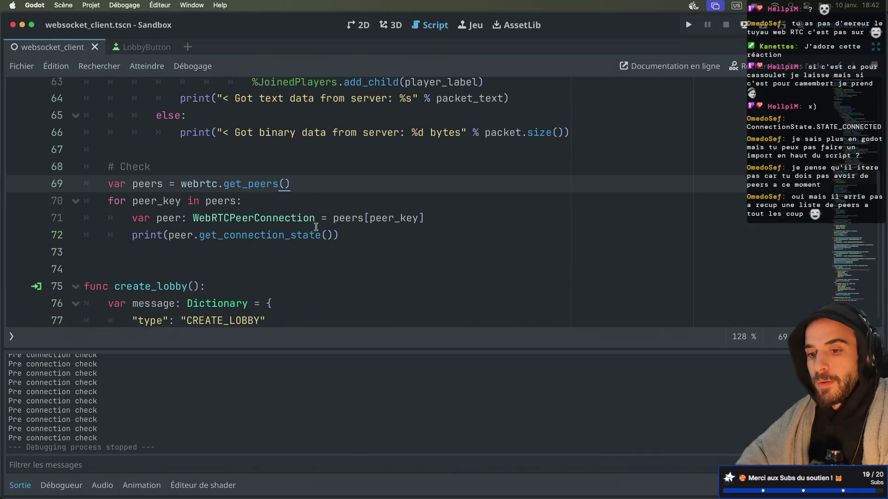
double_click(254, 166)
mouse_move(255, 166)
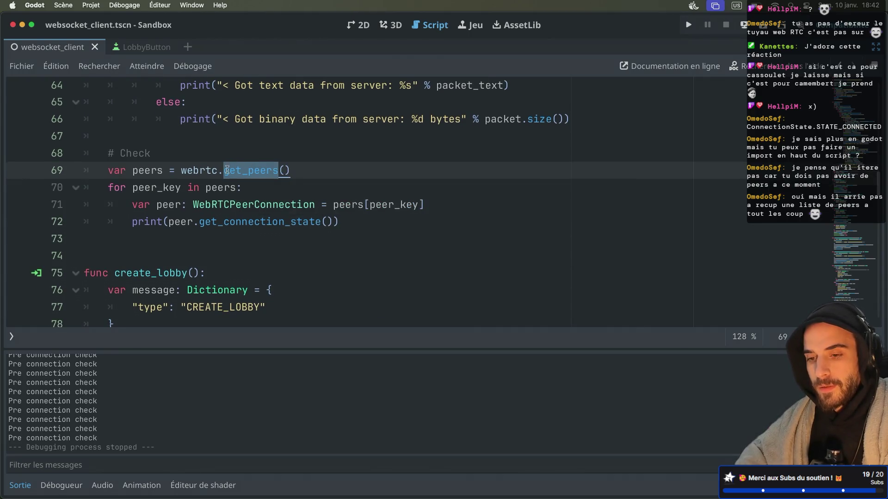
scroll(221, 173, "down", 5)
scroll(219, 177, "down", 2)
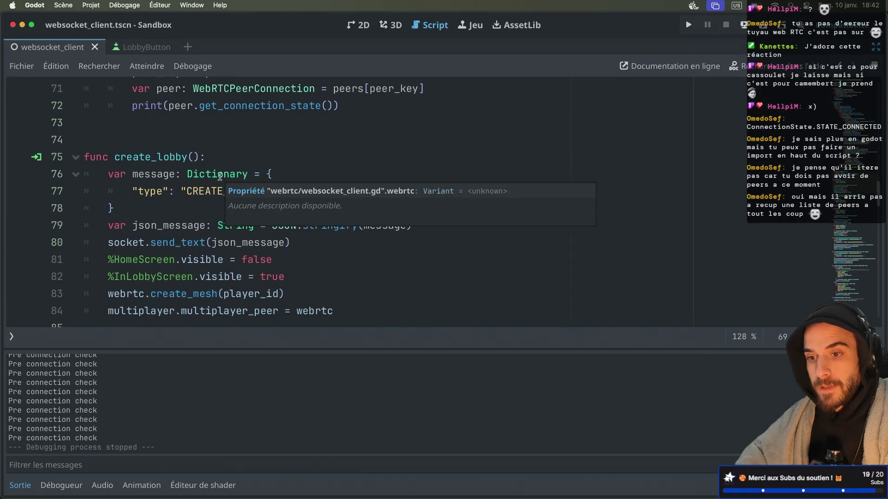
scroll(220, 176, "down", 10)
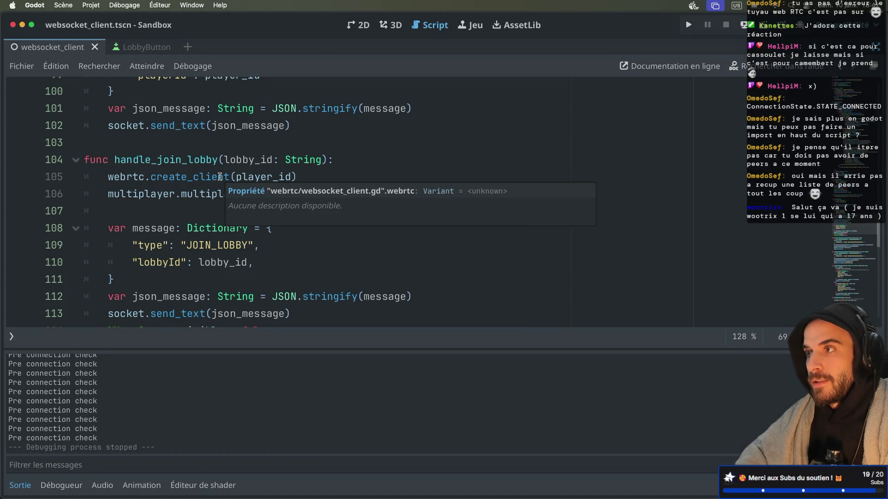
scroll(220, 176, "down", 7)
scroll(220, 176, "up", 3)
double_click(194, 167)
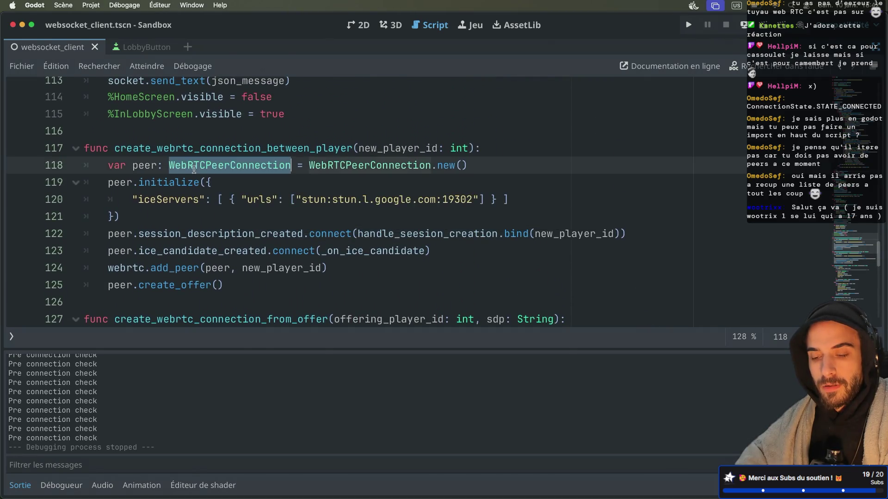
left_click(221, 148)
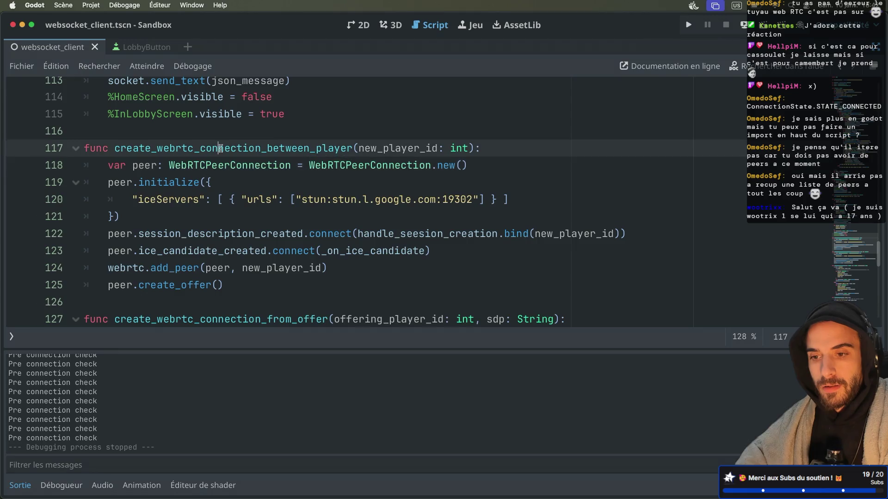
double_click(220, 166)
left_click(235, 148)
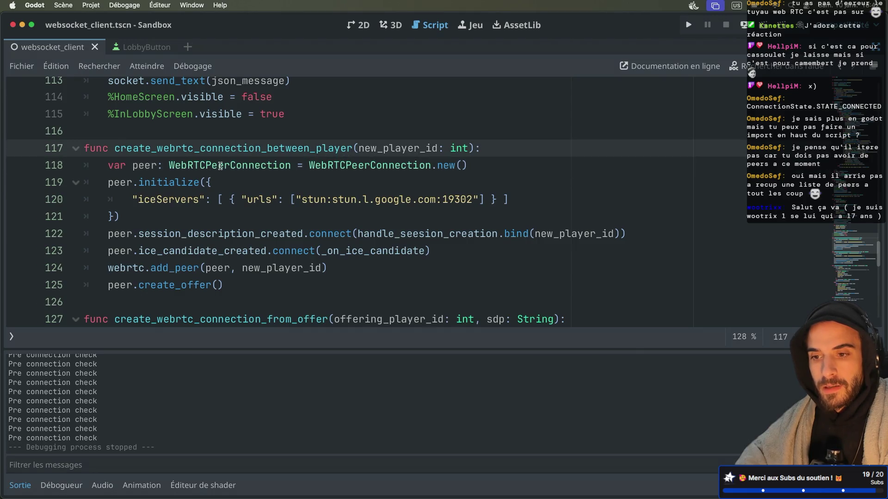
scroll(220, 166, "down", 1)
left_click(175, 221)
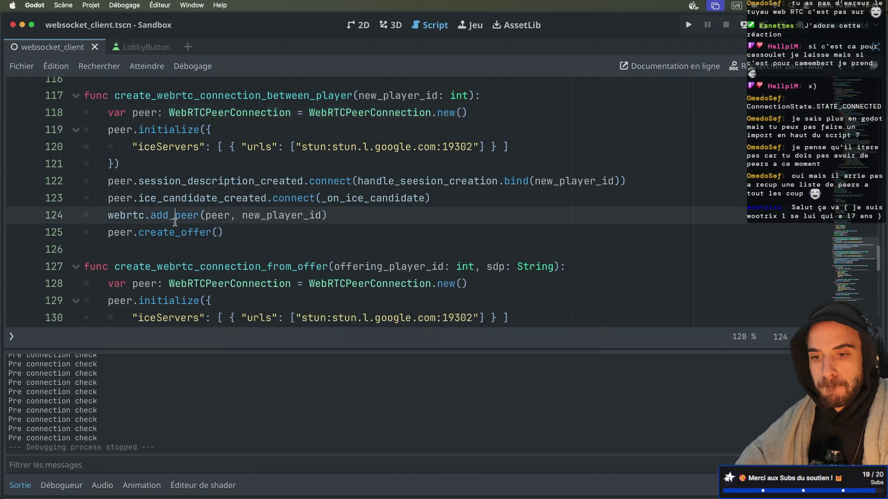
double_click(170, 231)
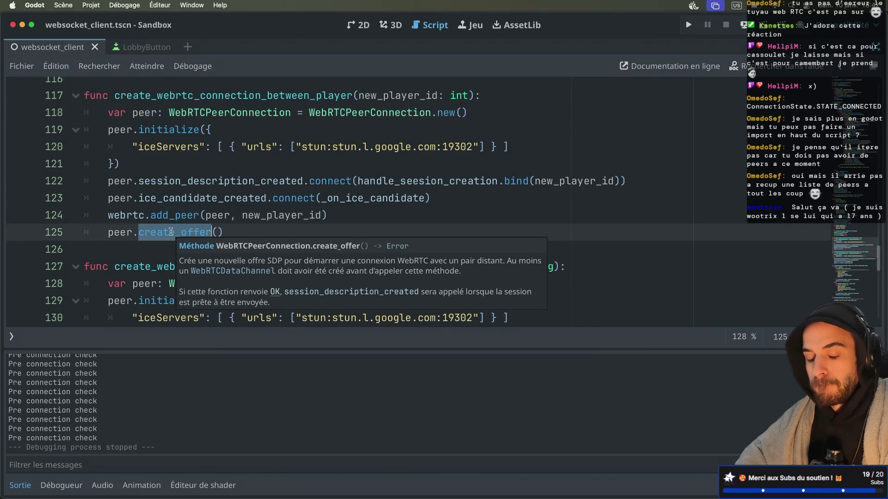
double_click(174, 215)
double_click(165, 231)
double_click(172, 216)
left_click(172, 216, "super")
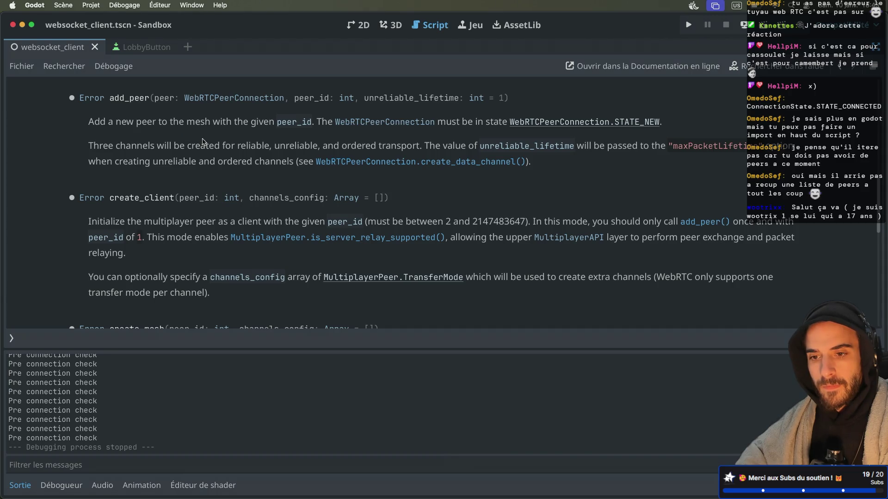
Step: Prefix line 124 with var err = to store webrtc.add_peer's result, then run the project
key("alt+Left")
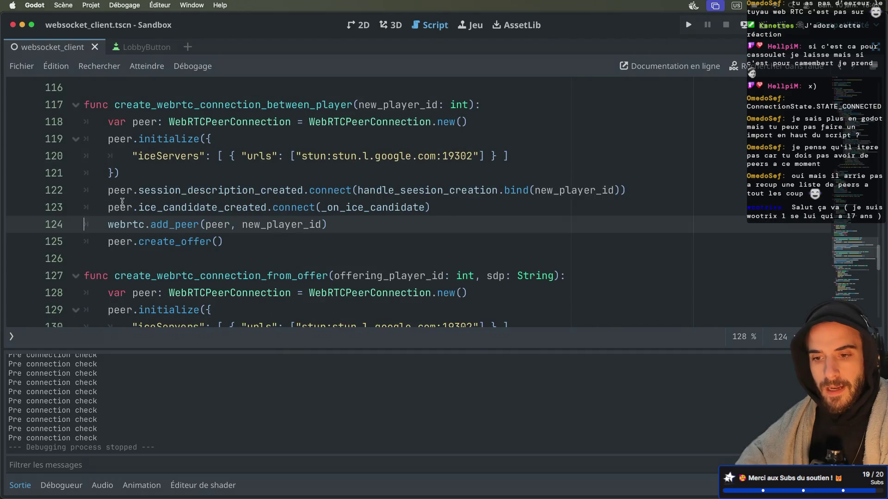
type("cons")
key("BackSpace")
key("BackSpace")
key("BackSpace")
type("var err")
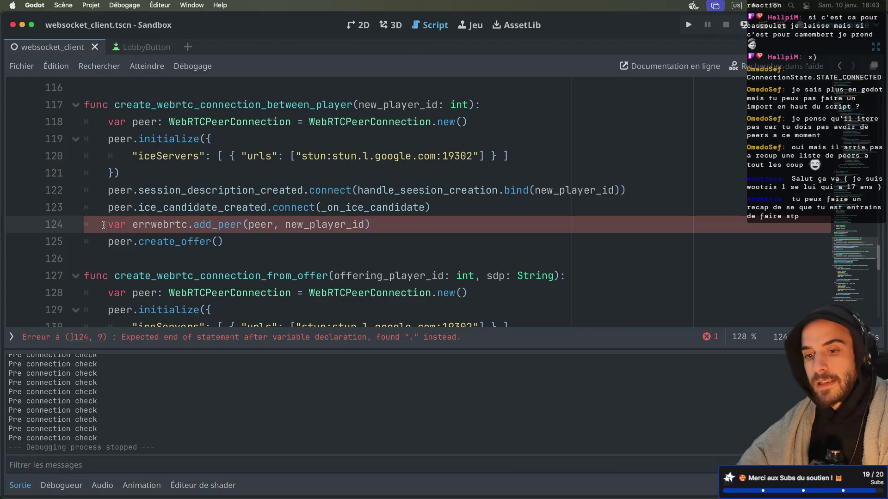
type(" =")
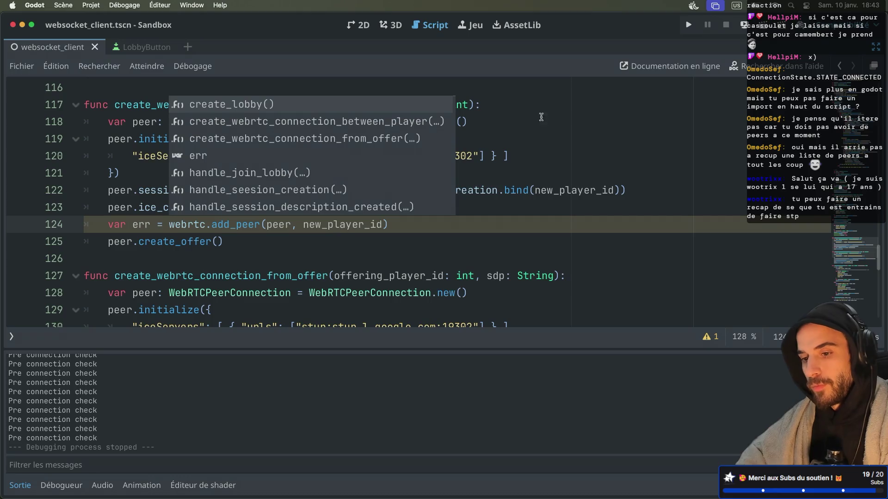
left_click(688, 26)
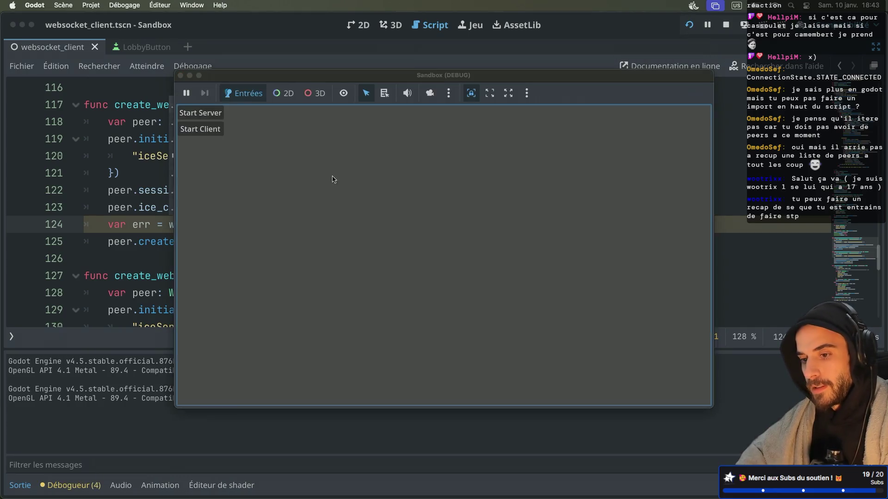
Step: Start a server and a client in the game windows, move the player right twice, then stop
left_click(387, 174)
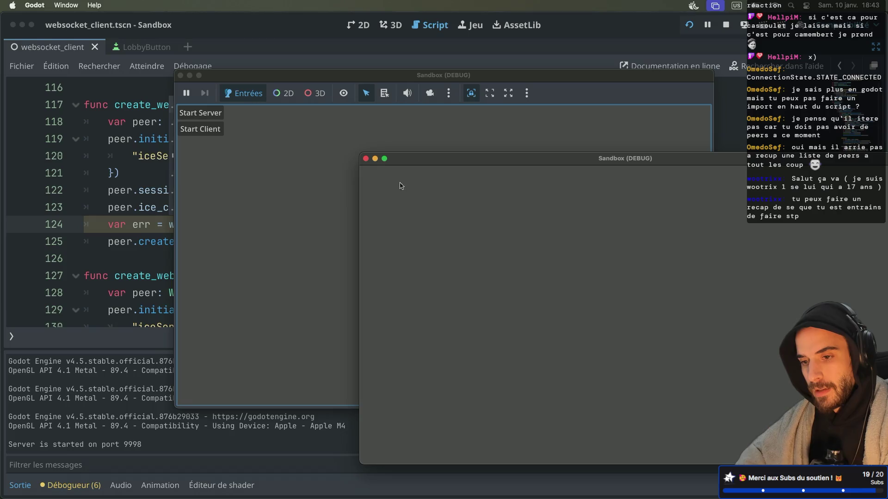
left_click(205, 131)
key("Right")
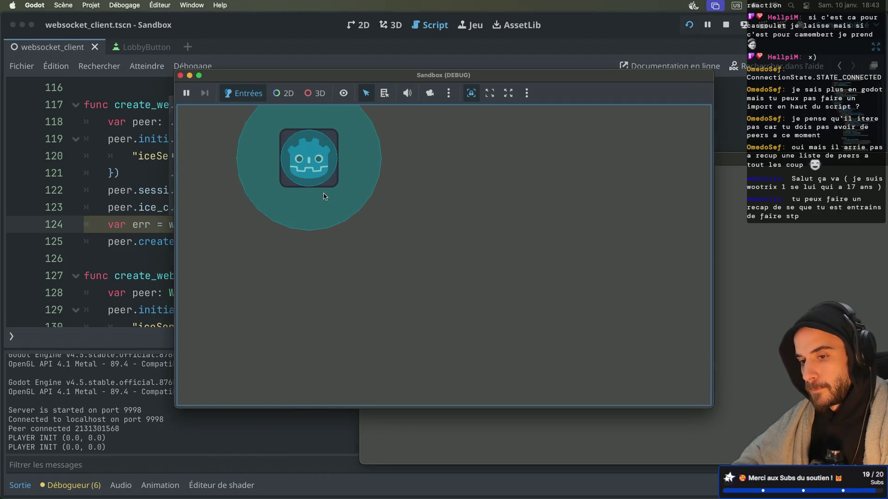
key("Right")
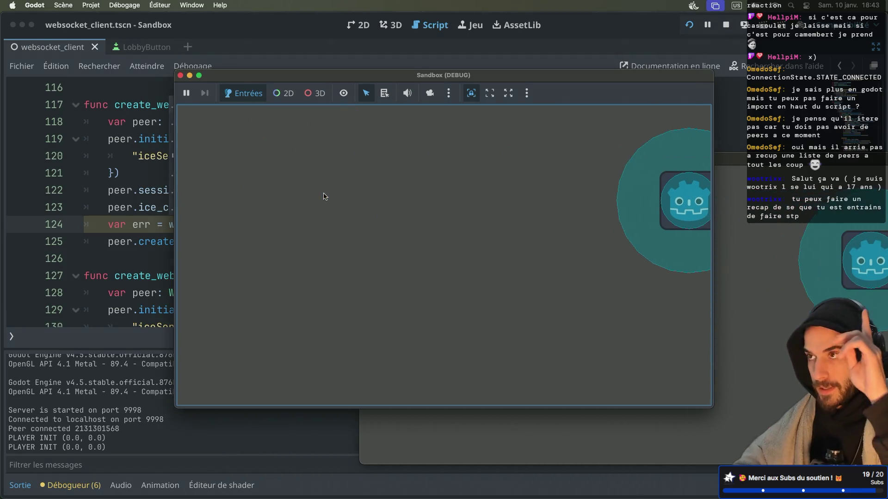
left_click(663, 61)
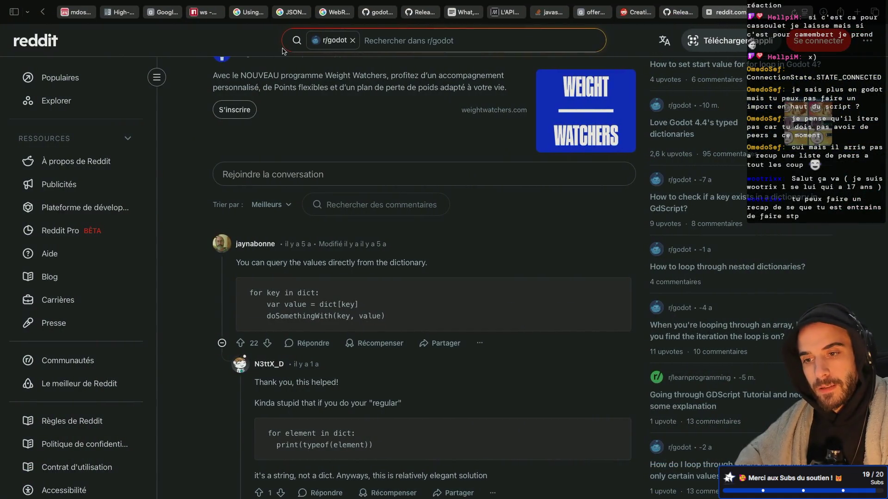
Step: Browse the Using WebSockets, ws package, JSON, WebRTC example and Google Images tabs, then return to Godot
left_click(250, 13)
left_click(205, 14)
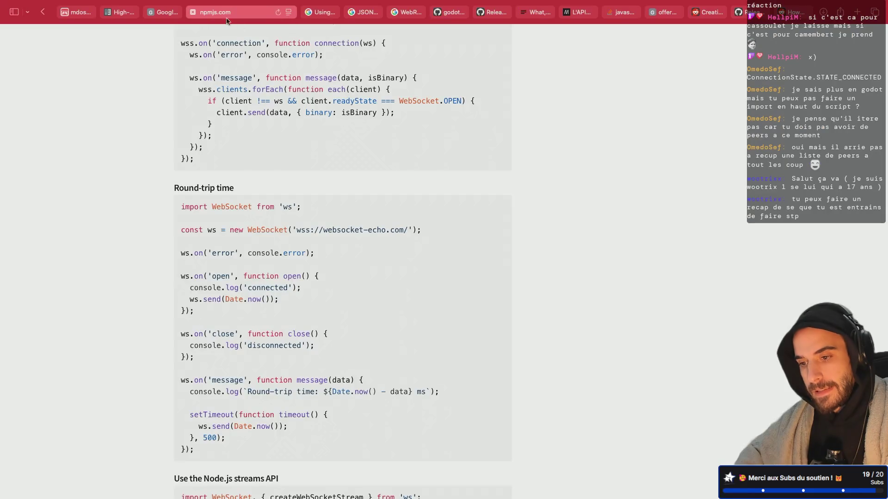
left_click(363, 13)
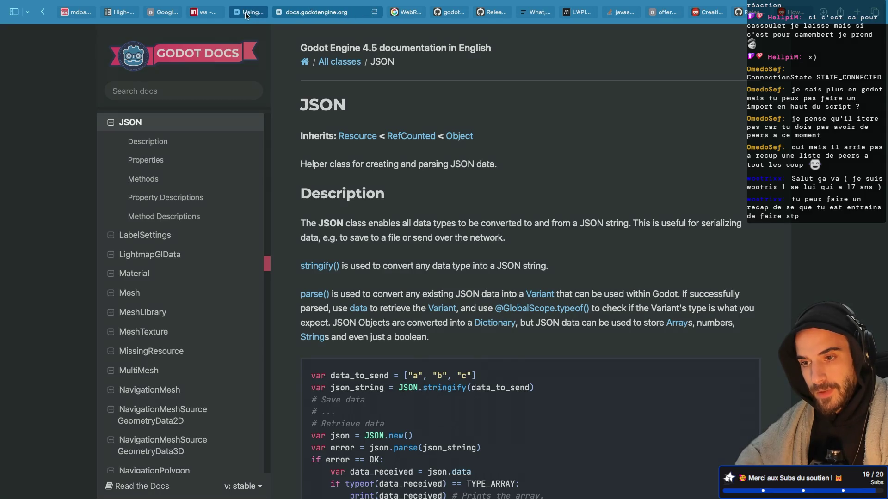
left_click(249, 12)
scroll(369, 189, "up", 10)
scroll(370, 190, "down", 8)
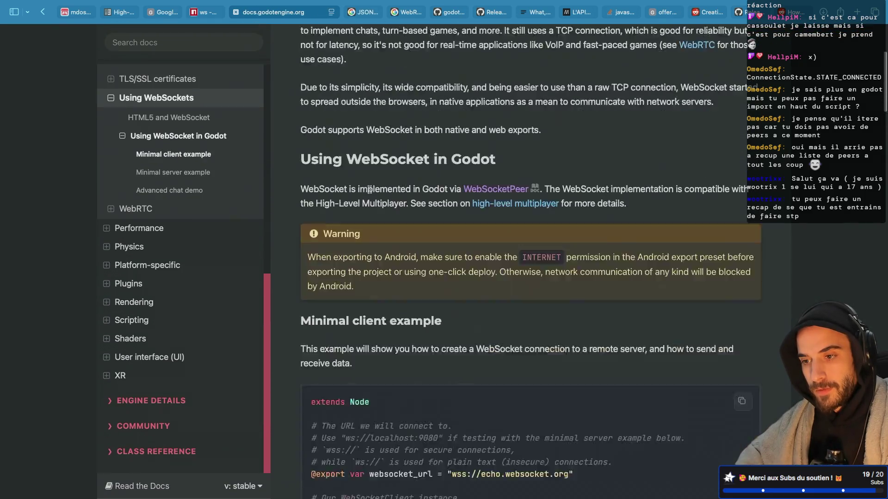
left_click(405, 12)
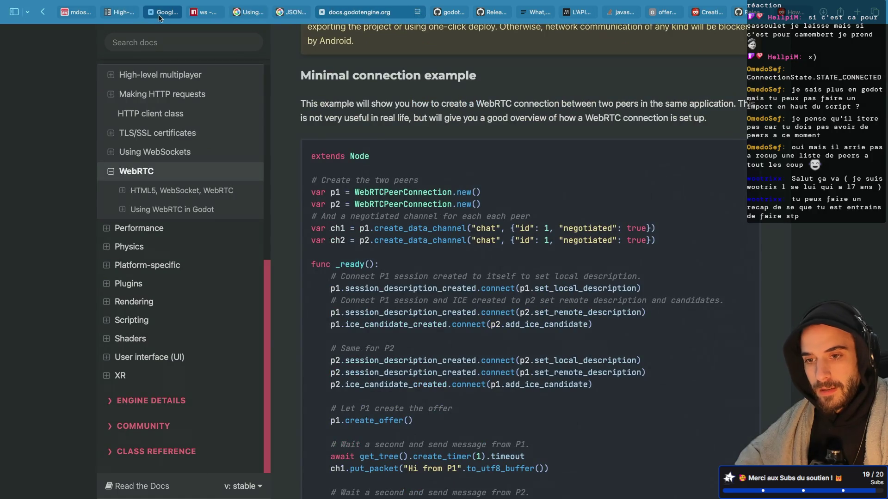
left_click(162, 13)
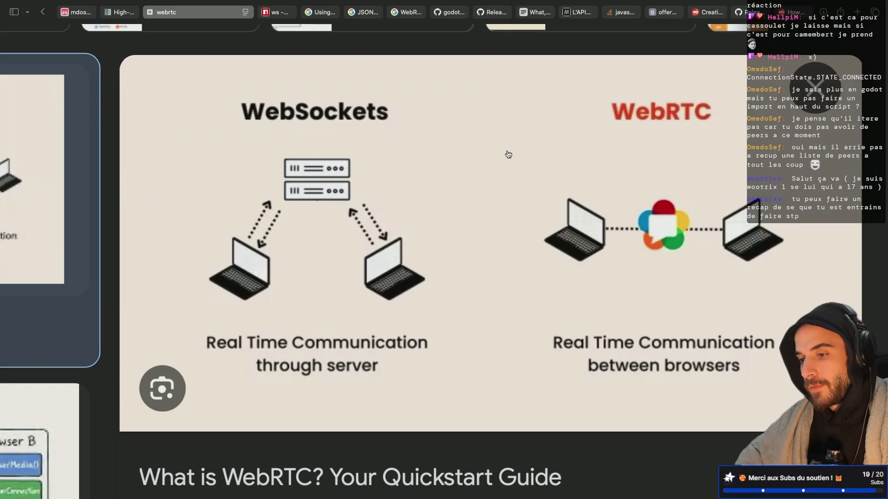
key("super+Tab")
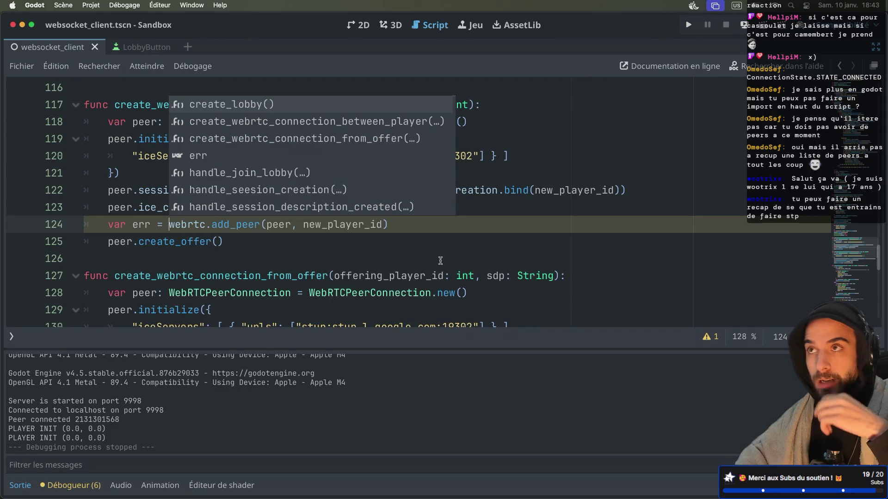
key("super+Tab")
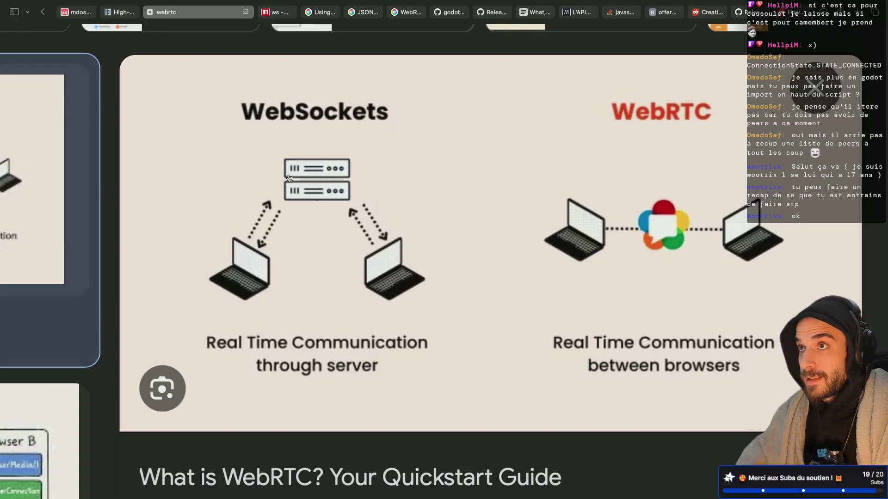
key("super+Tab")
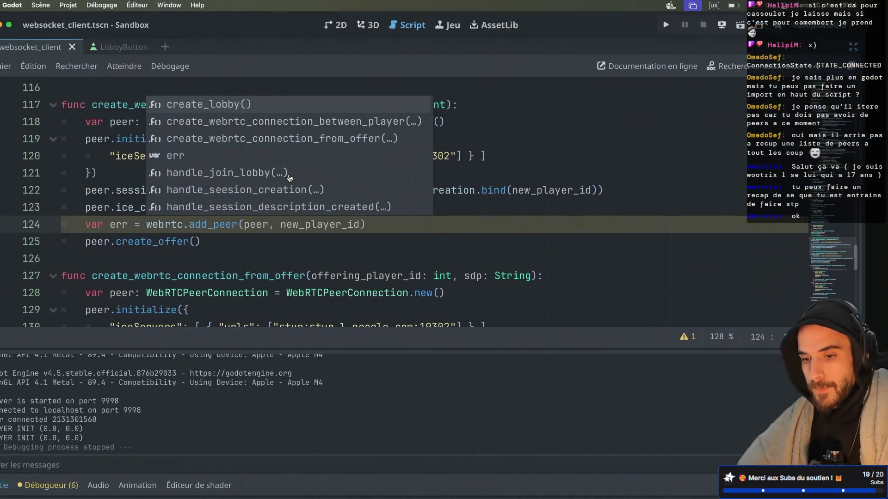
left_click(248, 255)
left_click(238, 245)
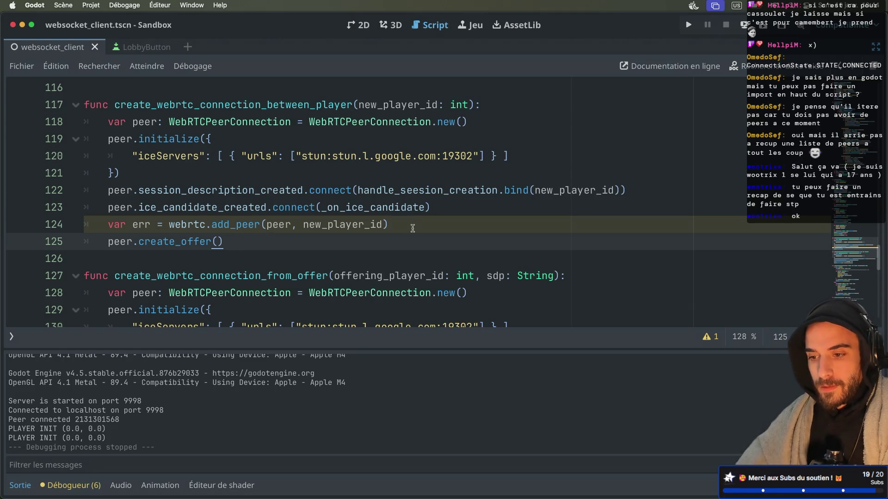
left_click(224, 225, "ctrl")
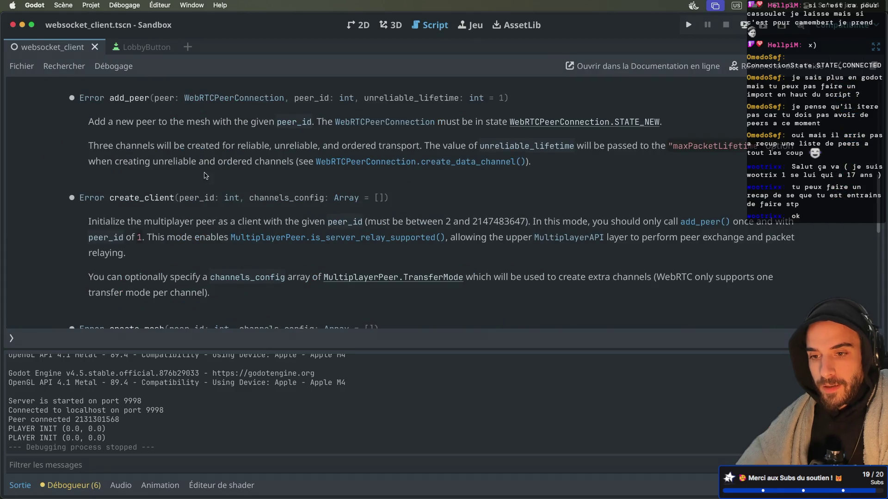
left_click(95, 100)
scroll(199, 194, "up", 1)
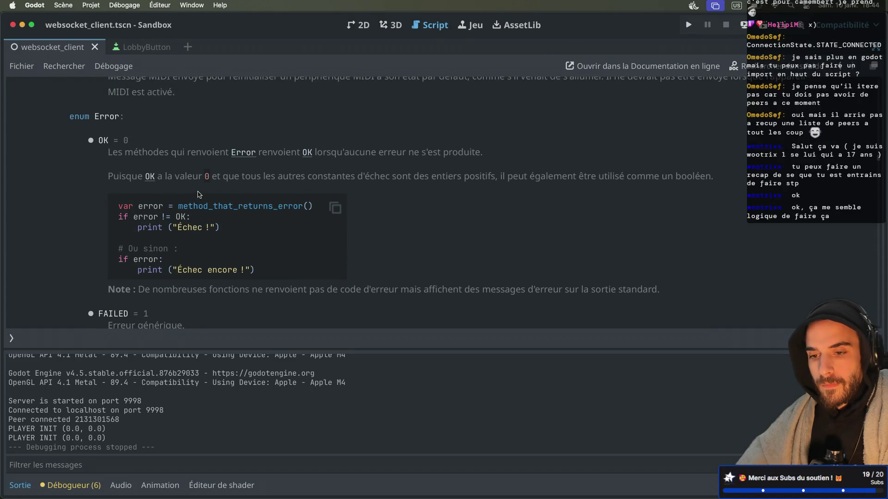
key("super+w")
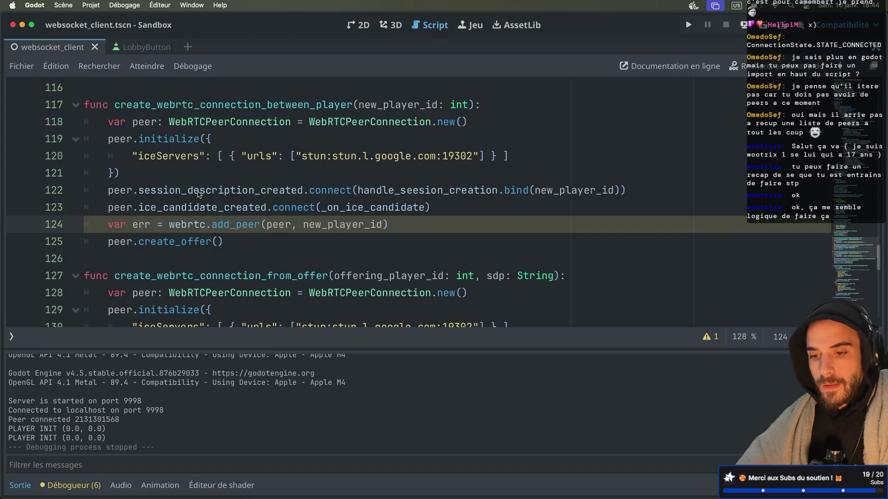
Step: Below the add_peer call on line 124, add an if err != OK: check printing "FAILED TO ADD PEER"
left_click(432, 223)
key("Return")
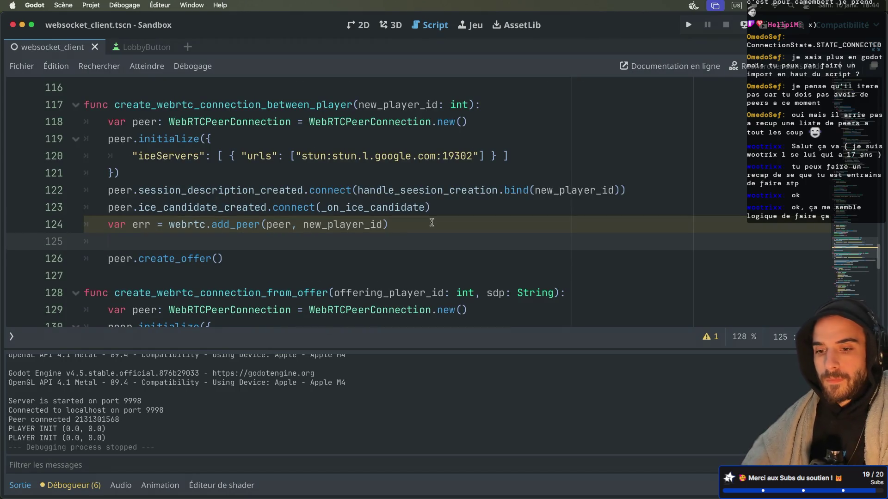
type("iferr !-")
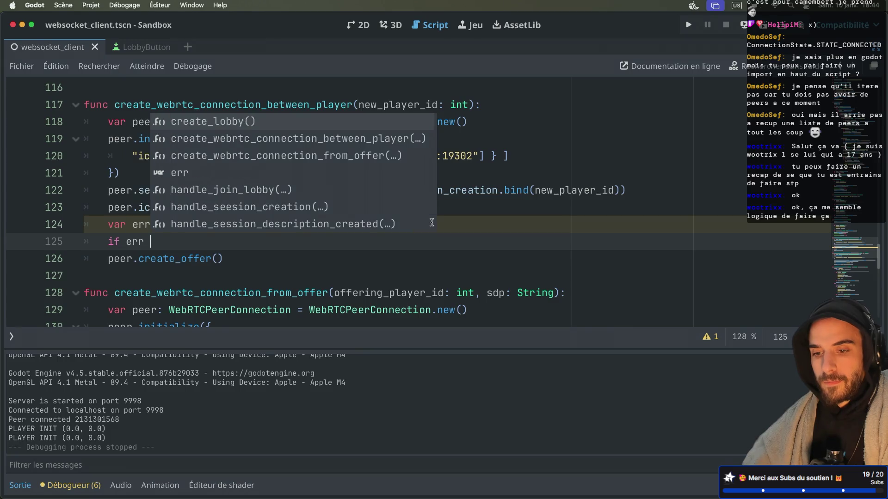
type(" OK")
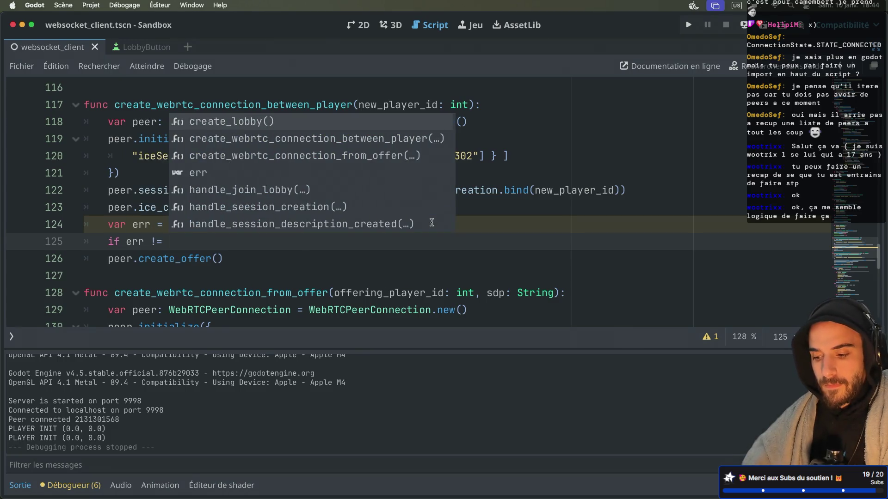
type(":")
key("Return")
type("print(\"FAILED TO ADD PEER\")")
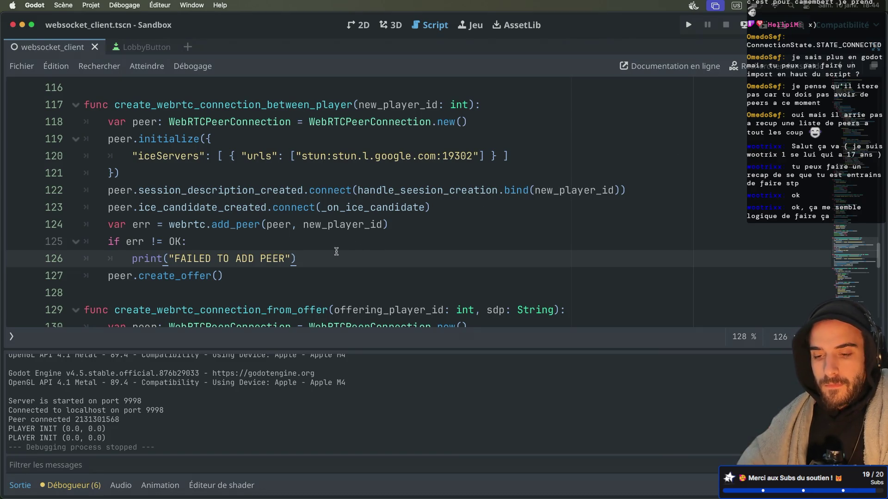
Step: Add an else: branch that prints "PEER ADDED"
key("Return")
key("BackSpace")
type("else")
key("Return")
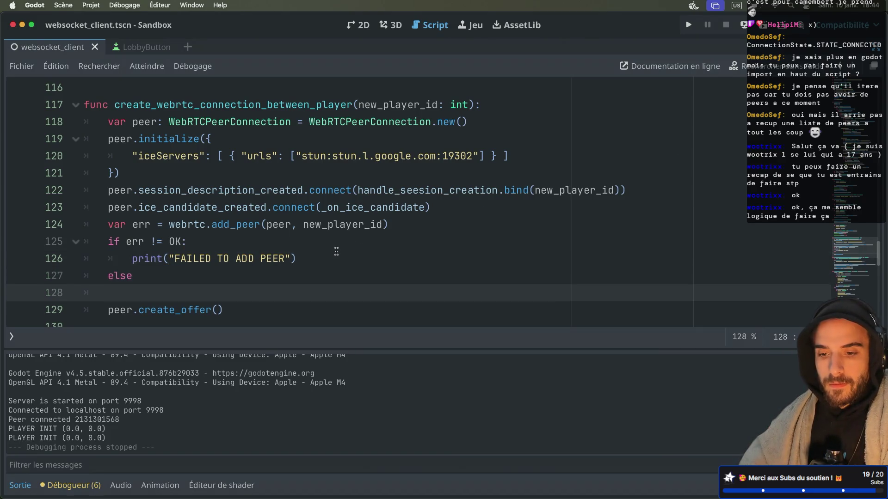
left_click(134, 278)
type(":")
key("Return")
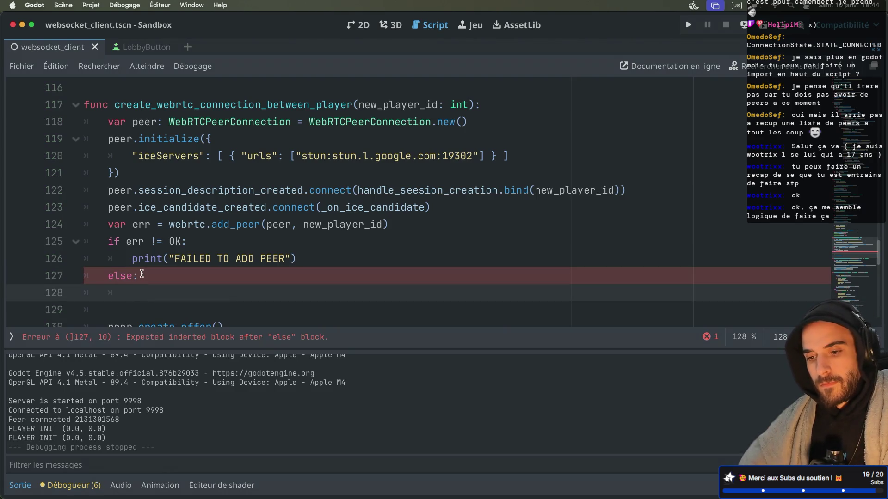
type("pr")
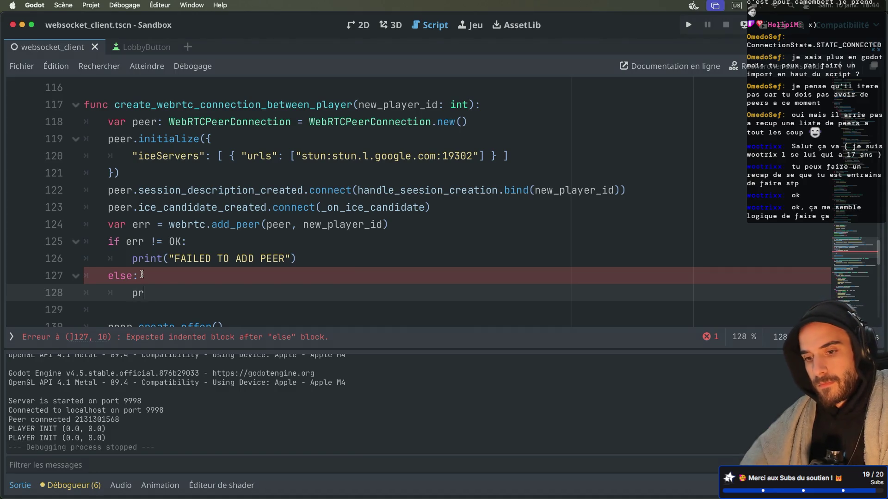
type("int(\"PEER ADDED")
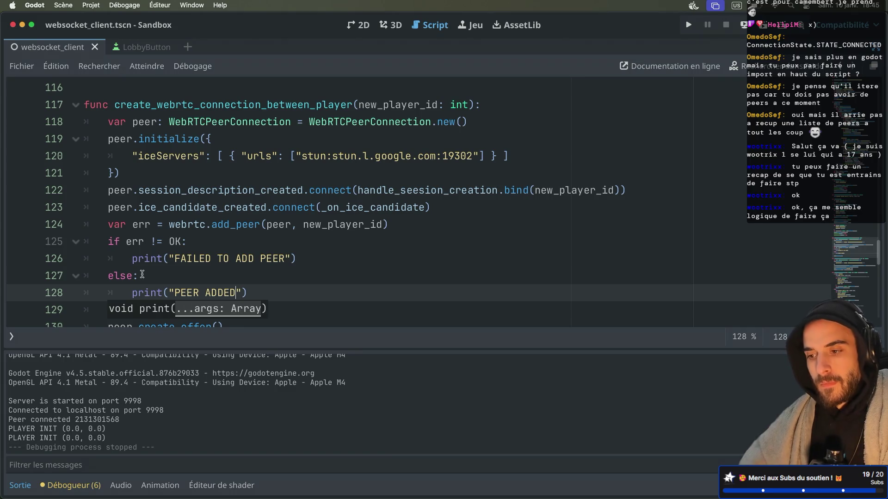
scroll(388, 231, "up", 15)
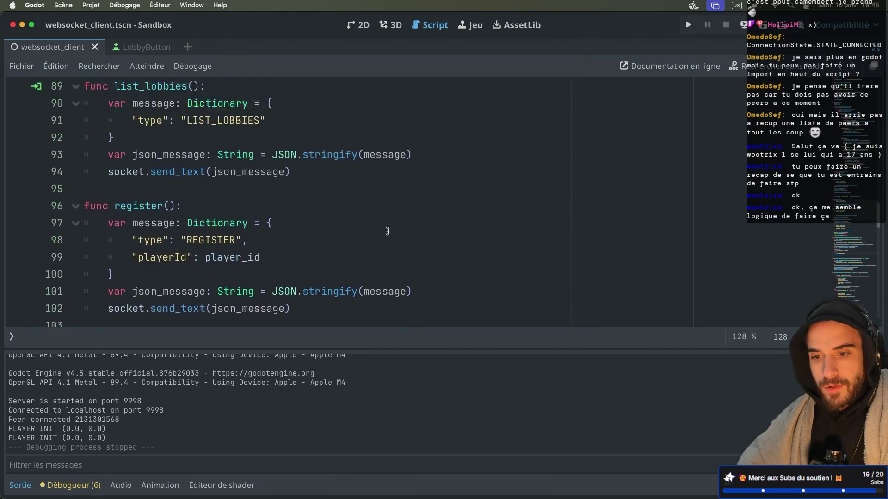
Step: Run the game in two windows, create a lobby in one and list the four lobbies in the other
scroll(388, 231, "down", 5)
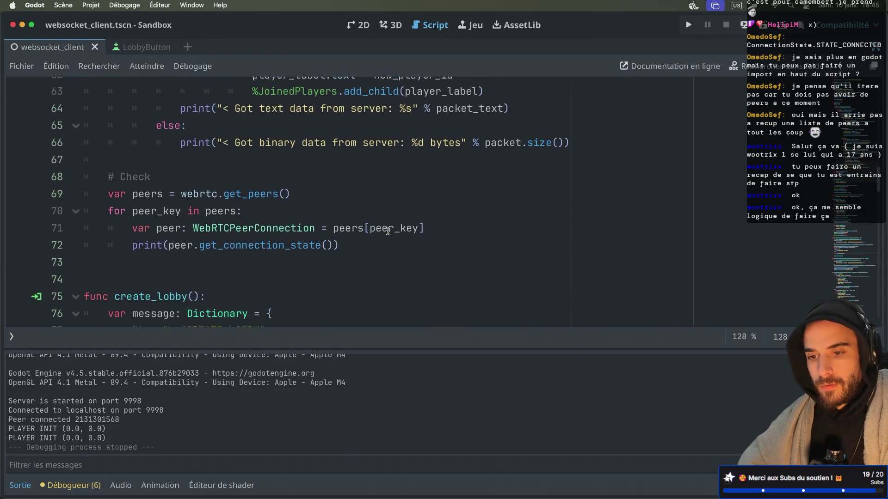
key("super+b")
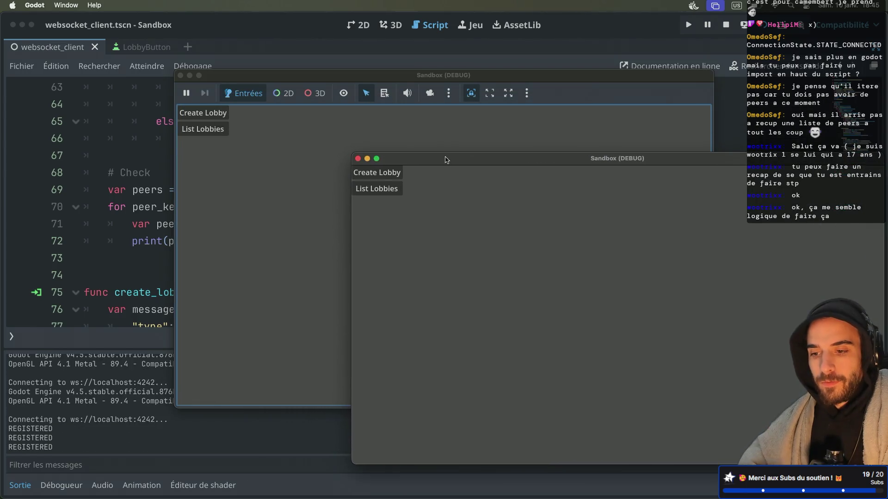
left_click_drag(445, 159, 465, 185)
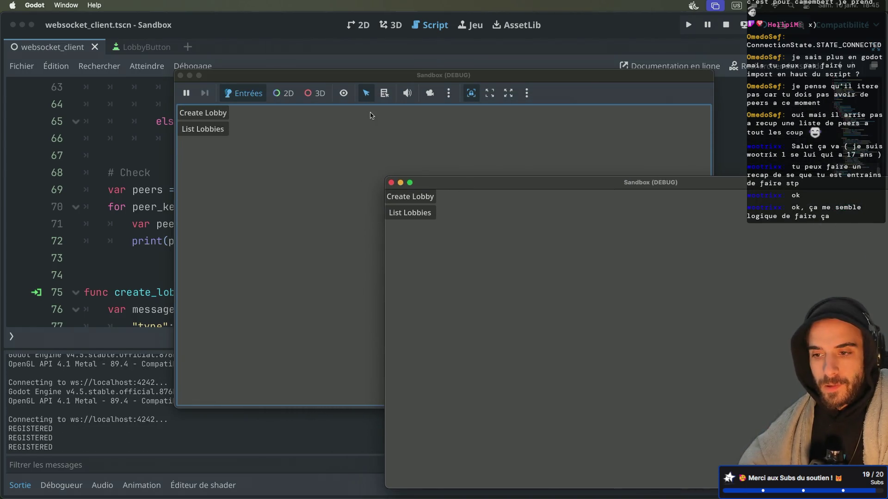
left_click_drag(372, 75, 369, 58)
left_click(740, 268)
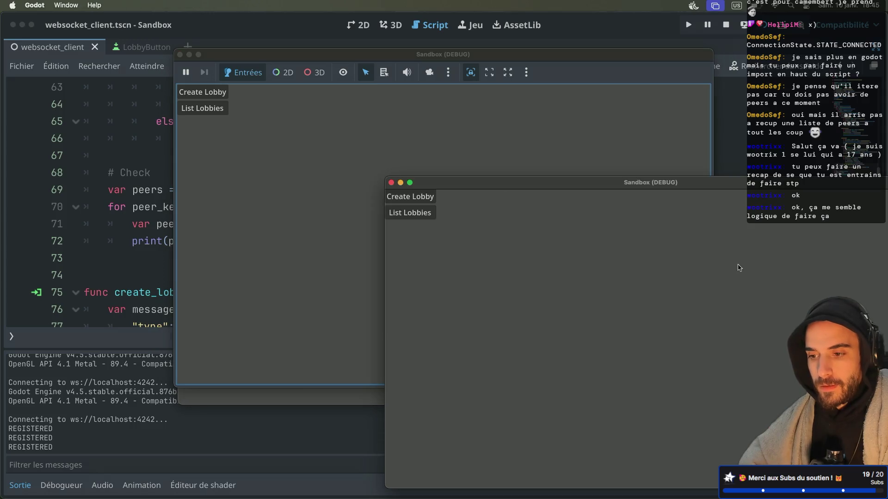
left_click(418, 197)
left_click(214, 114)
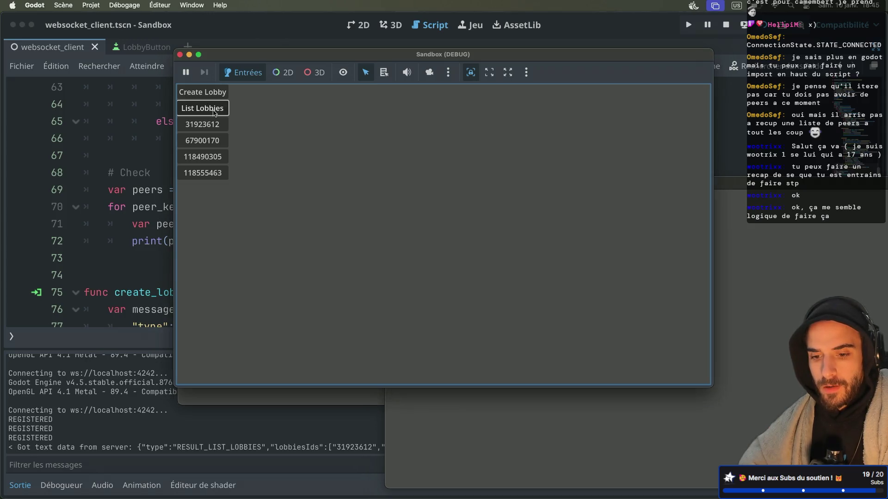
left_click(524, 435)
Step: Restart the Node signaling server with node src/index.js in the terminal, then return to Godot
key("ctrl+Right")
key("ctrl+Right")
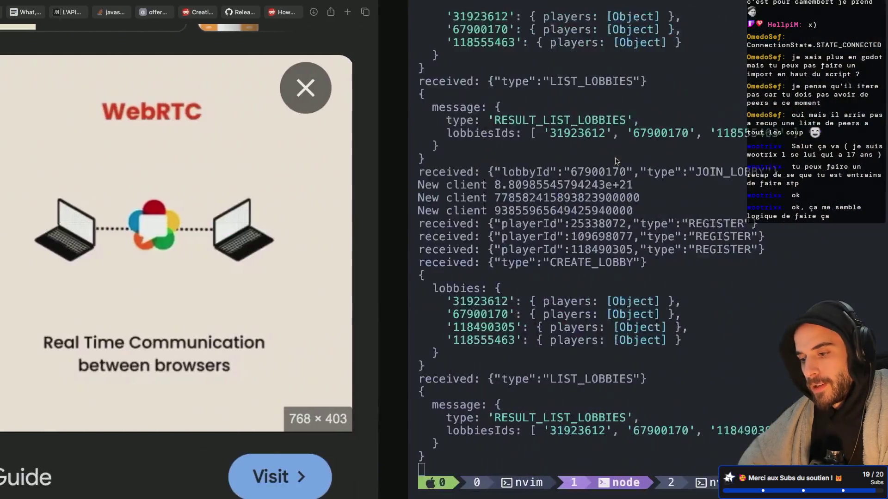
key("ctrl+c")
key("Up")
key("Return")
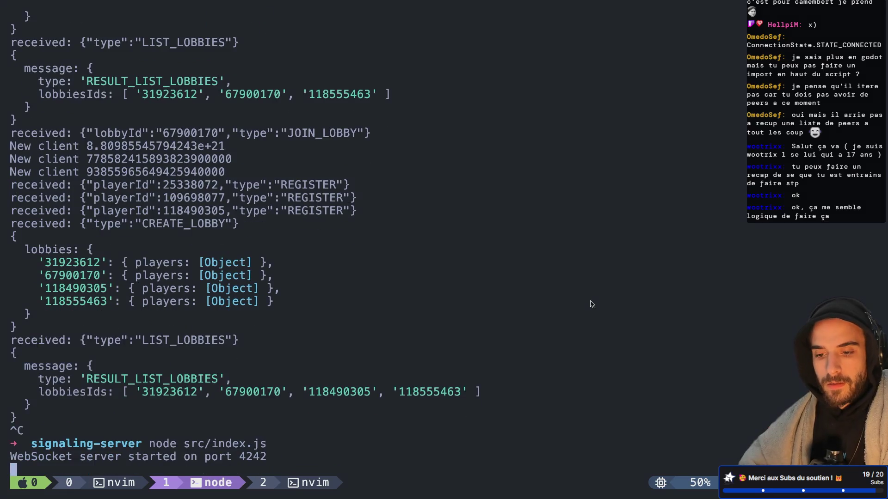
key("ctrl+Left")
key("ctrl+Left")
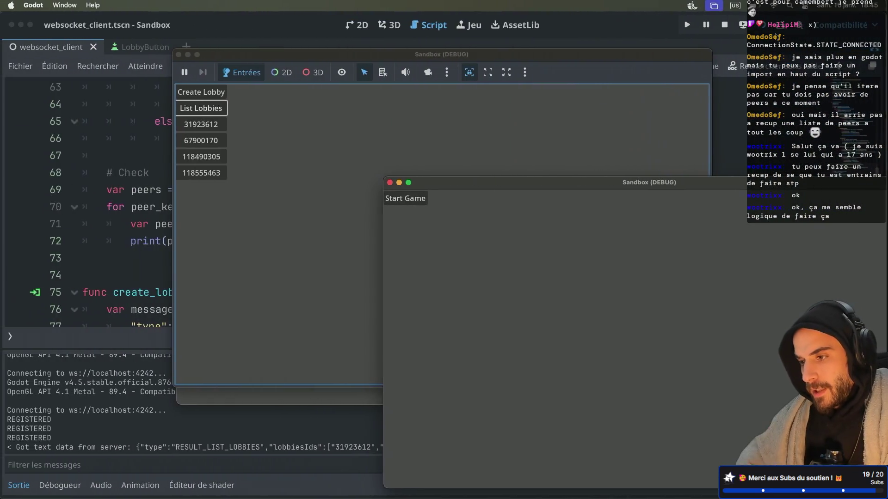
Step: Rerun both instances, create a lobby in one, join lobby 82426952 from the other, then return to the script
left_click(763, 26)
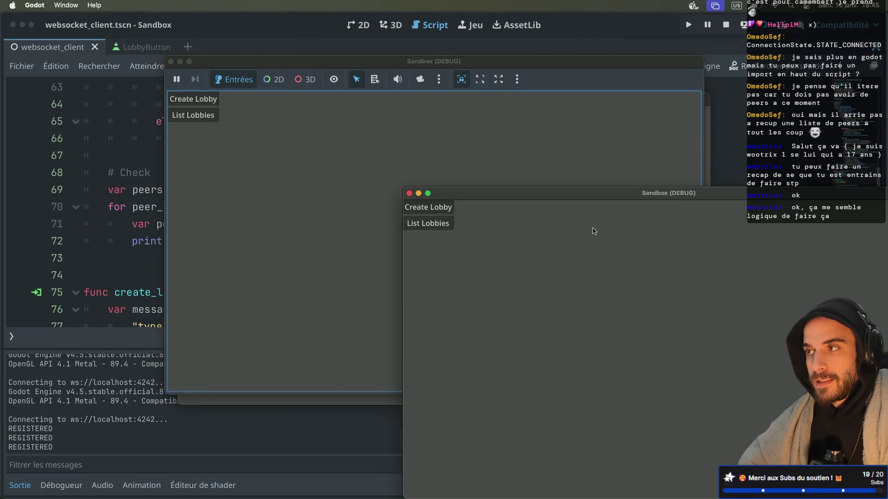
left_click(450, 210)
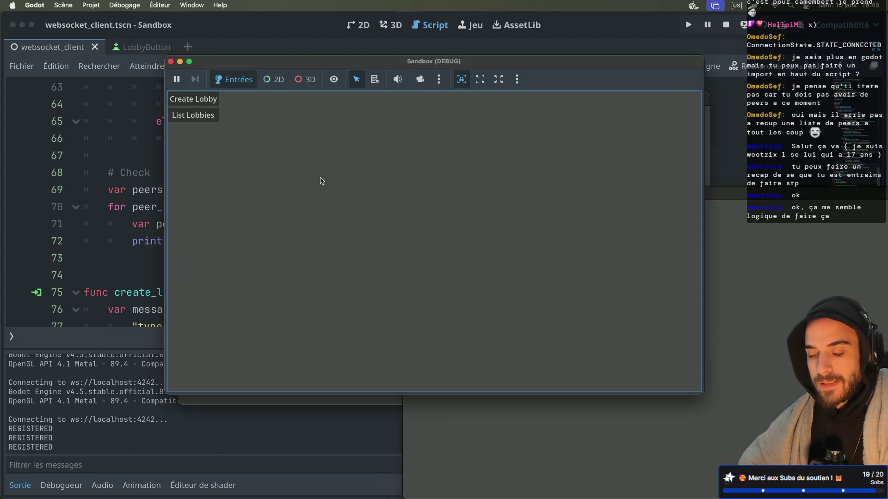
left_click(208, 116)
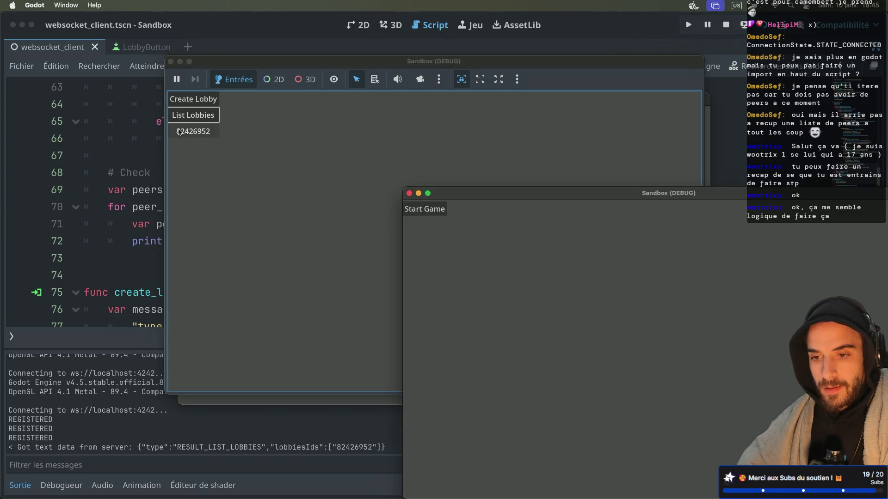
left_click(194, 132)
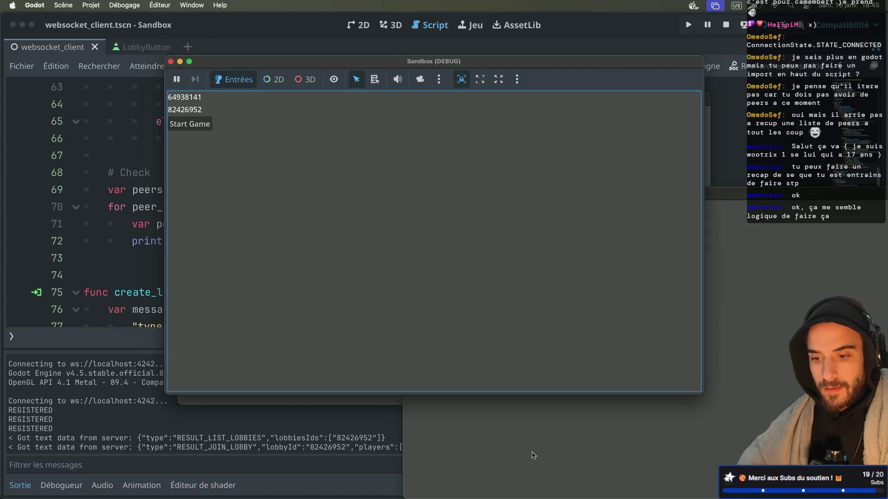
left_click(526, 494)
left_click(234, 431)
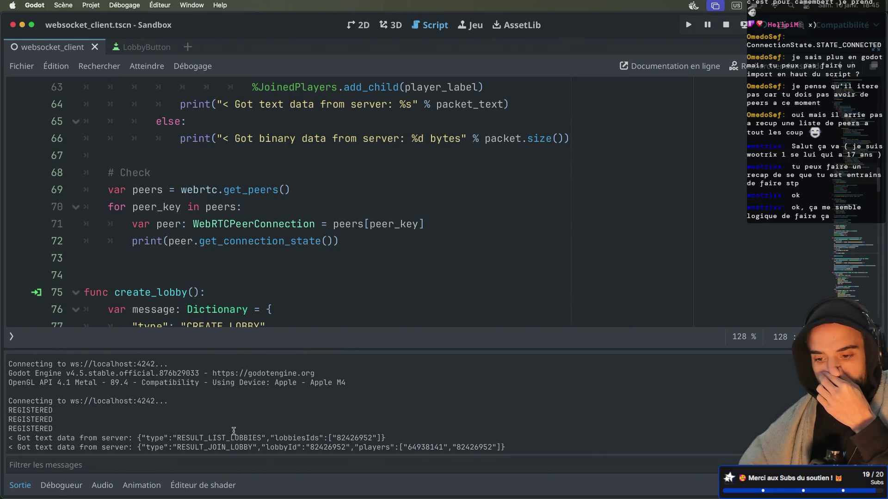
scroll(272, 228, "down", 8)
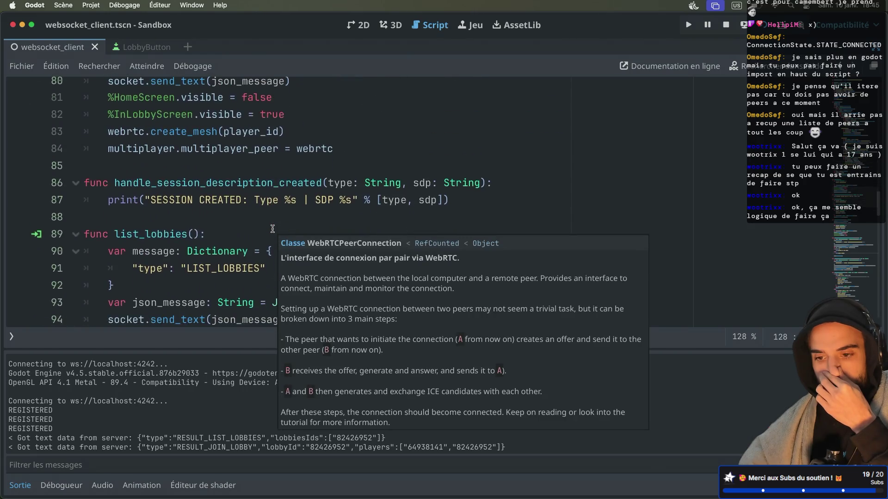
scroll(272, 228, "up", 4)
scroll(272, 228, "up", 5)
scroll(272, 228, "down", 10)
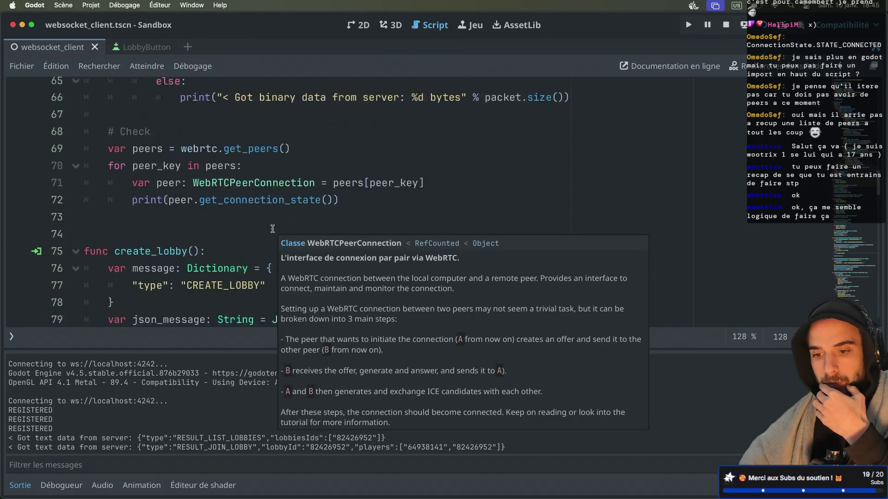
scroll(272, 228, "down", 8)
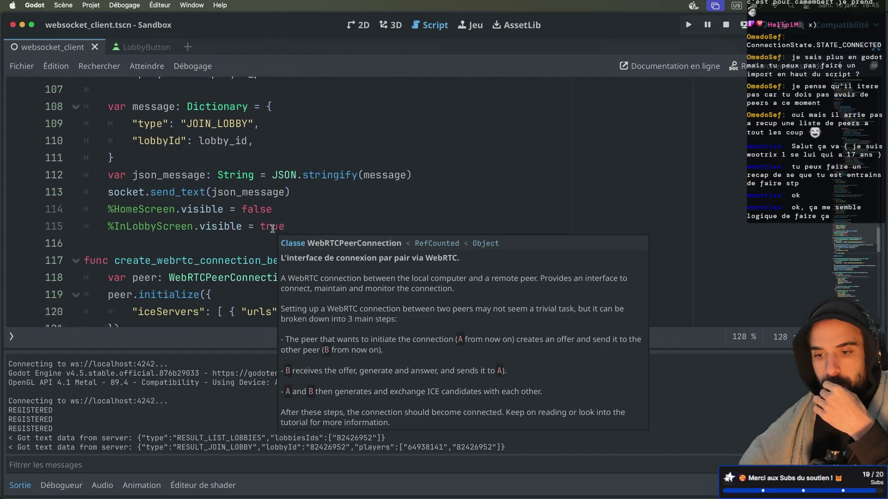
scroll(273, 228, "down", 1)
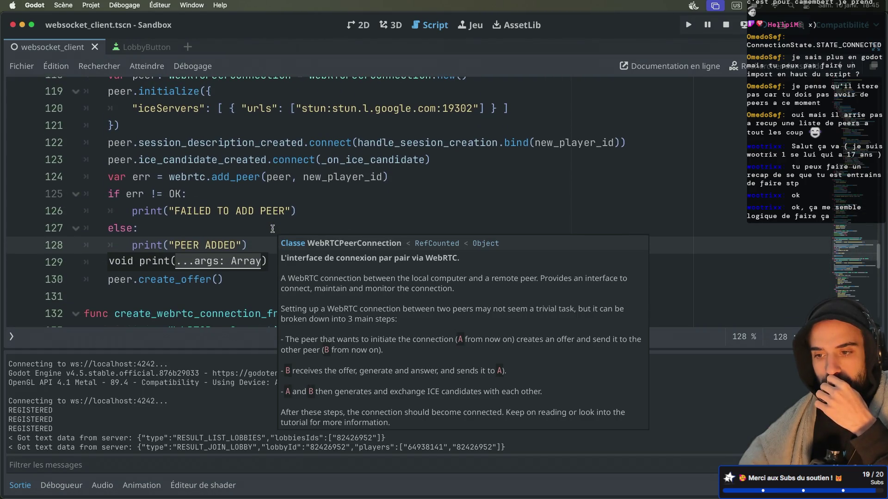
left_click(228, 192)
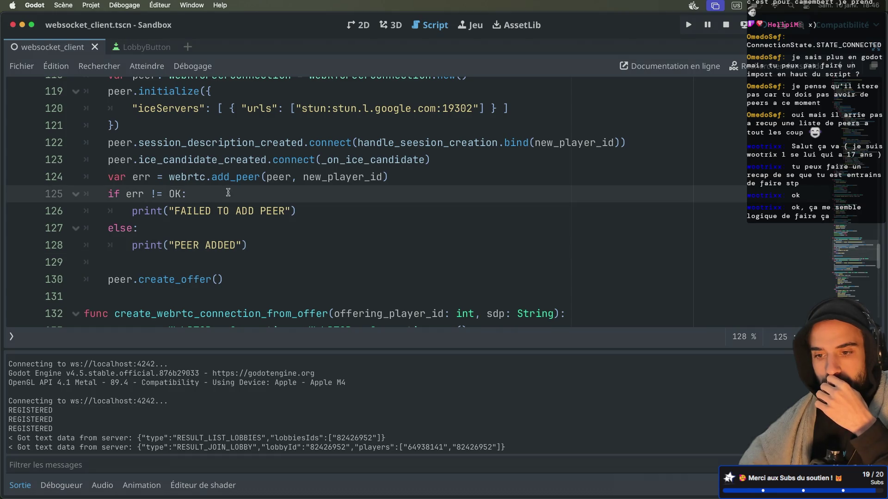
double_click(192, 213)
double_click(186, 246)
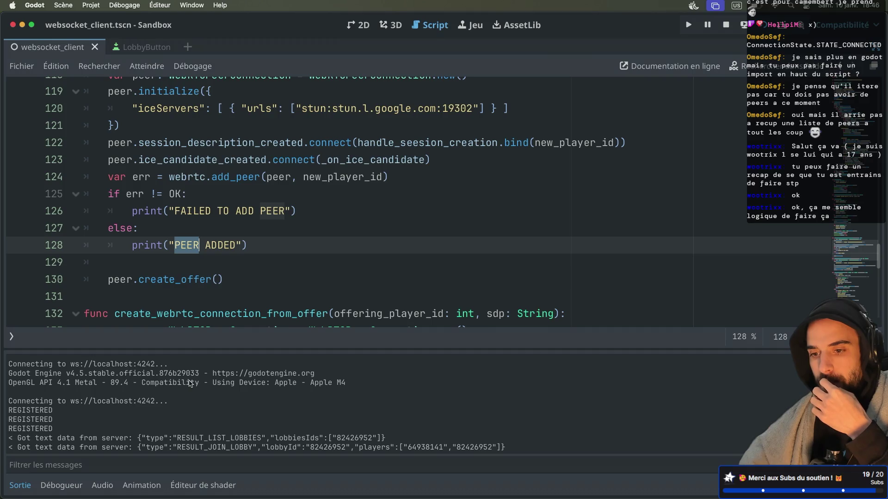
scroll(233, 191, "up", 3)
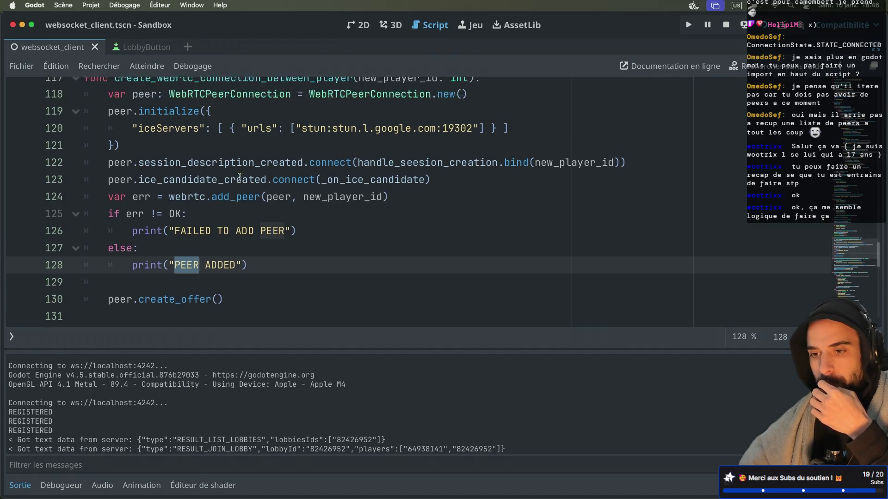
double_click(266, 160)
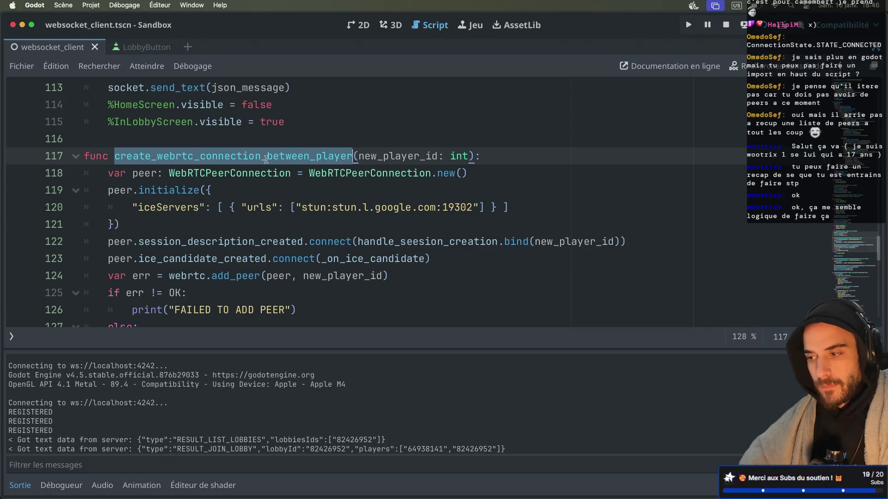
Step: Search for create_webrtc_connection_between_player and locate its call on line 43 in the PLAYER_JOINED handler
key("super+f")
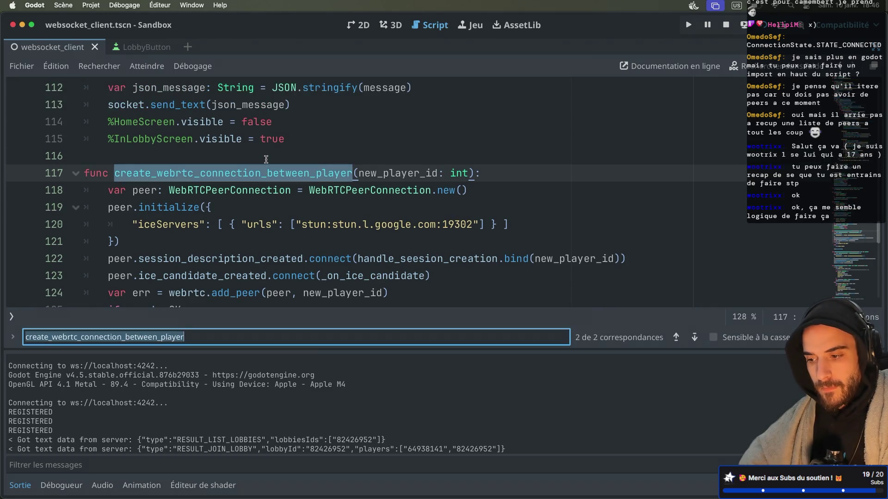
left_click(695, 338)
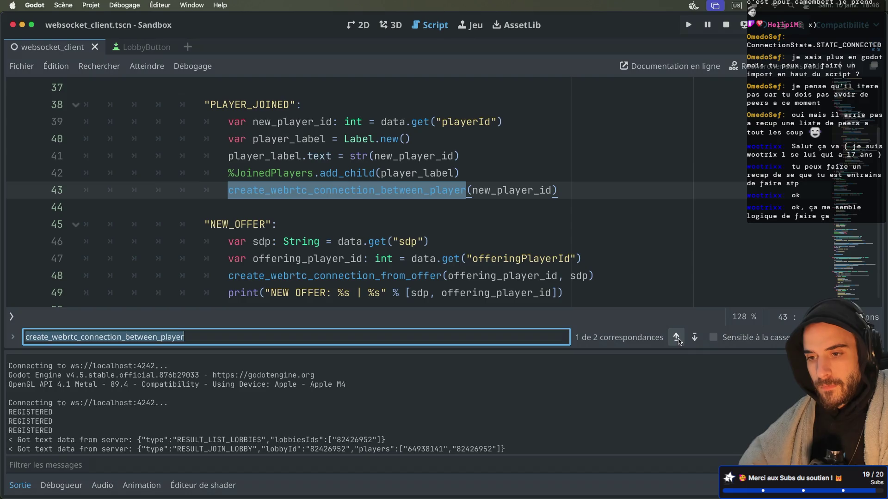
scroll(525, 228, "up", 1)
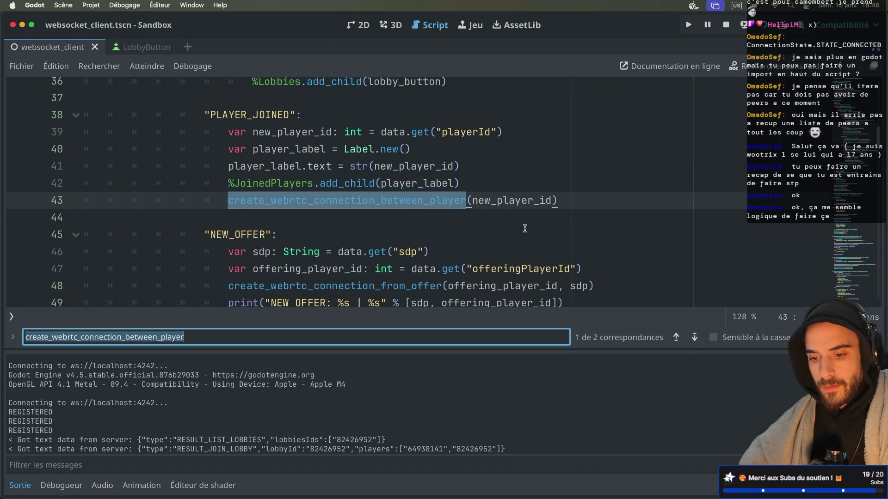
scroll(378, 431, "down", 1)
scroll(378, 430, "up", 5)
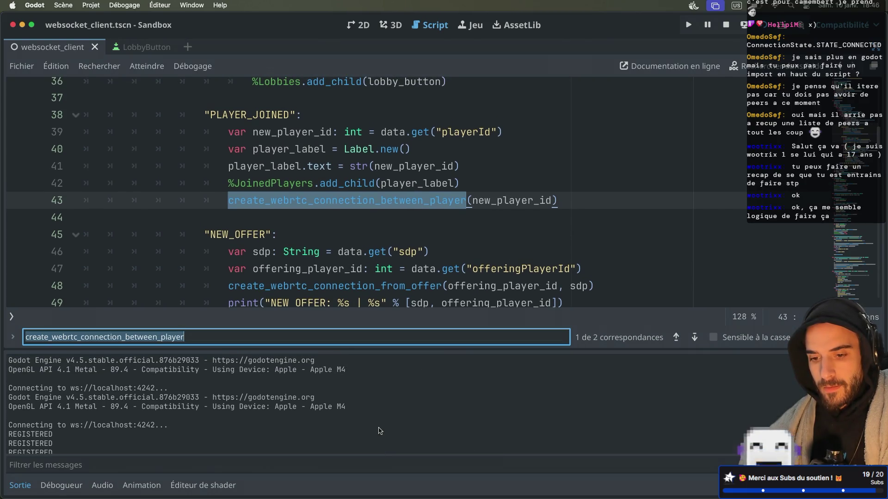
scroll(379, 431, "down", 5)
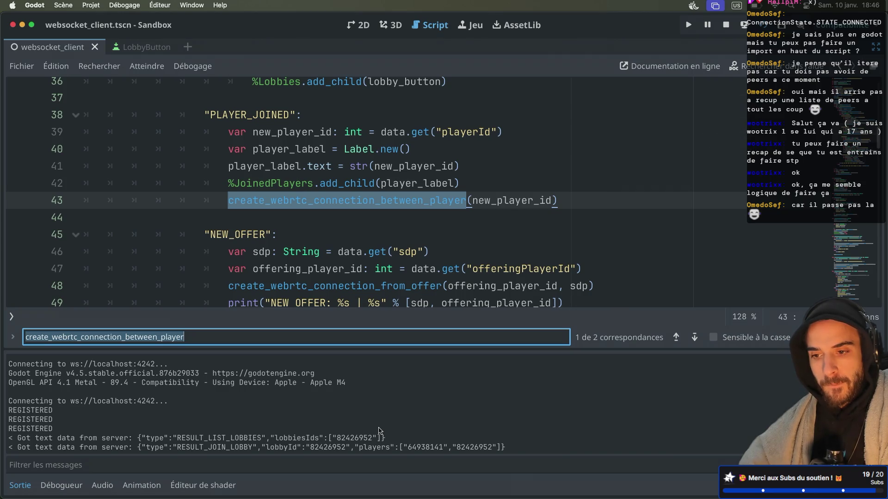
scroll(397, 241, "down", 2)
scroll(397, 241, "up", 3)
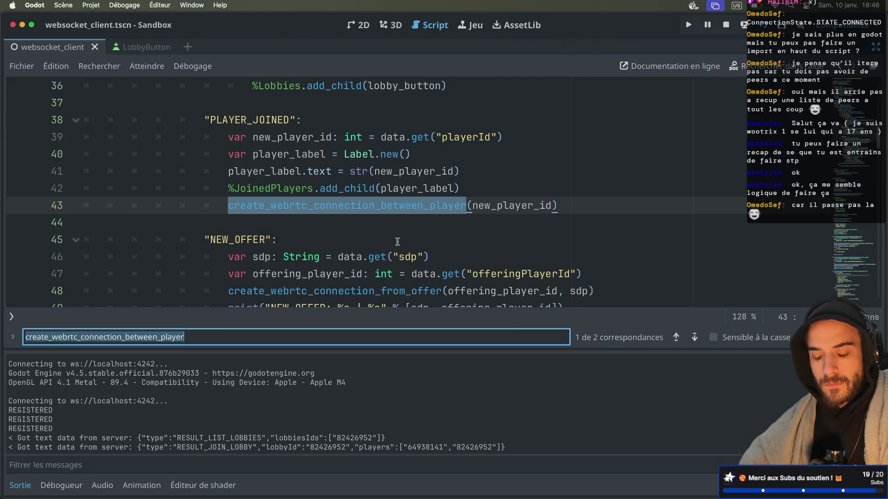
key("ctrl+Right")
key("ctrl+Right")
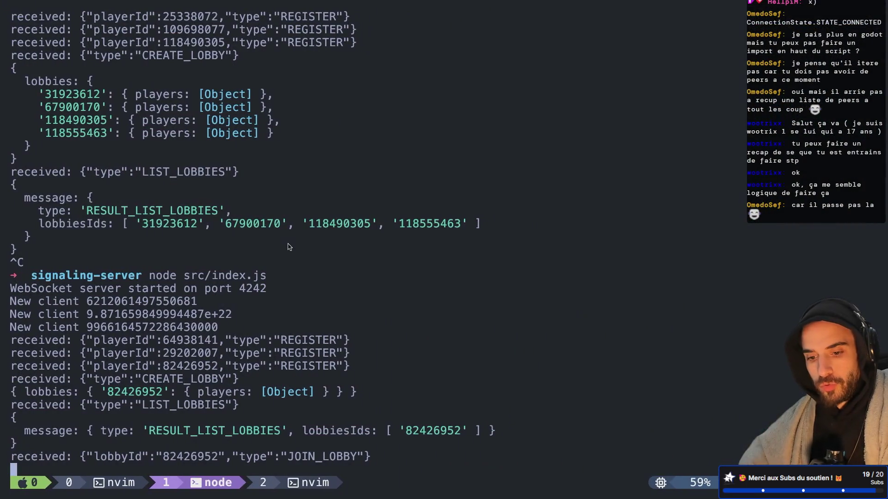
Step: In nvim's index.js, uncomment the notify-players block by deleting its comment markers
key("ctrl+b")
key("w")
key("1")
key("k")
key("k")
key("k")
key("l")
key("l")
key("l")
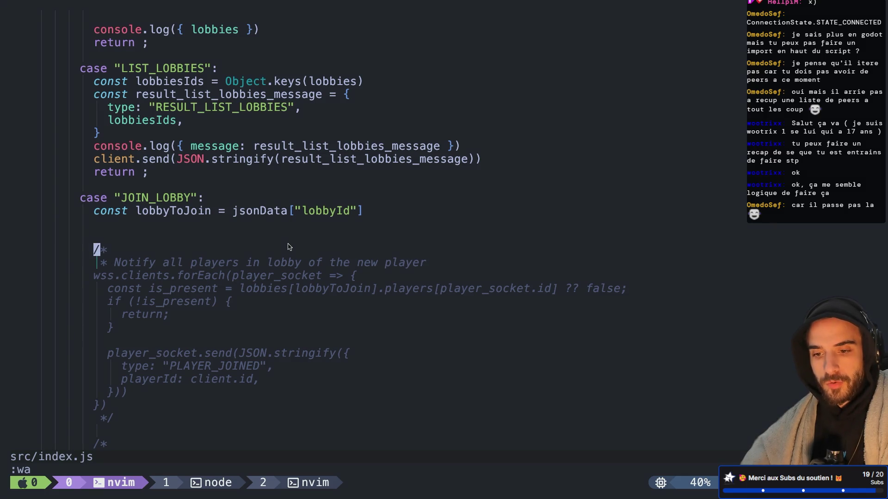
key("d")
key("d")
key("d")
key("d")
key("j")
key("j")
key("j")
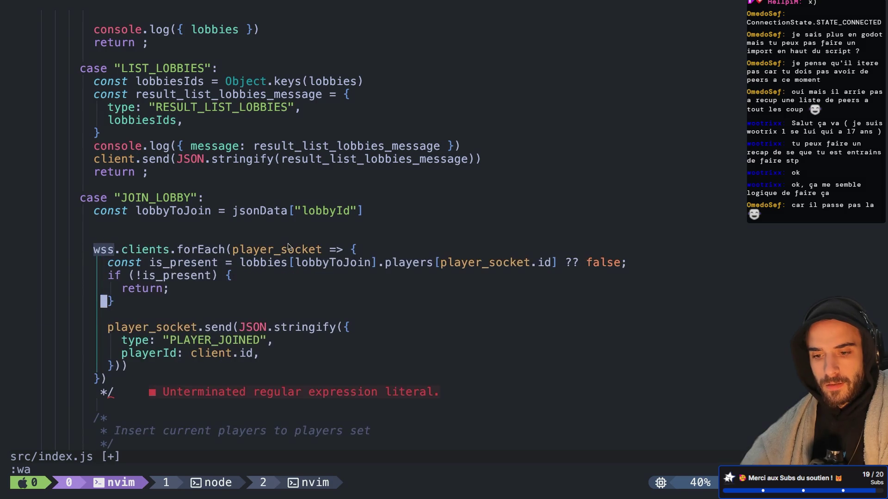
key("j")
key("d")
key("d")
key("j")
key("j")
key("j")
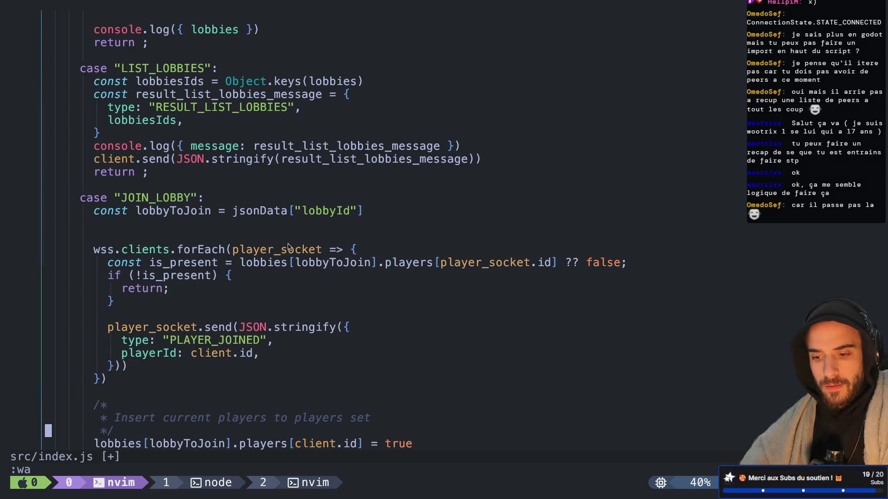
Step: Delete the empty line above wss.clients.forEach and save all files with :wa
key("j")
key("j")
key("j")
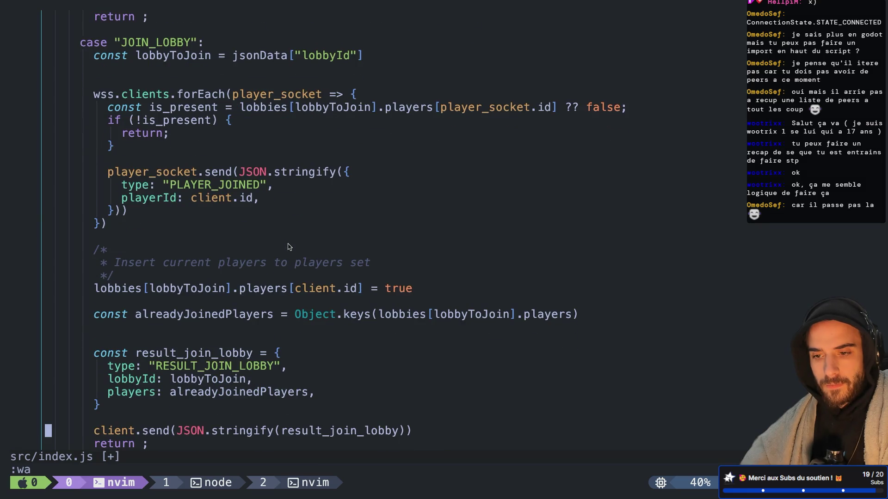
key("k")
key("k")
key("k")
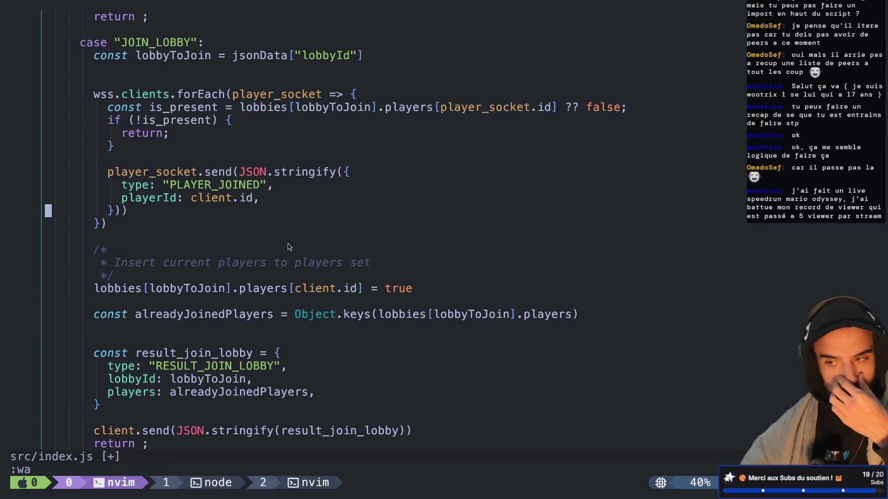
key("k")
key("k")
key("k")
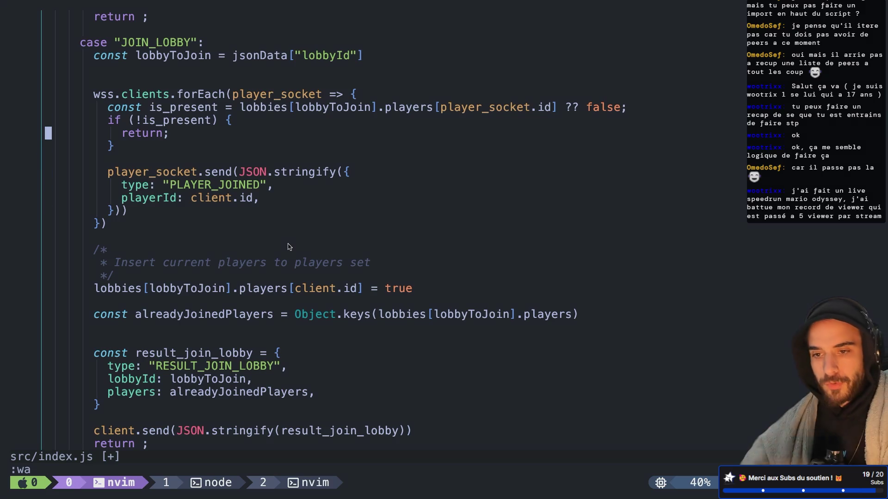
key("k")
key("d")
key("d")
type(":wa")
key("Return")
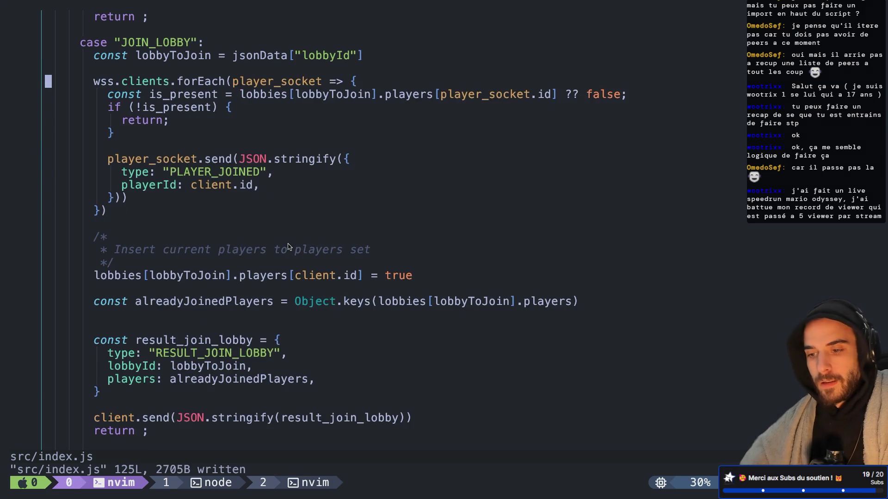
Step: Restart the Node signaling server in its tmux window
key("ctrl+b")
key("w")
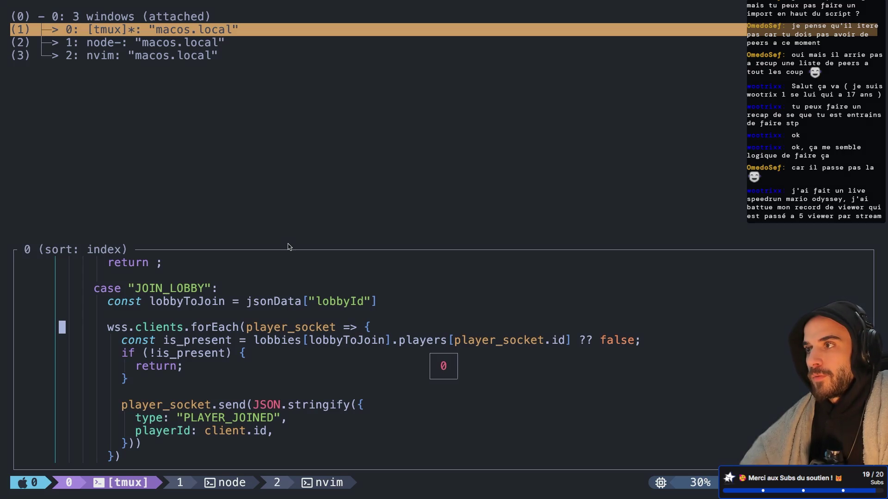
key("Down")
key("Return")
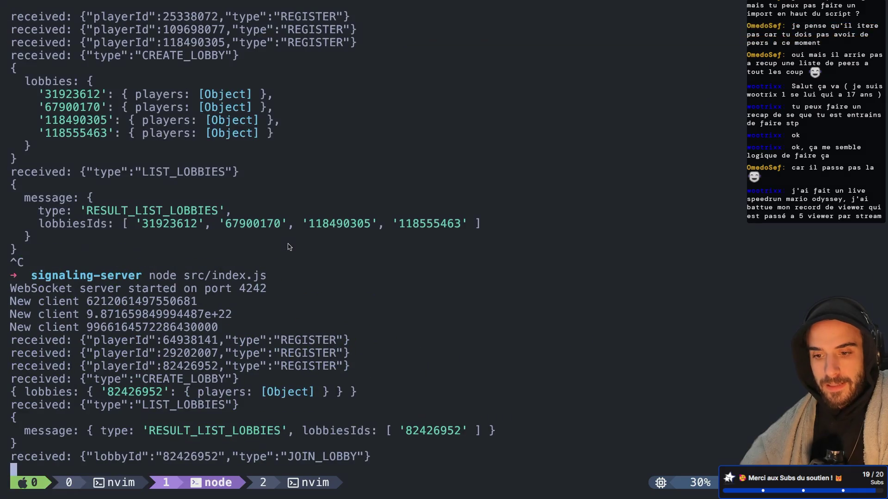
key("ctrl+c")
key("Up")
key("Return")
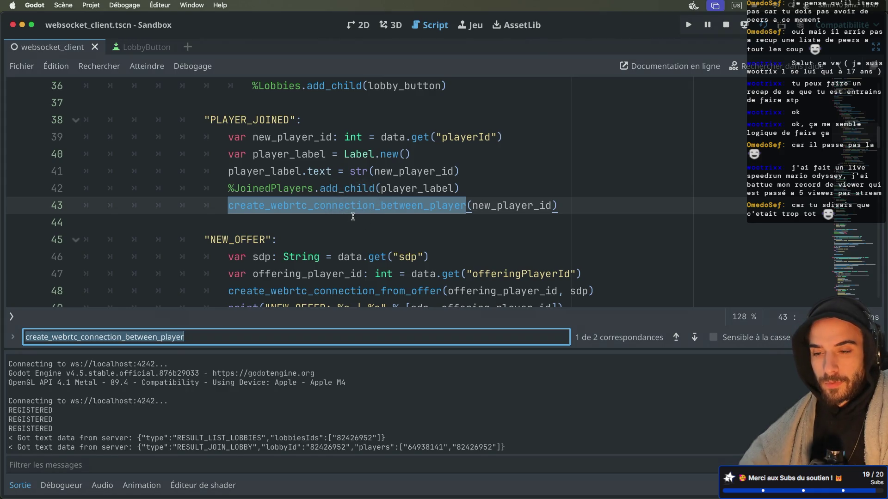
Step: Review the create_webrtc_connection_between_player call on line 43 and check the server terminal
left_click(361, 205)
scroll(361, 204, "down", 2)
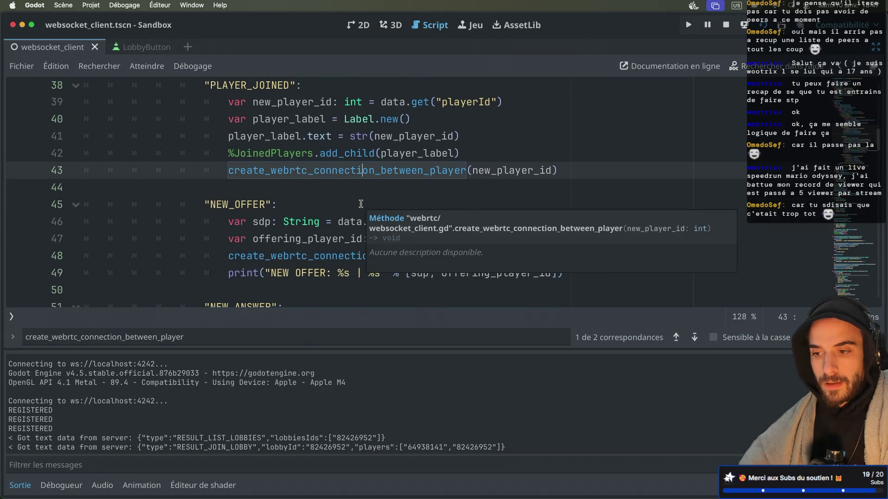
scroll(361, 204, "up", 1)
key("ctrl+Right")
key("ctrl+Right")
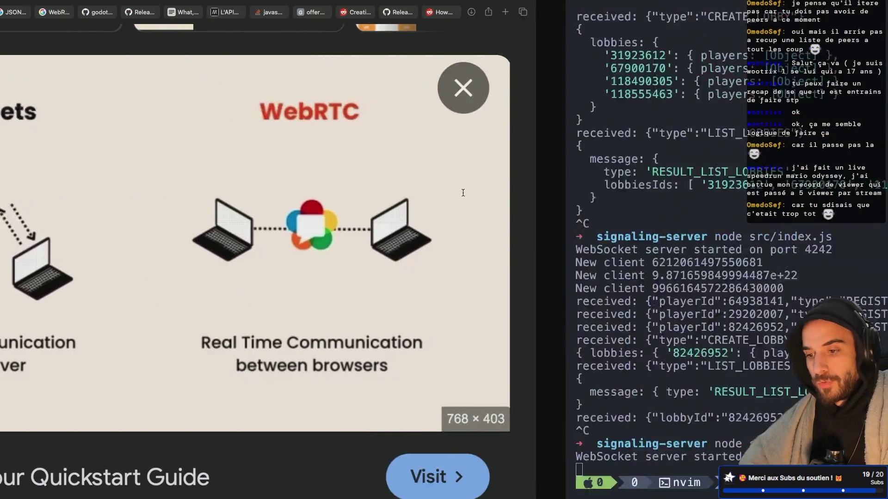
key("ctrl+Left")
key("ctrl+Left")
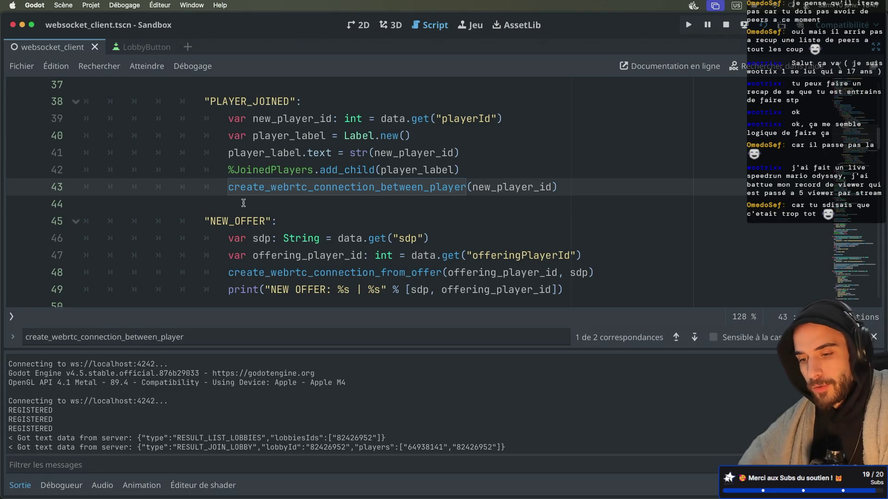
Step: Delete the empty line above func create_lobby() in the websocket client script
scroll(243, 203, "down", 10)
scroll(243, 203, "down", 3)
scroll(243, 203, "up", 4)
left_click(152, 130)
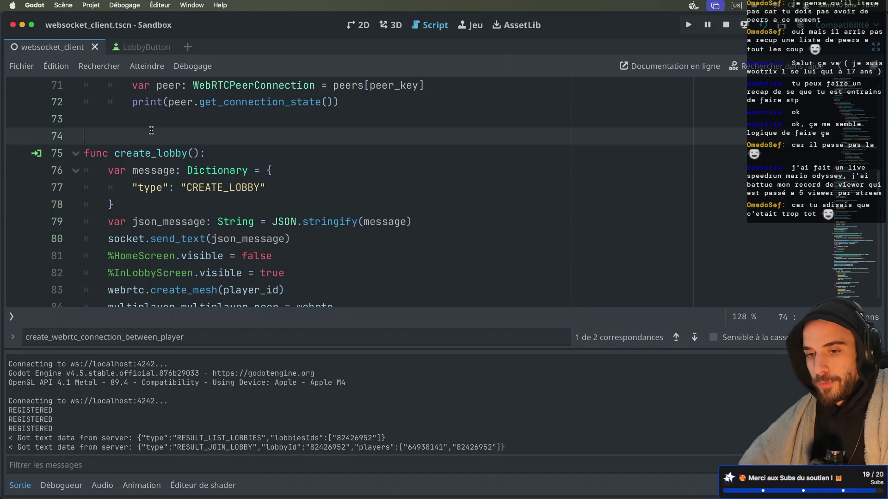
key("BackSpace")
Step: Run the Sandbox scene again in two debug instances
scroll(189, 140, "down", 2)
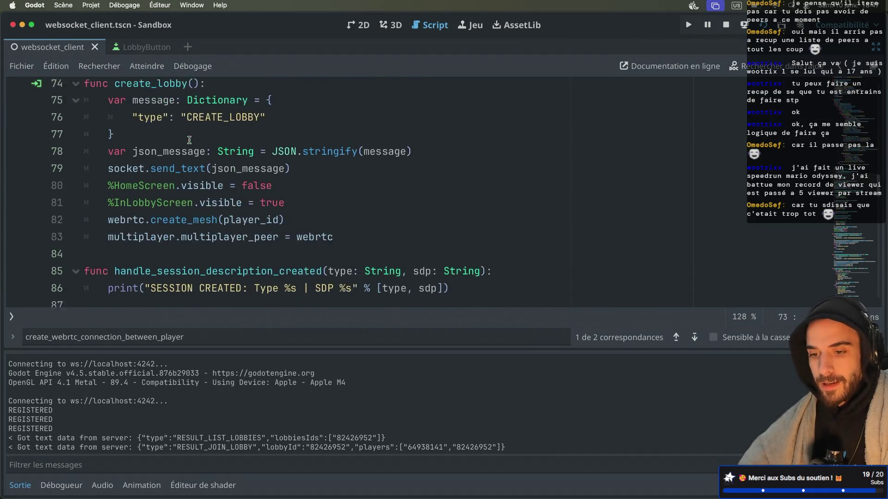
scroll(189, 139, "down", 1)
scroll(200, 221, "down", 3)
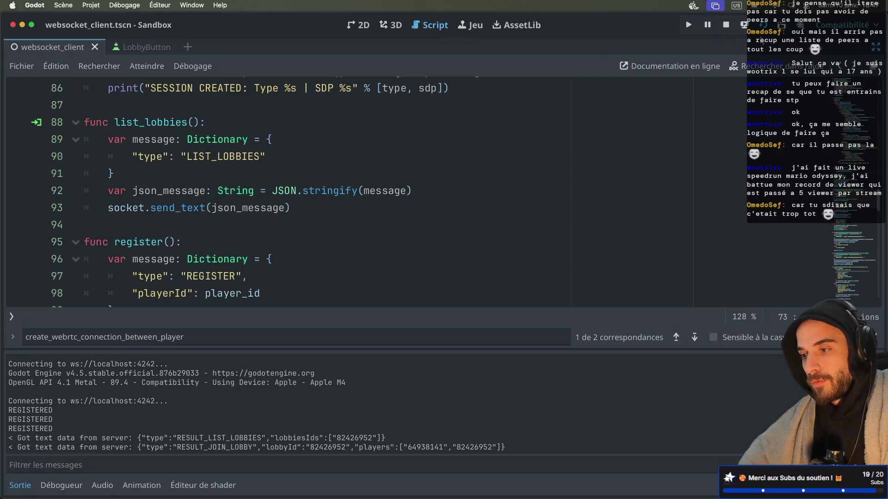
left_click(763, 25)
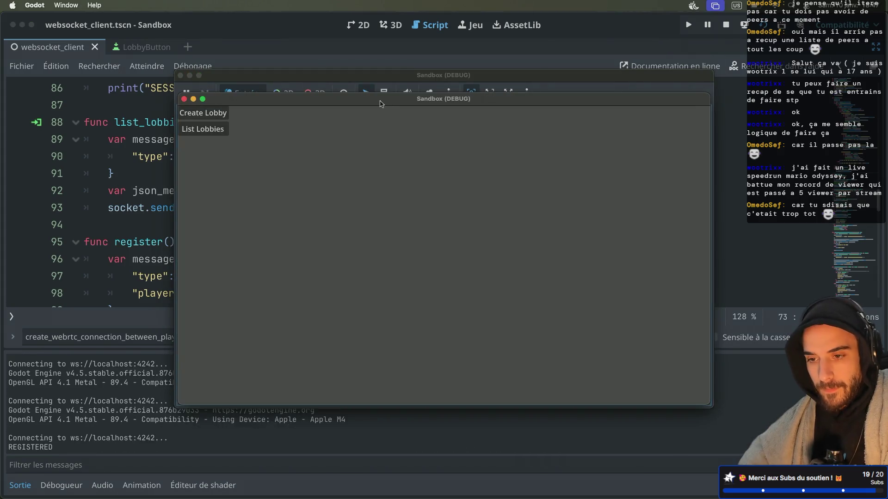
Step: Create a lobby, join lobby 105442813 from the other instance to hit the line 71 error, then open get_peers docs
left_click_drag(608, 230, 607, 228)
left_click(429, 238)
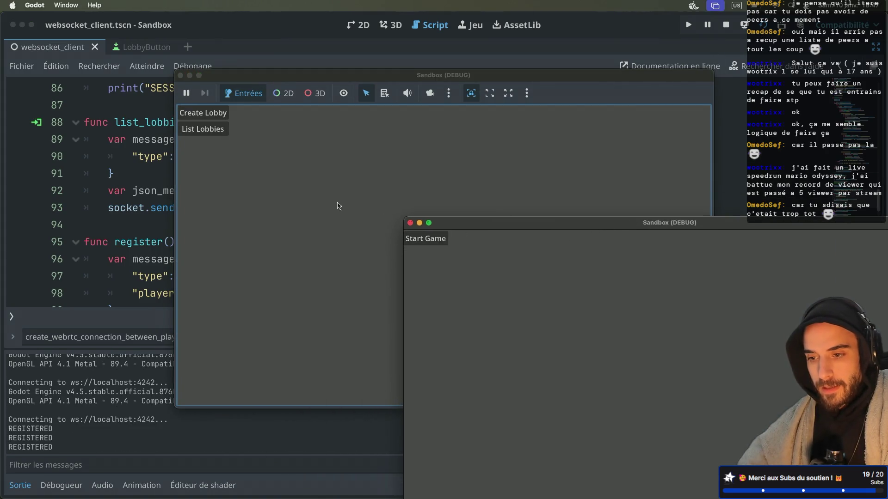
left_click(216, 133)
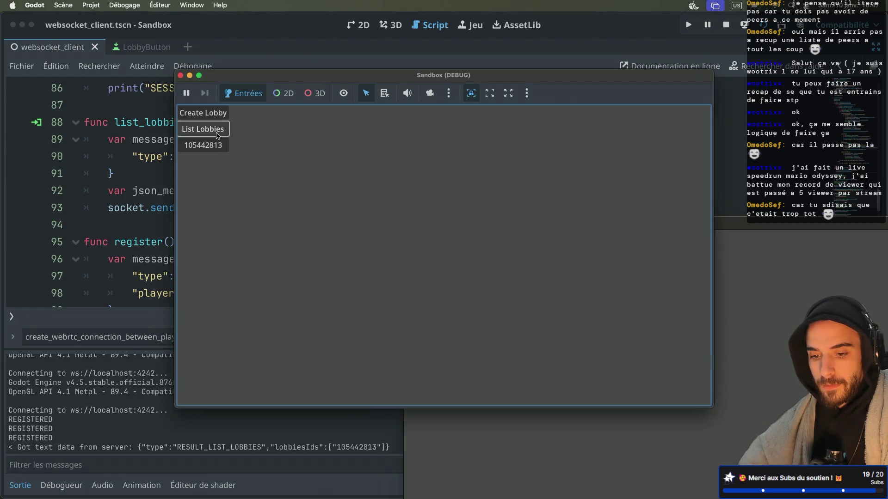
left_click(206, 144)
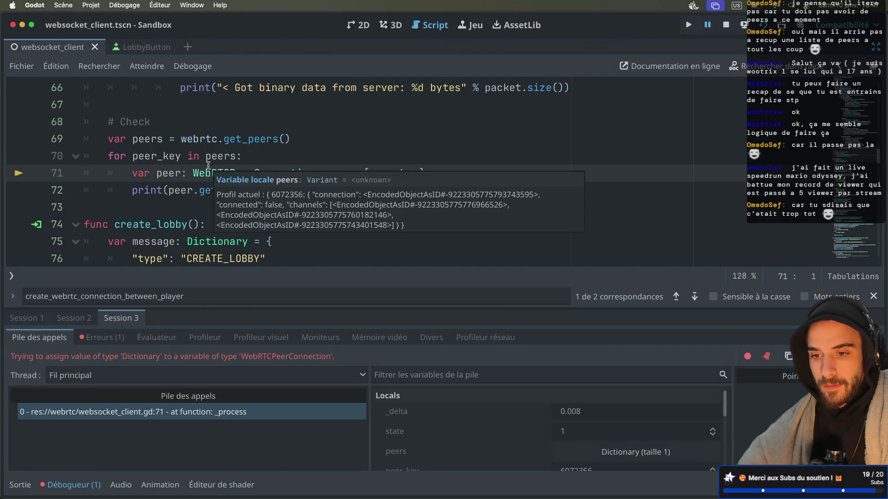
left_click(169, 212)
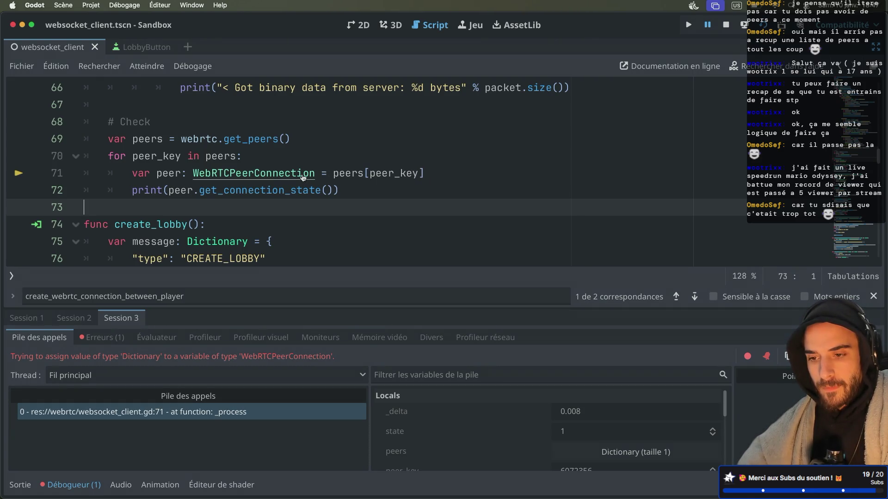
left_click(226, 141, "super")
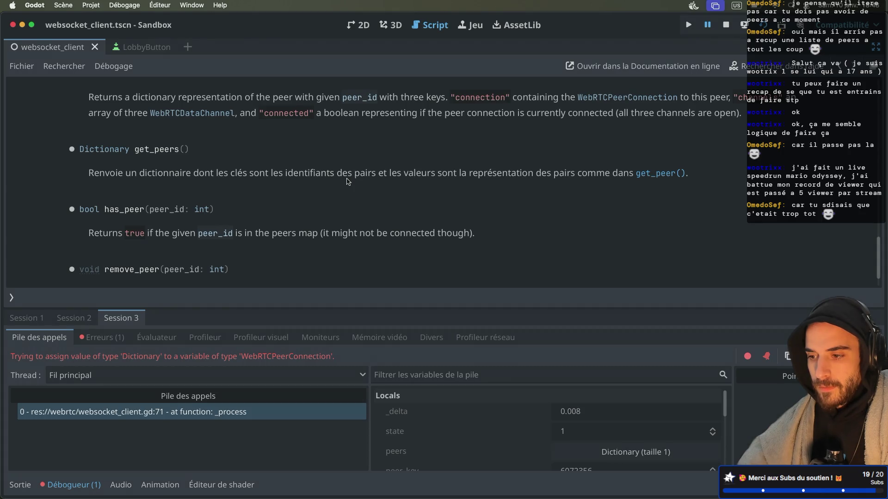
Step: On line 71, replace peers[peer_key] with a webrtc.get_peer( call, starting its argument
scroll(267, 175, "up", 2)
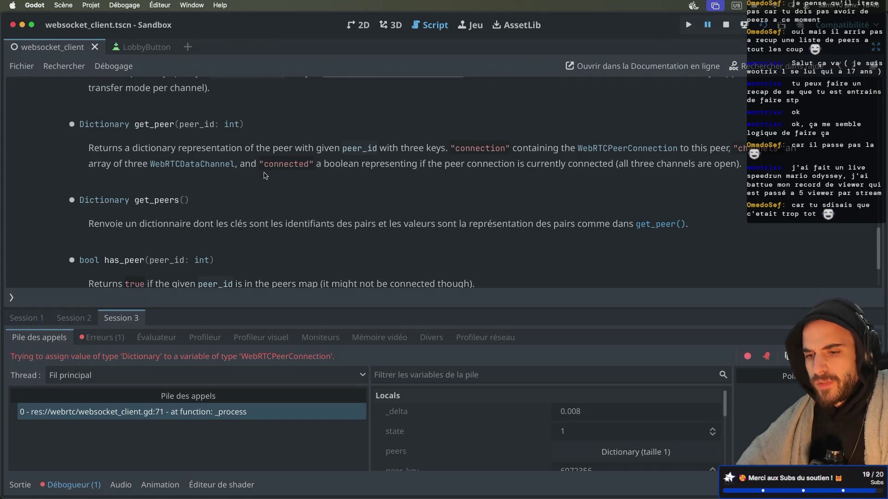
key("alt+Left")
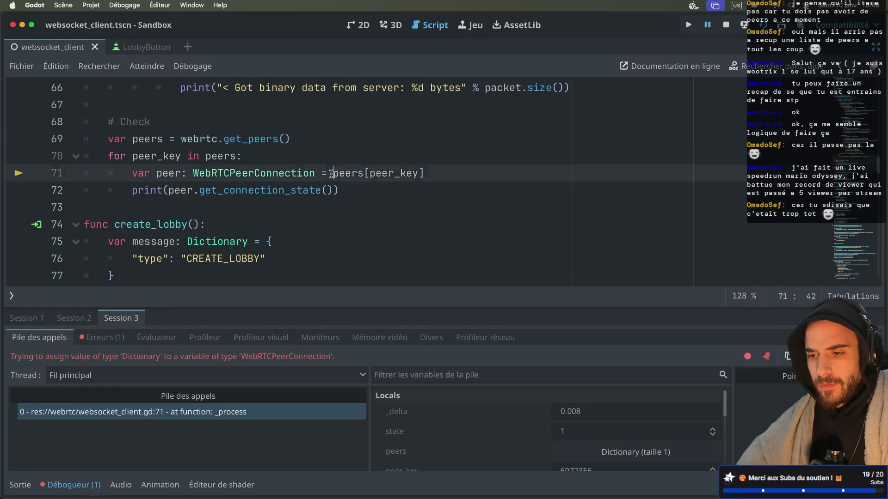
left_click_drag(331, 173, 438, 174)
key("BackSpace")
type("web")
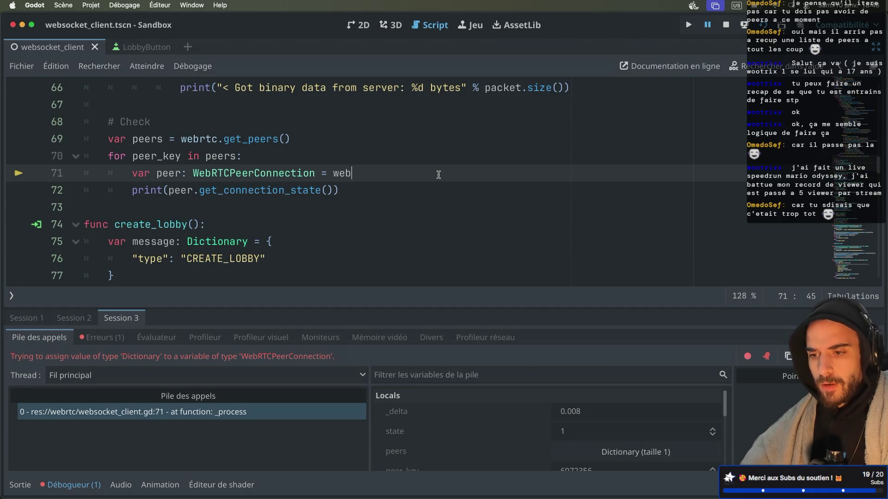
type("rtc.get")
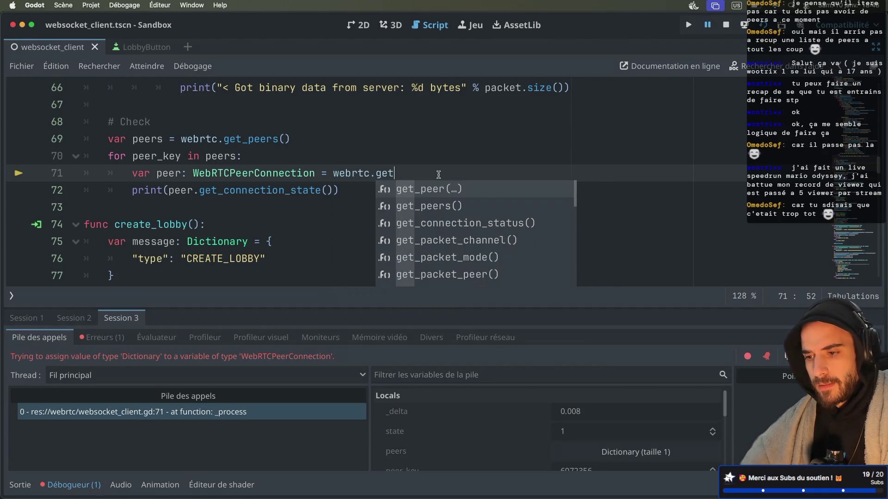
key("Return")
type("peer(p")
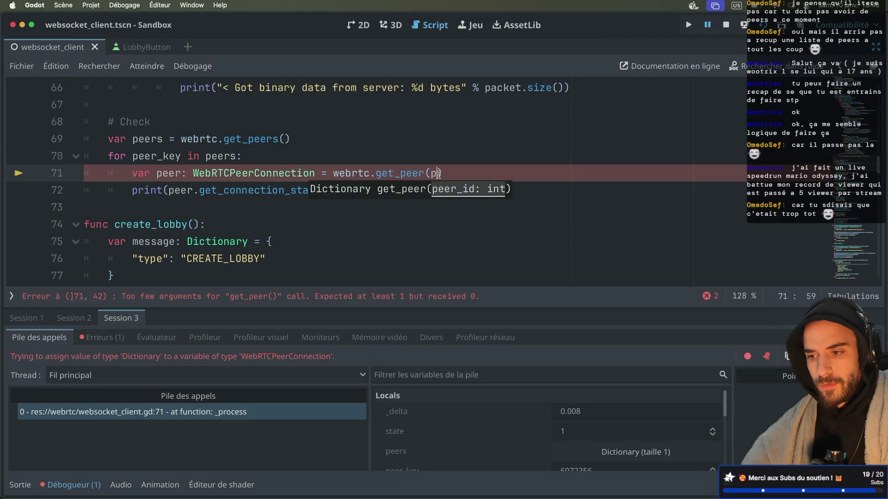